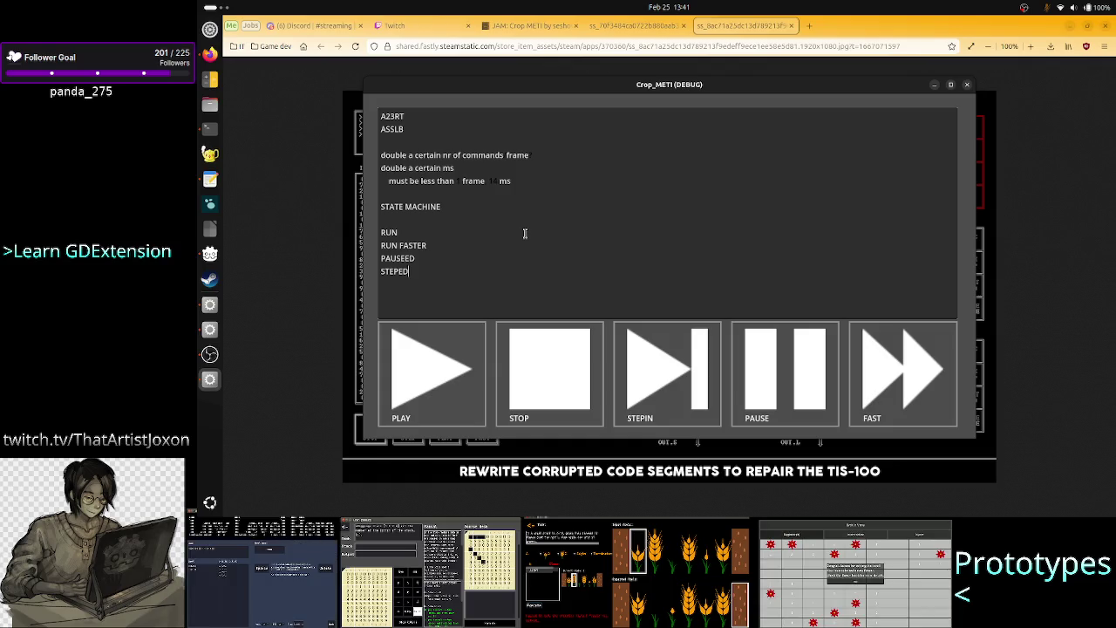
In the game's debug notes, change STEPED to STEPEDIN and add IDLE on a new line
key("BackSpace")
key("BackSpace")
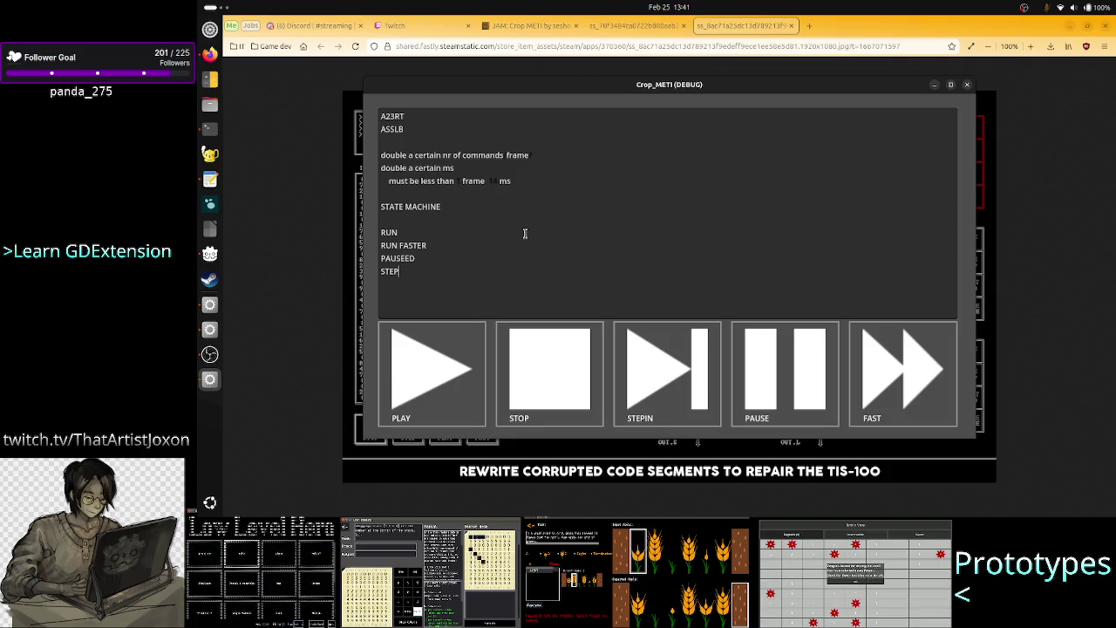
type("EDIN")
key("Return")
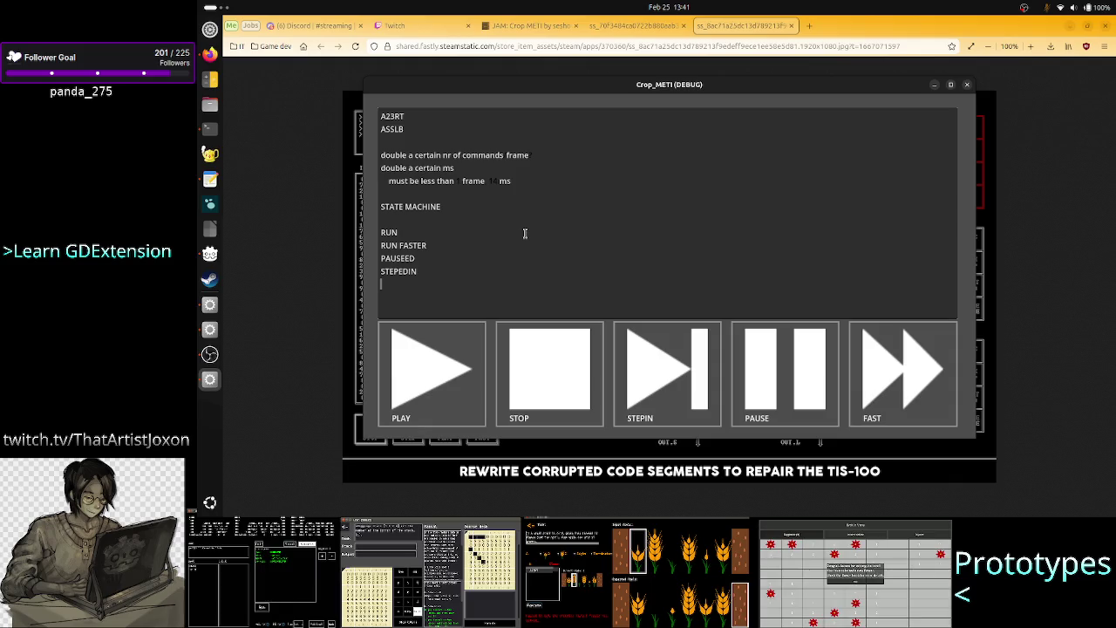
type("IDL")
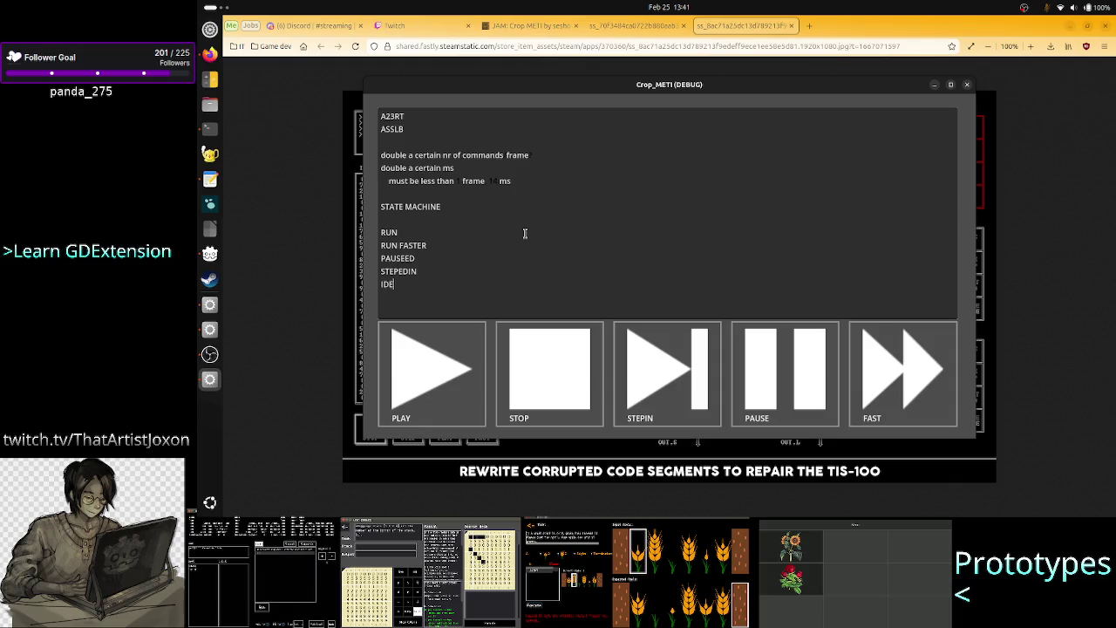
type("E")
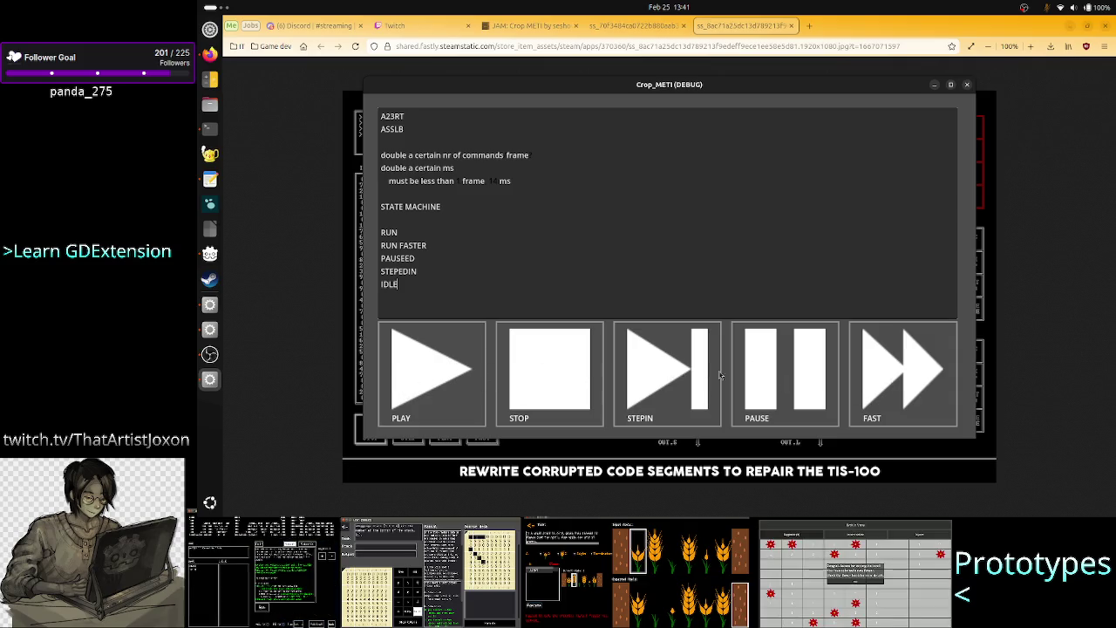
key("Return")
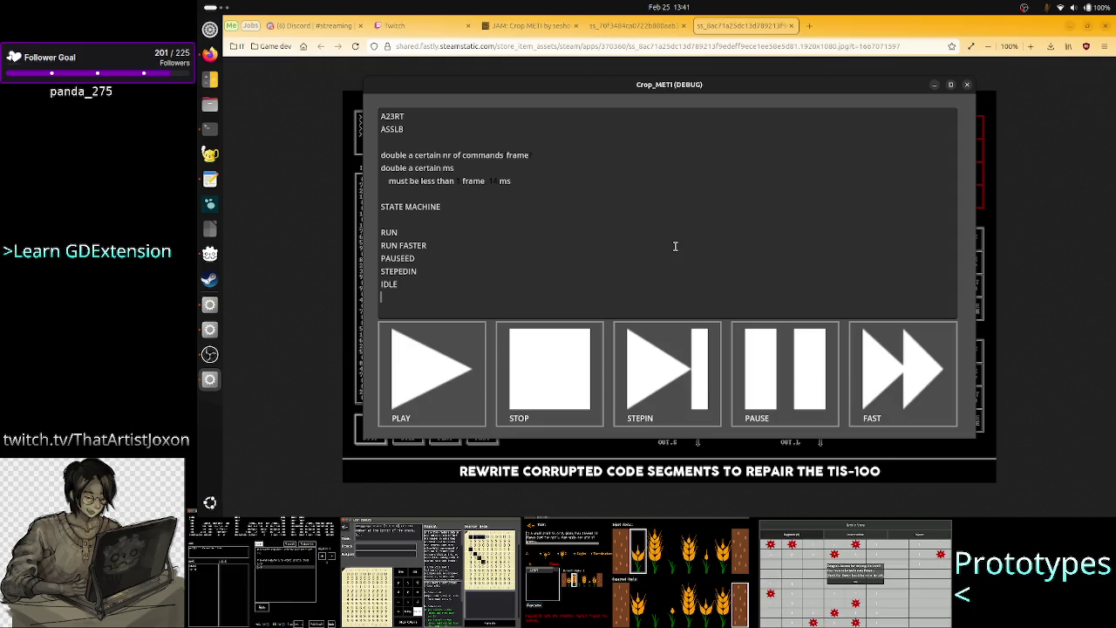
key("Up")
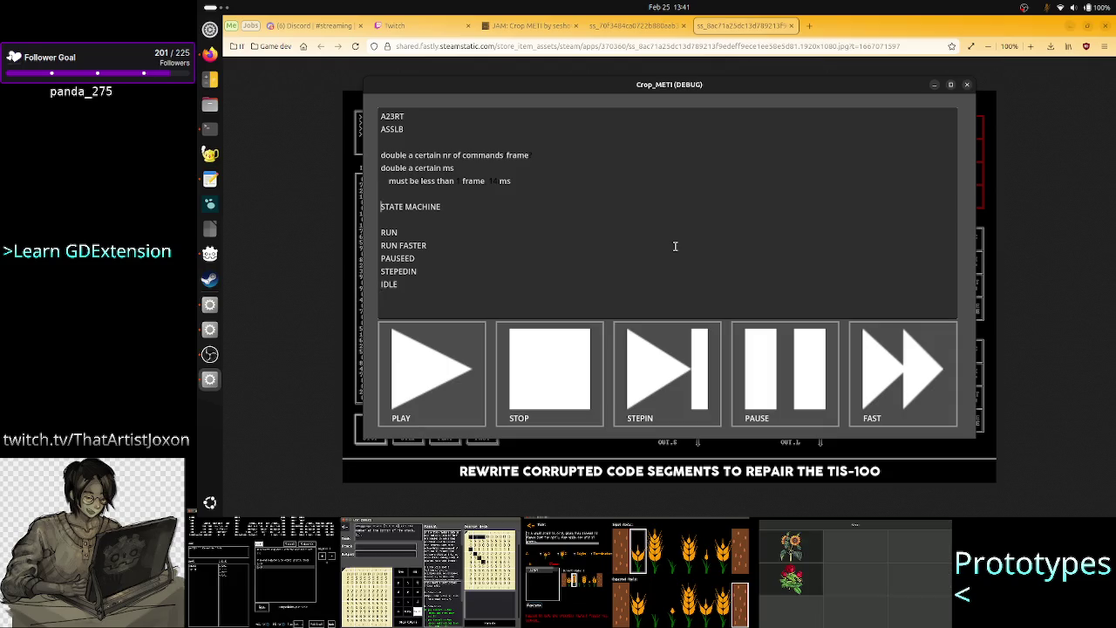
key("shift+Down")
key("shift+Down")
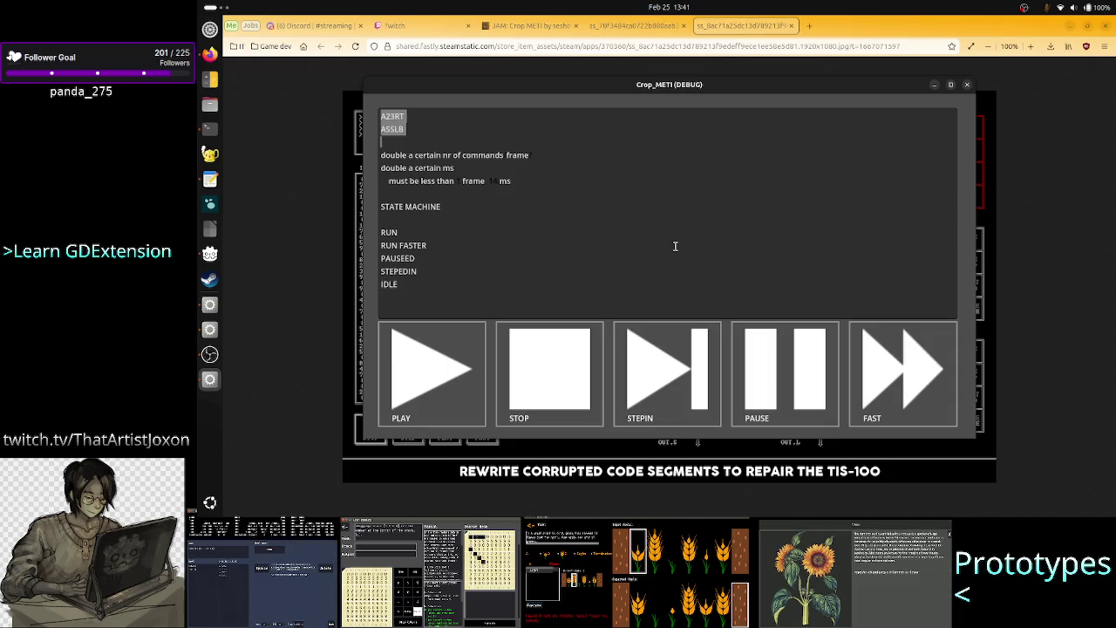
Move all the notes out of the game's box into a new Text Editor window
key("ctrl+a")
key("BackSpace")
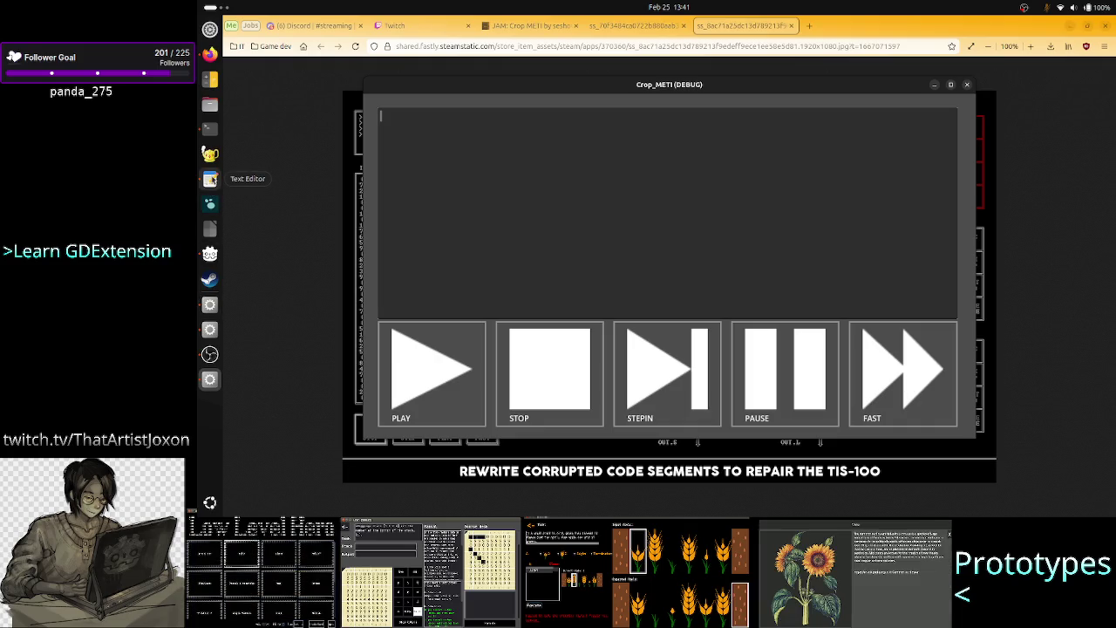
right_click(209, 179)
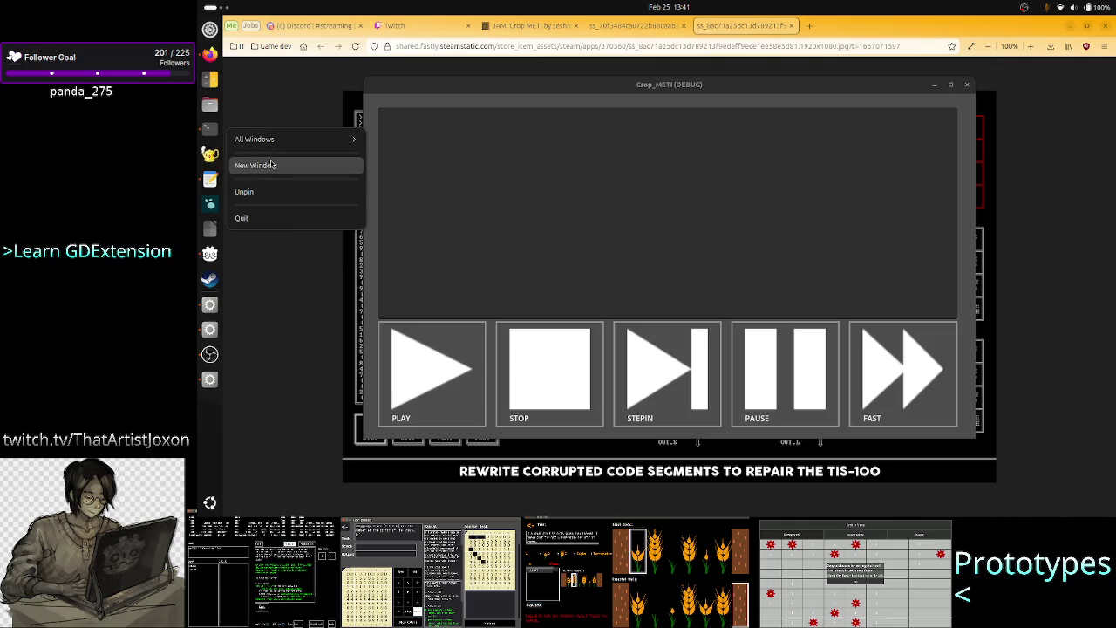
left_click(270, 163)
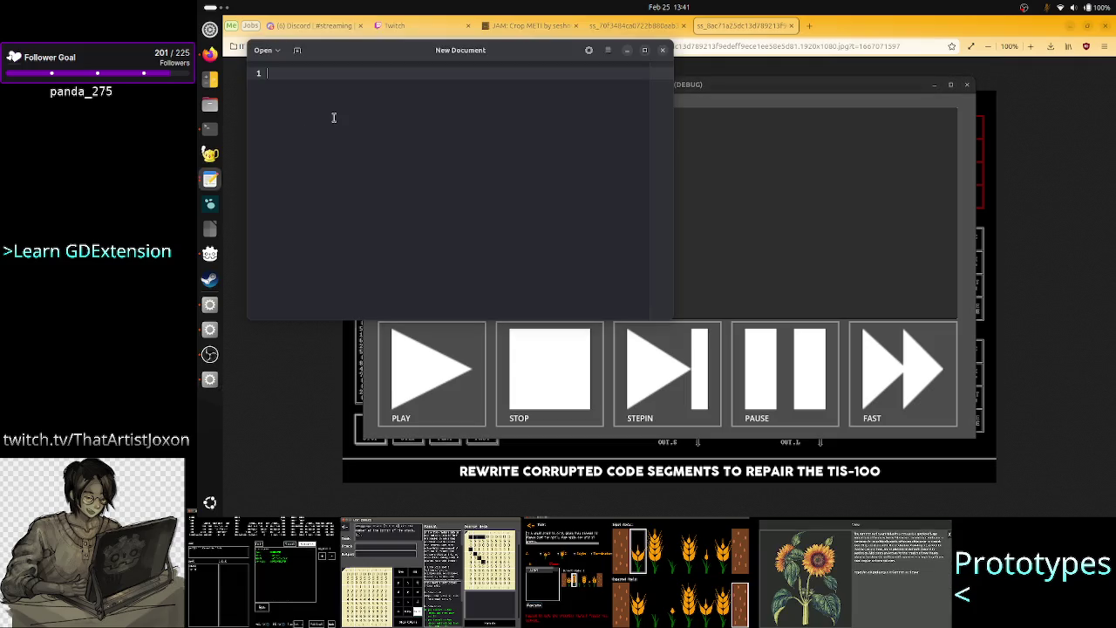
type("A23RT ASSLB  double a certain nr of commands/frame? double a certain ms \tmust be less than 1 frame, 14 ms  STATE MACHINE  RUN RUN FASTER PAUSEED STEPEDIN IDLE")
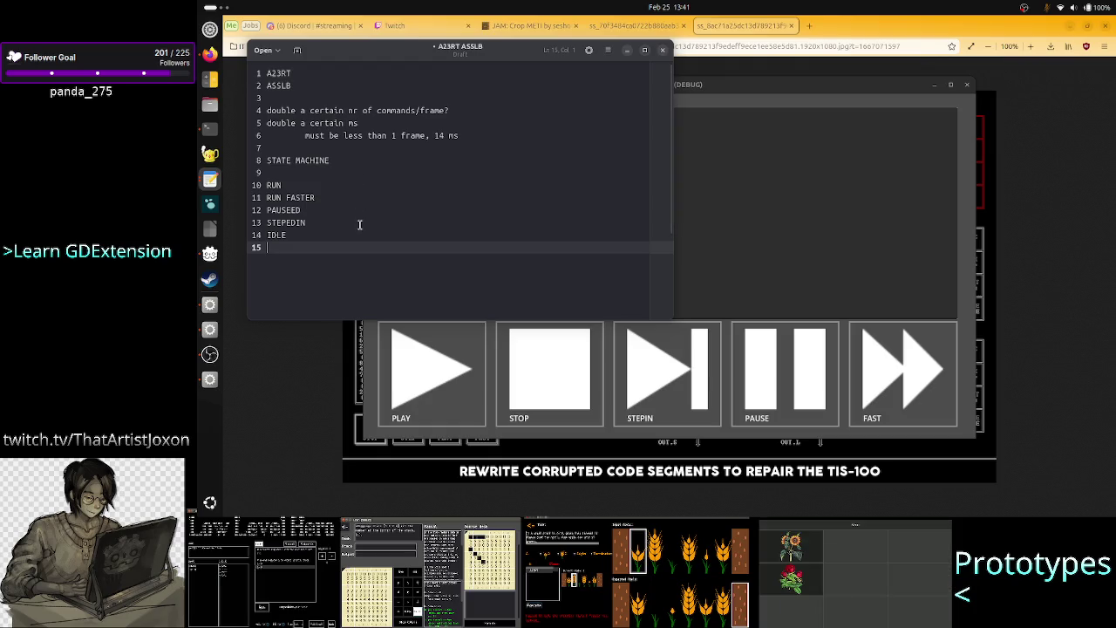
Insert blank lines below A23RT and ASSLB at the top of the notes
key("Up")
key("Up")
key("Up")
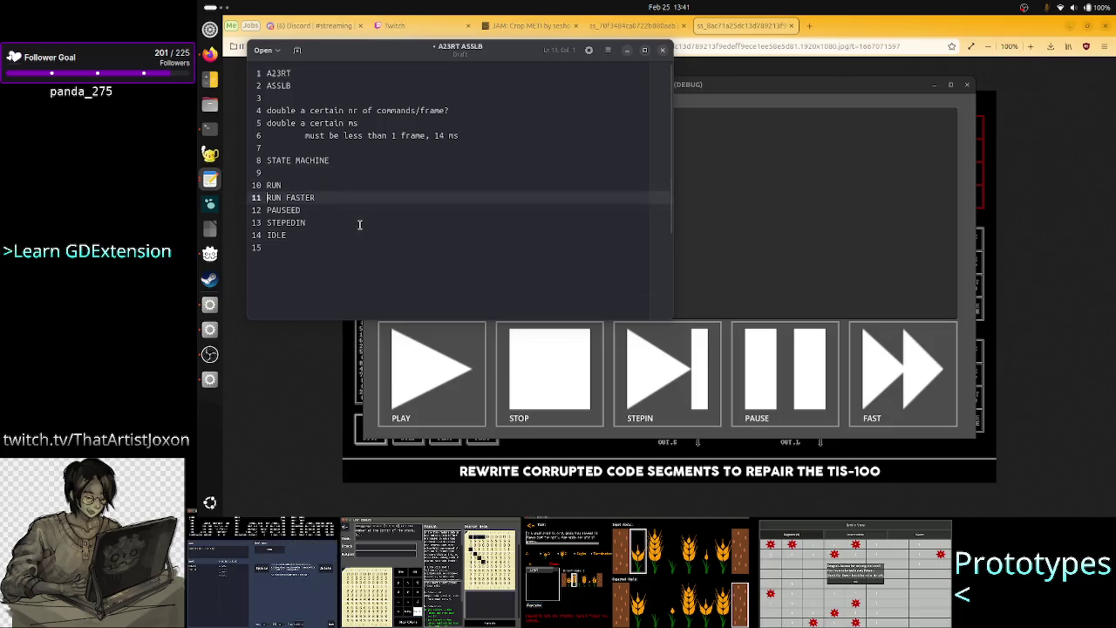
key("Down")
key("Down")
key("Down")
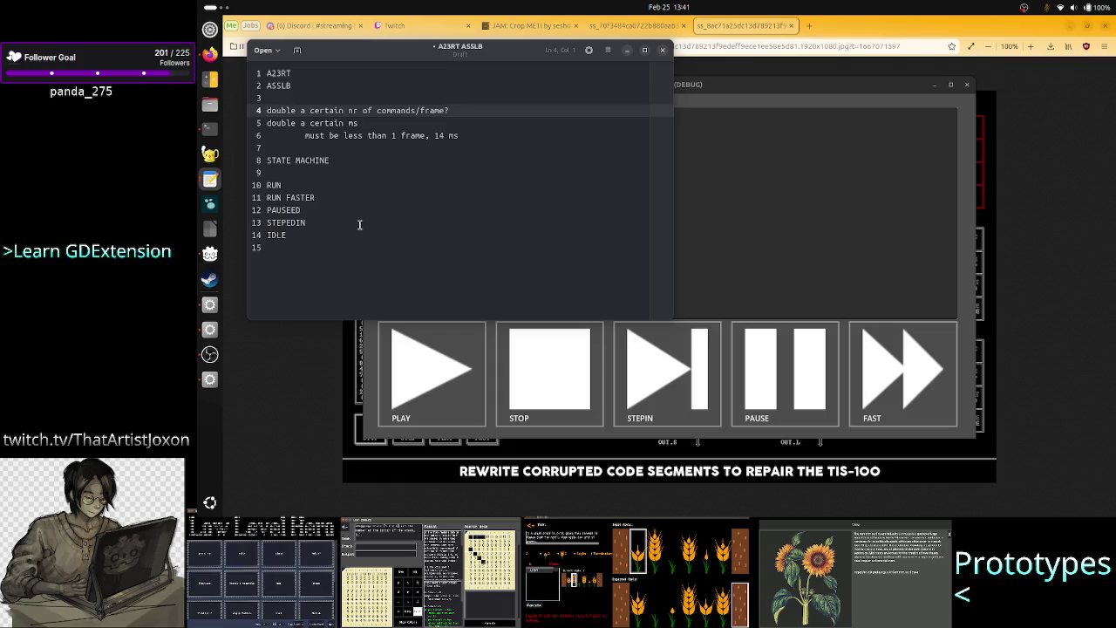
key("Up")
key("Up")
key("Up")
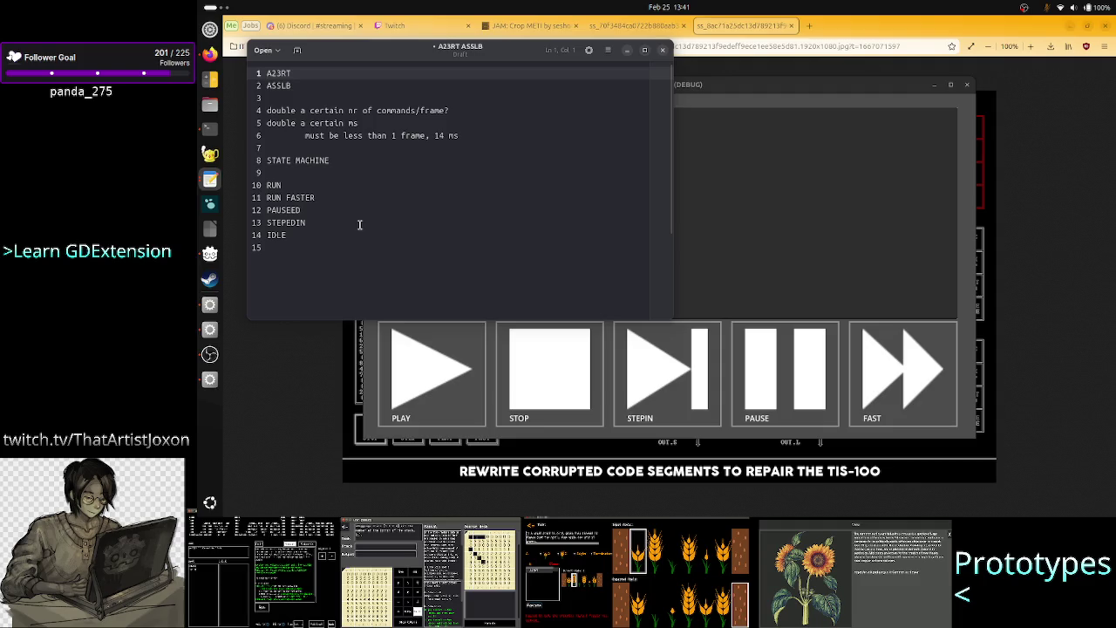
key("Down")
key("Down")
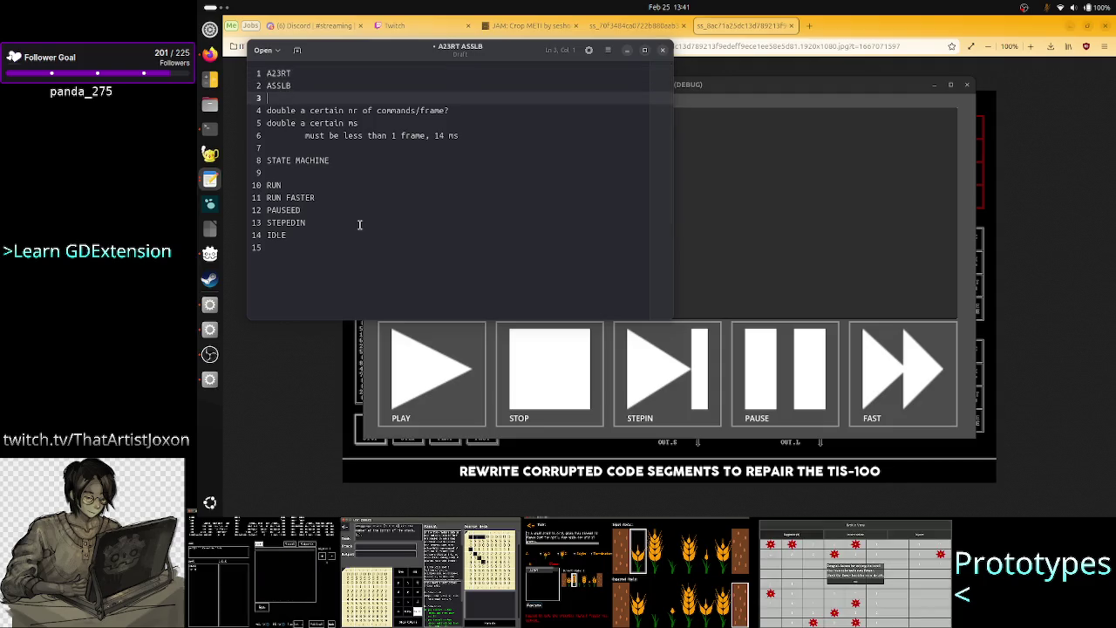
key("Return")
key("Return")
key("Up")
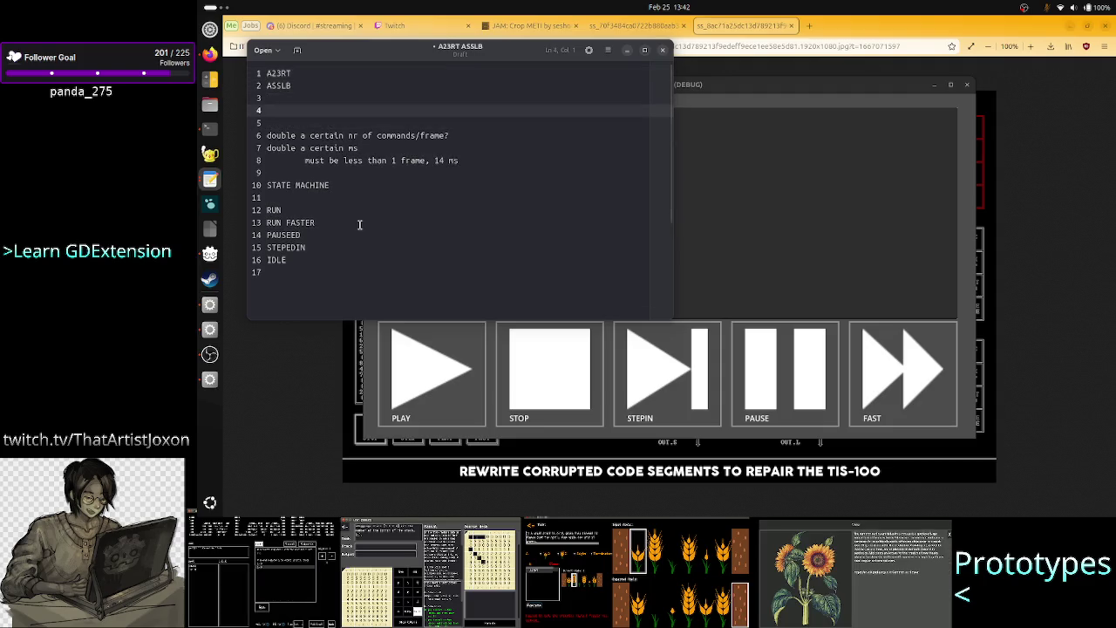
Write 'string -> commands lexer' on line 4 and 'commands -> interpreter to be executed one at a time' below it
type("string -")
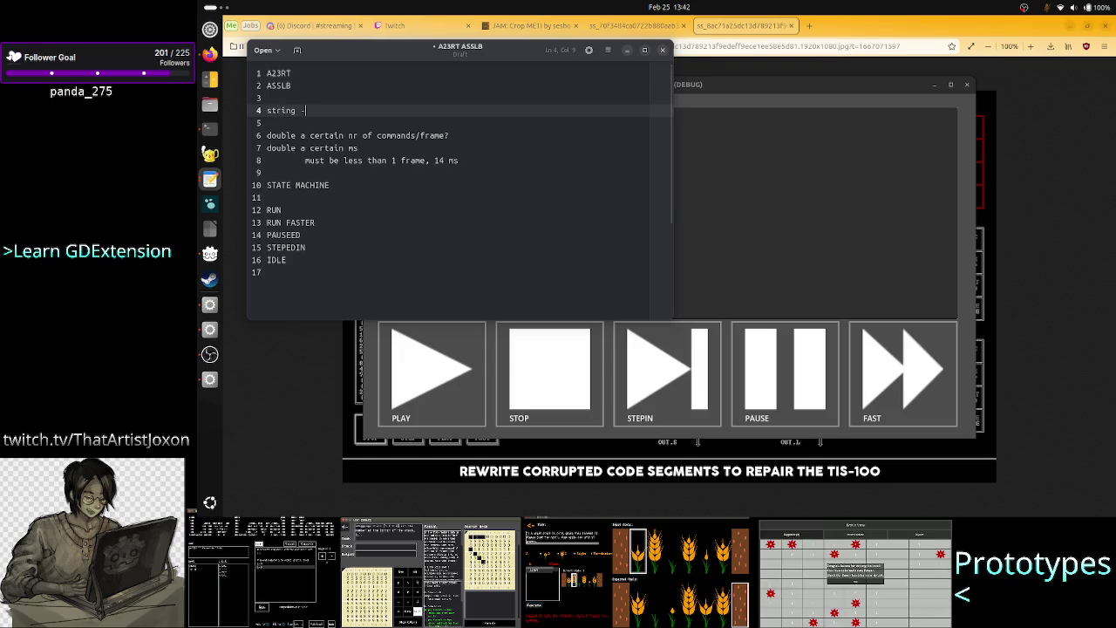
type("> co")
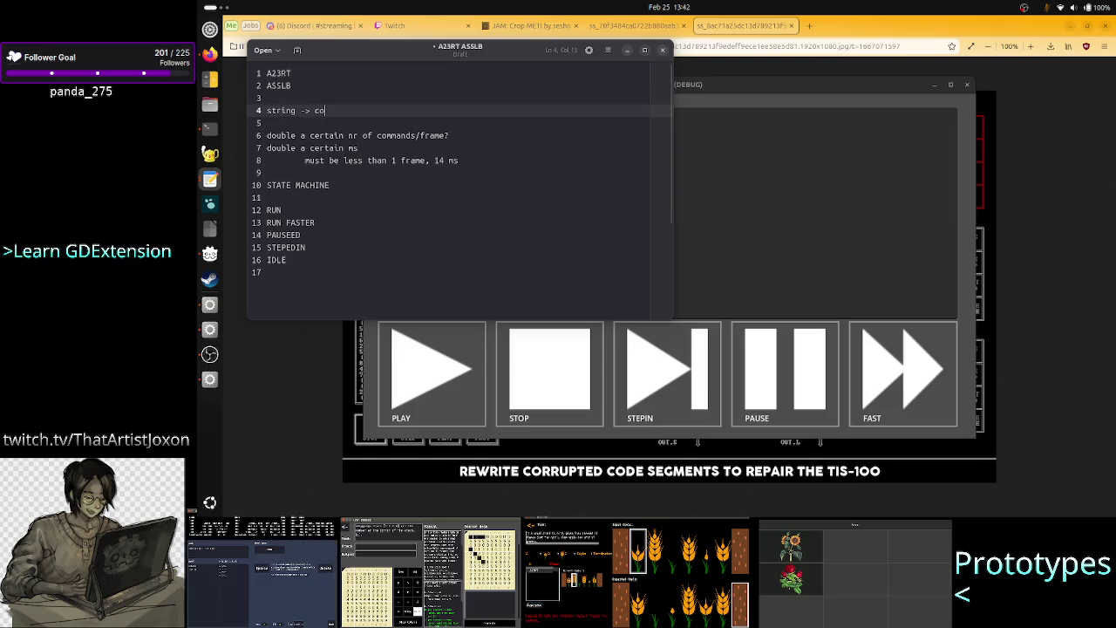
type("mmands ")
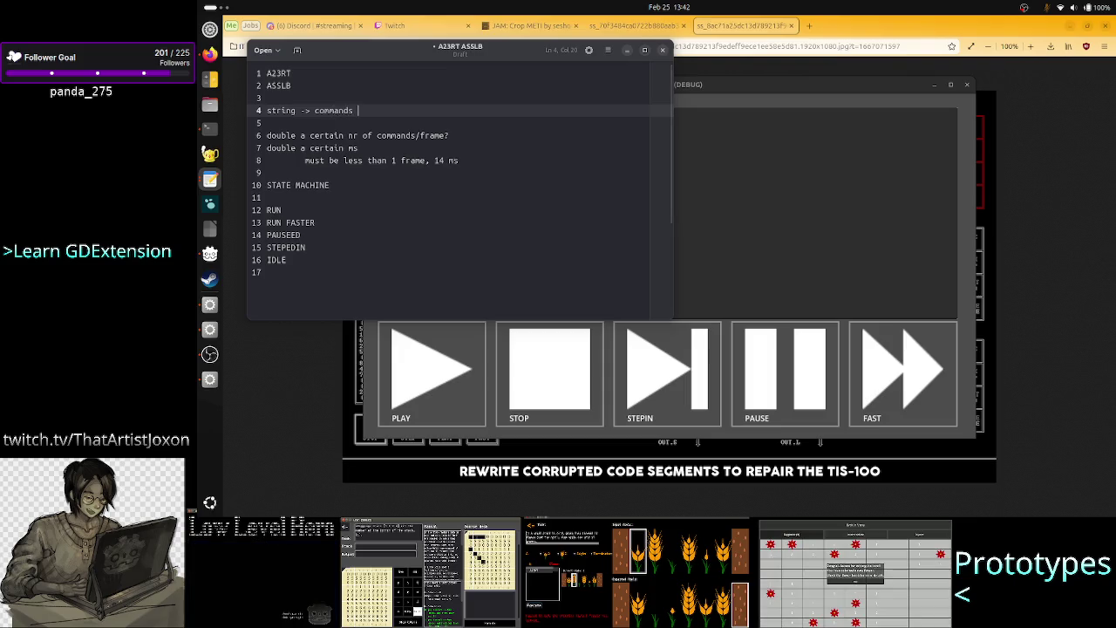
type("lexer")
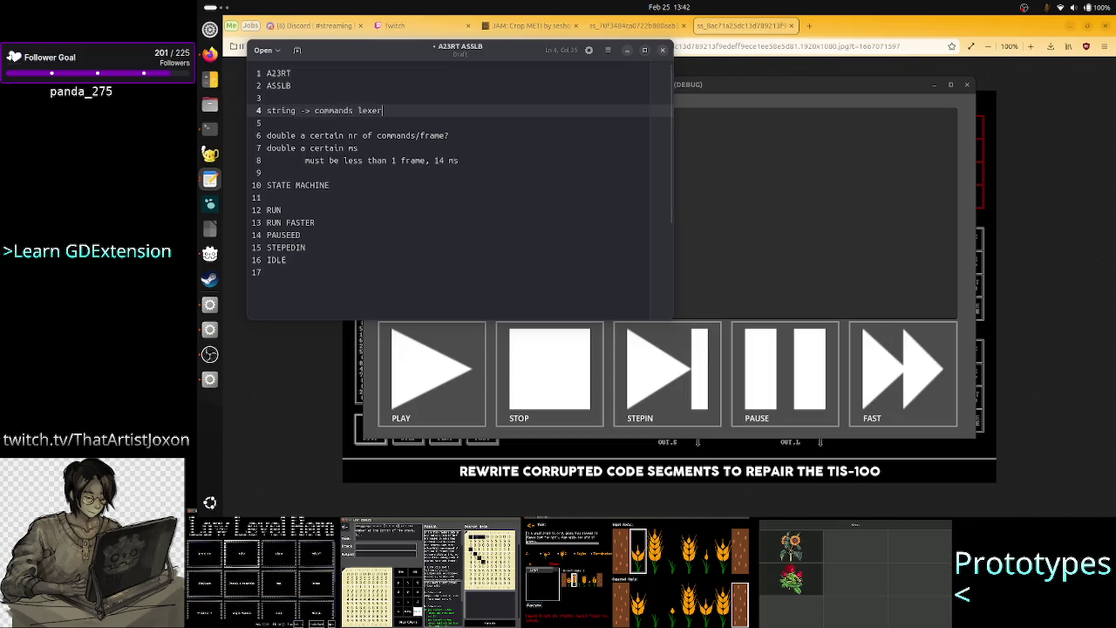
key("Return")
type("c")
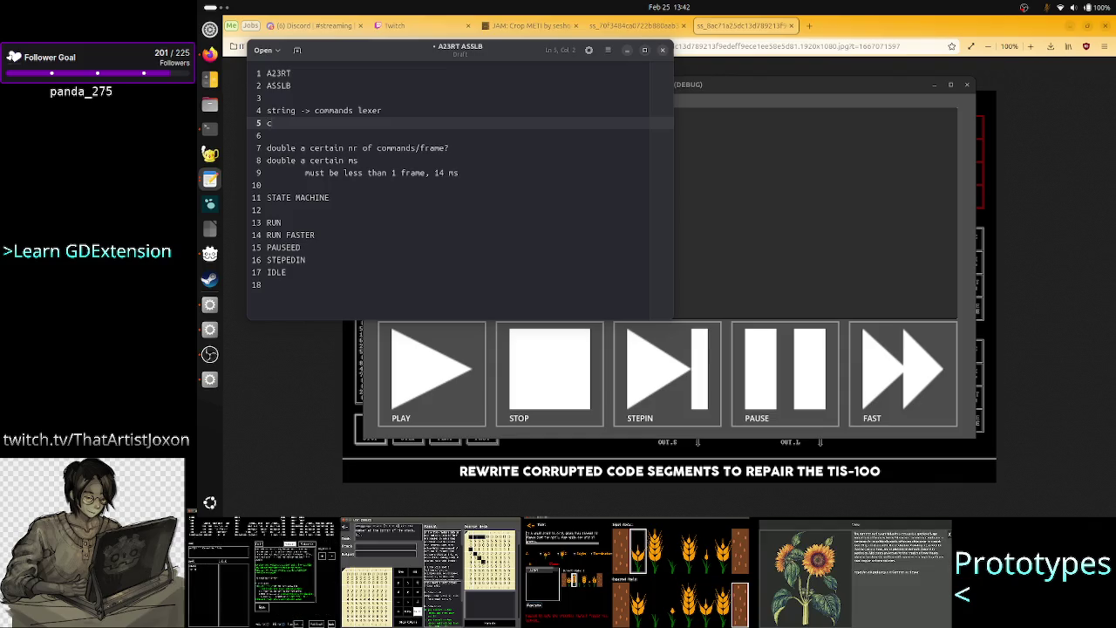
key("BackSpace")
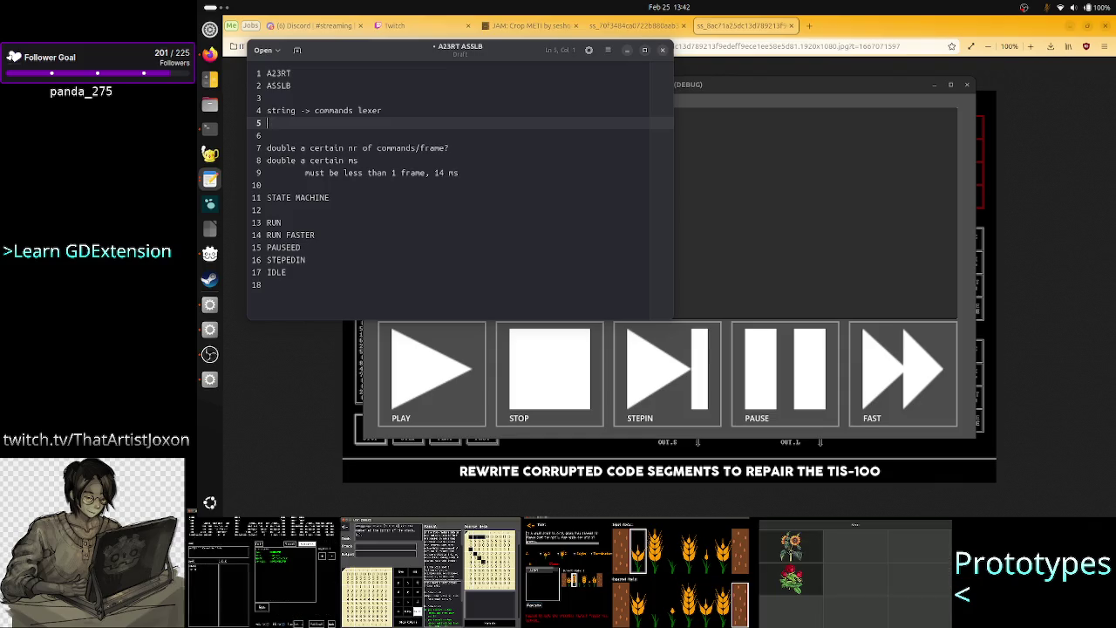
type("commands")
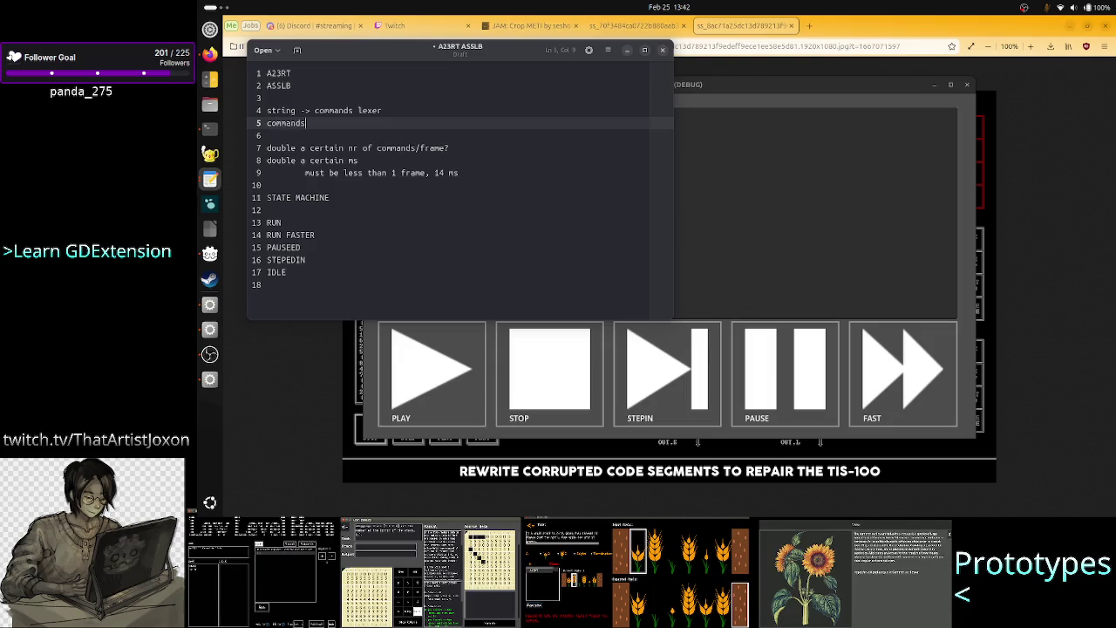
type(" -> i")
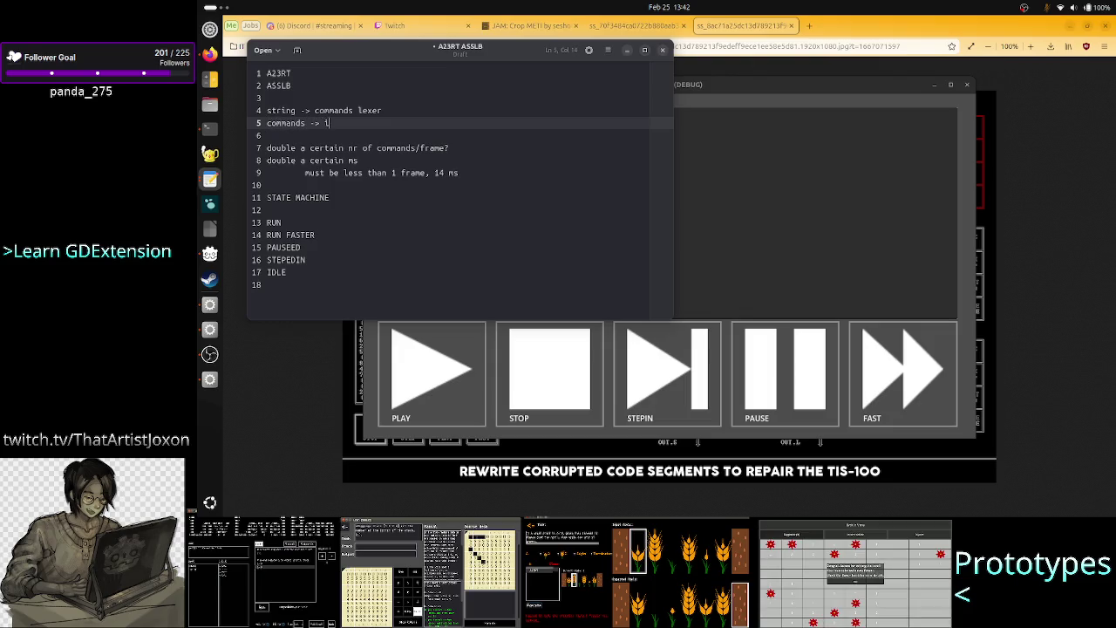
type("nterpreter to ")
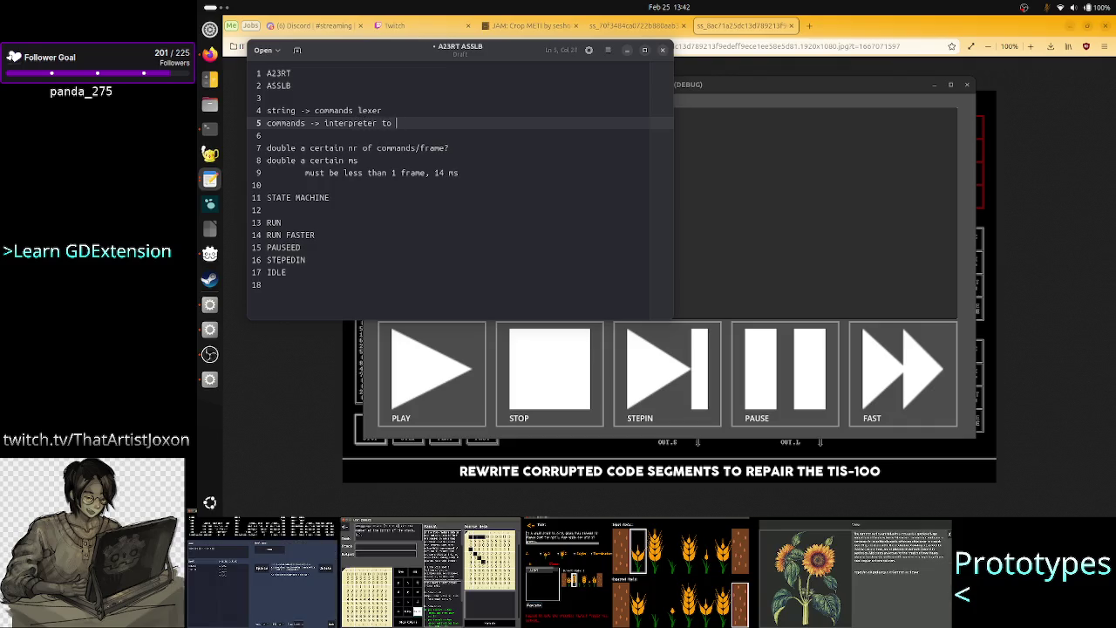
type("be exect")
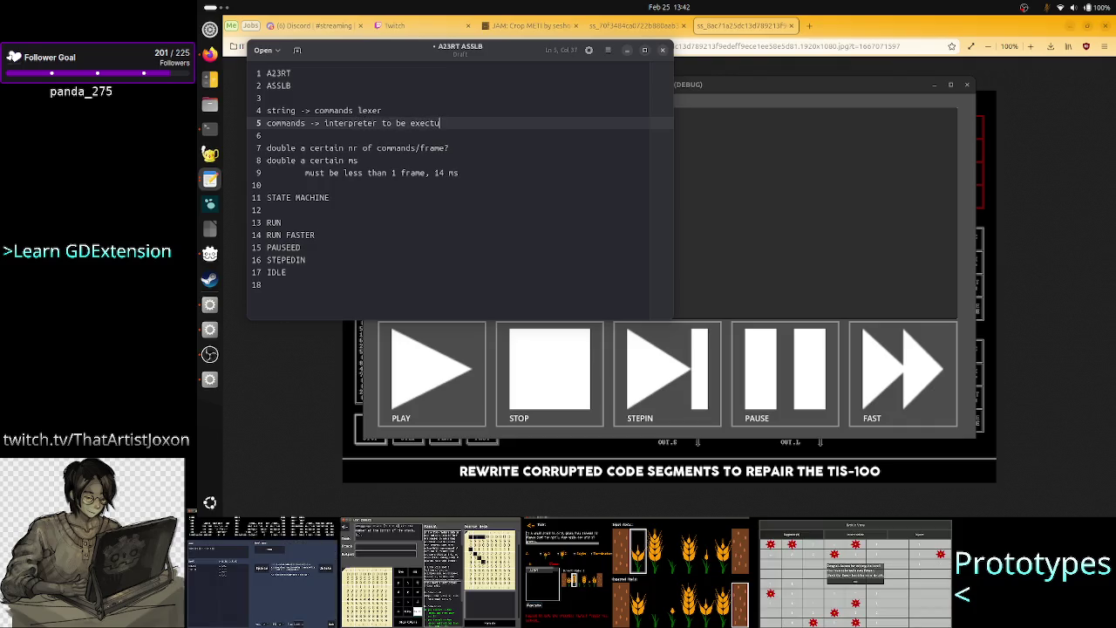
key("BackSpace")
type("uted")
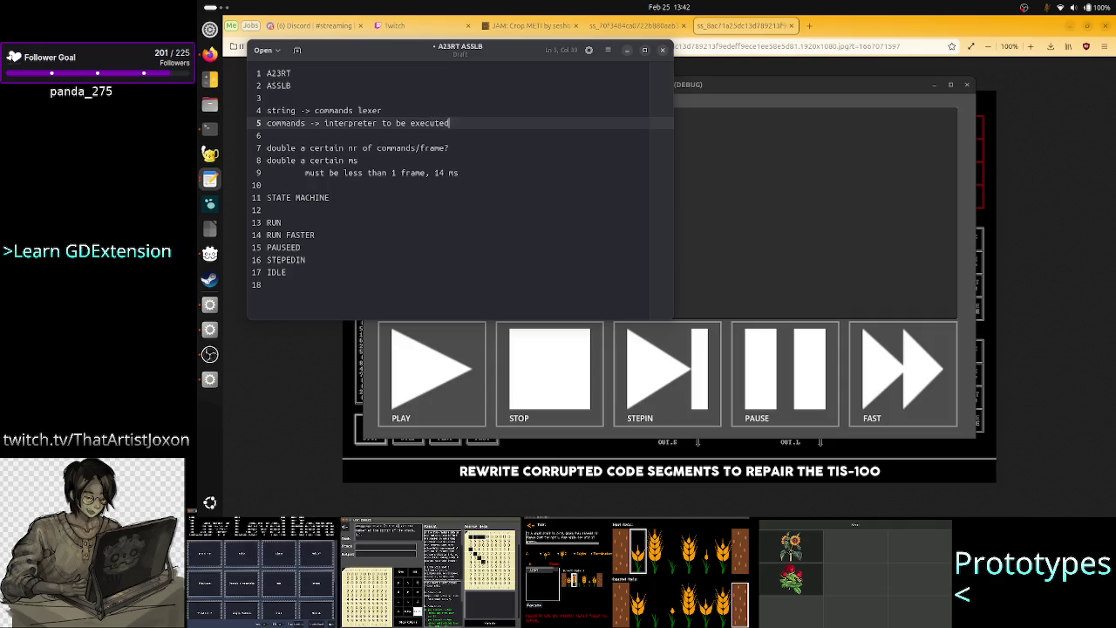
type(" in")
key("BackSpace")
key("BackSpace")
type("one")
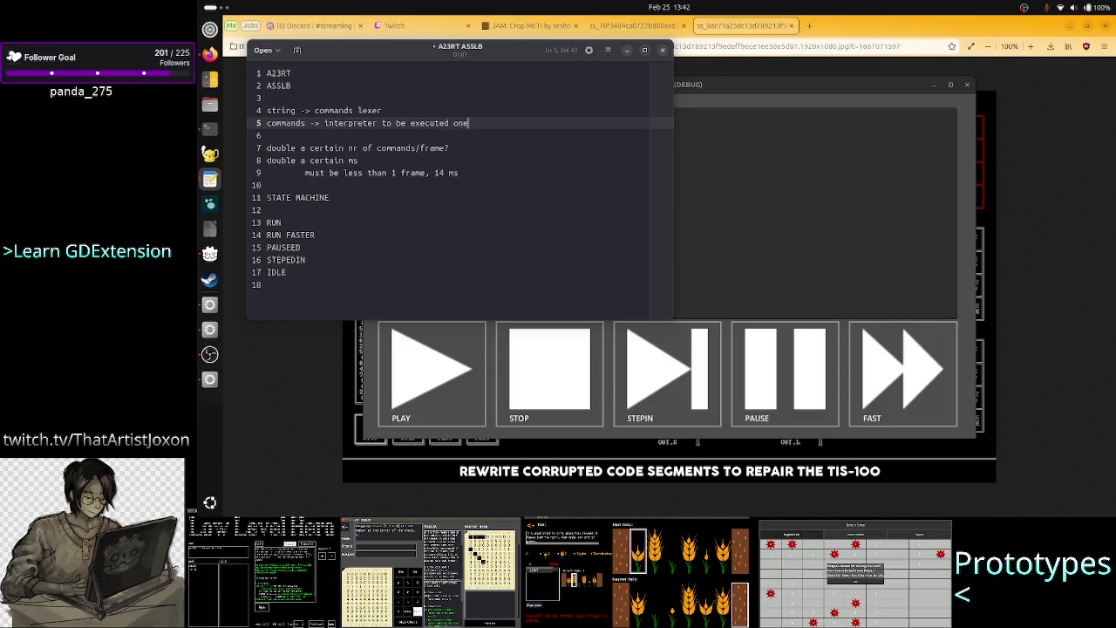
type(" a  a time")
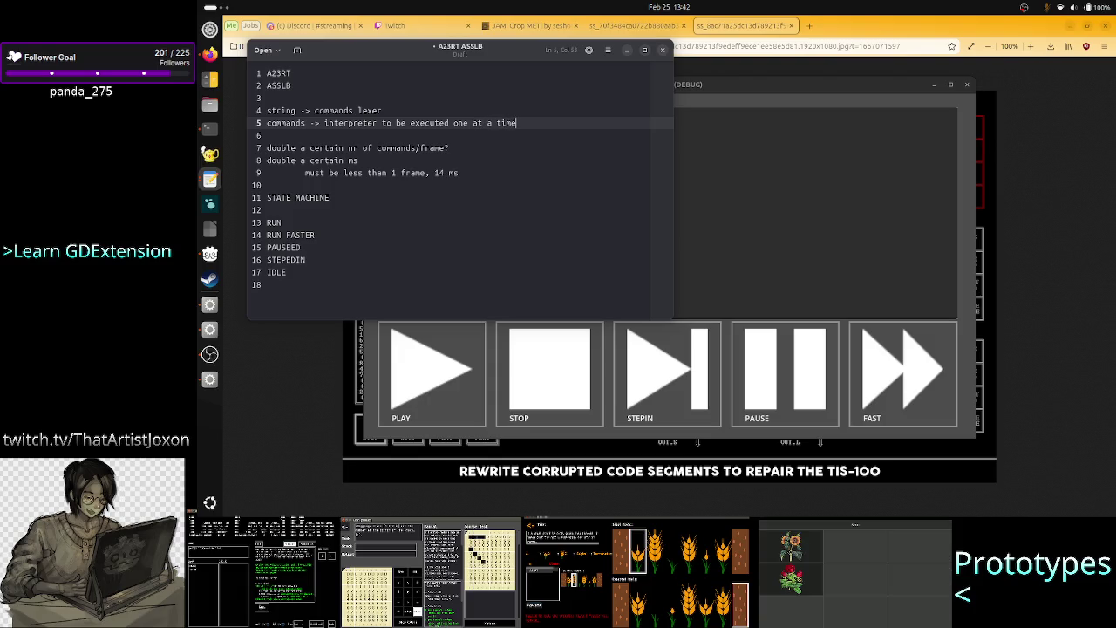
left_click(267, 122)
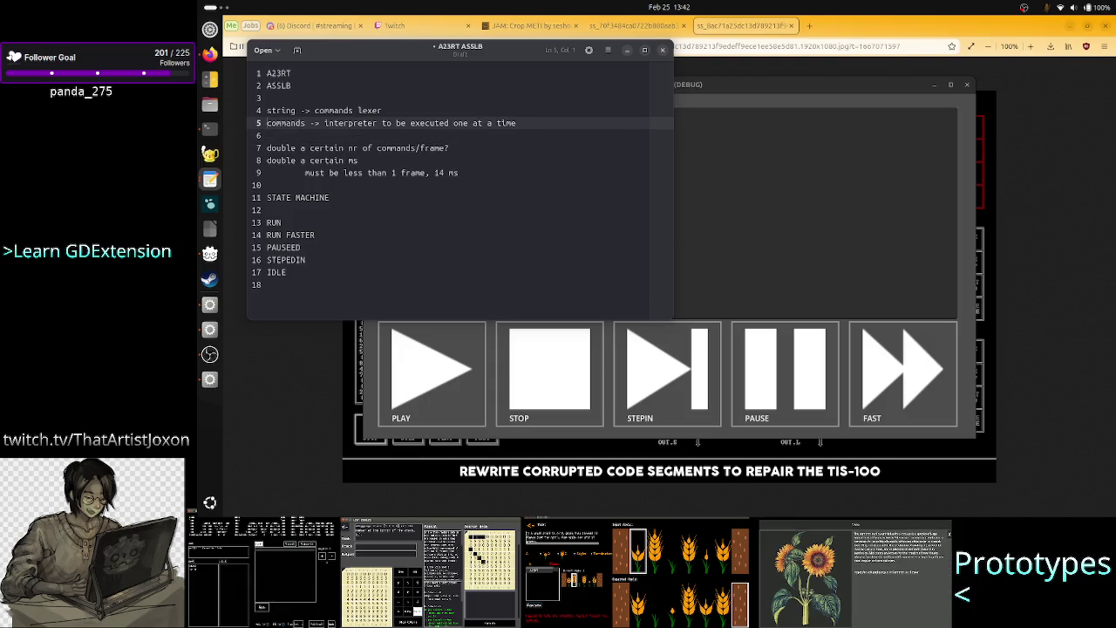
left_click(356, 269)
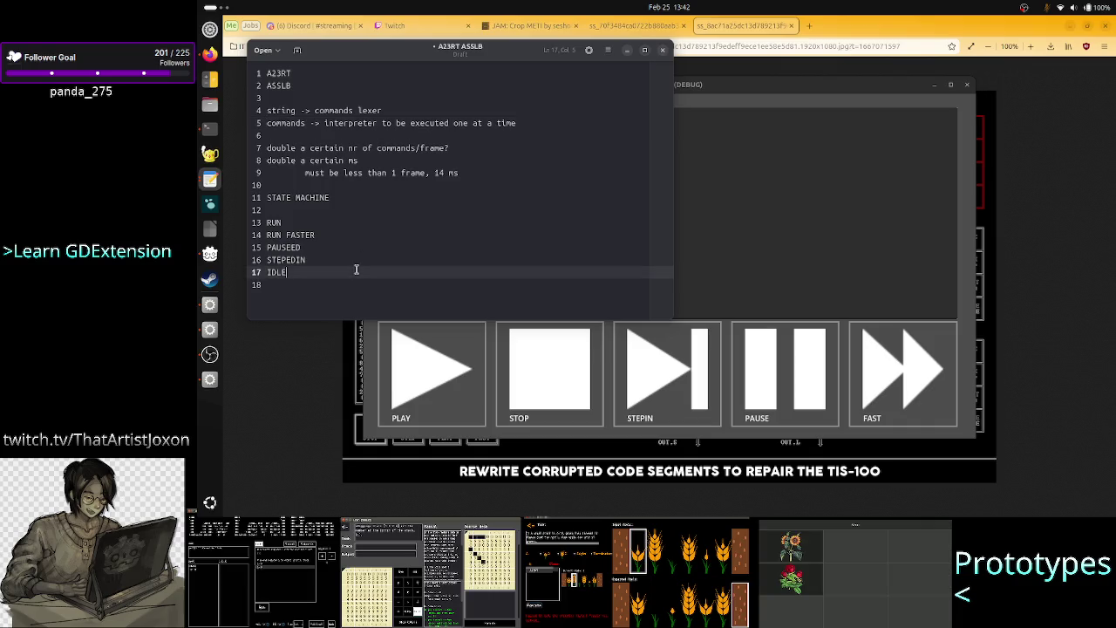
Add CONVERT to the state list on the empty line after IDLE
key("Up")
key("Up")
key("Up")
key("Home")
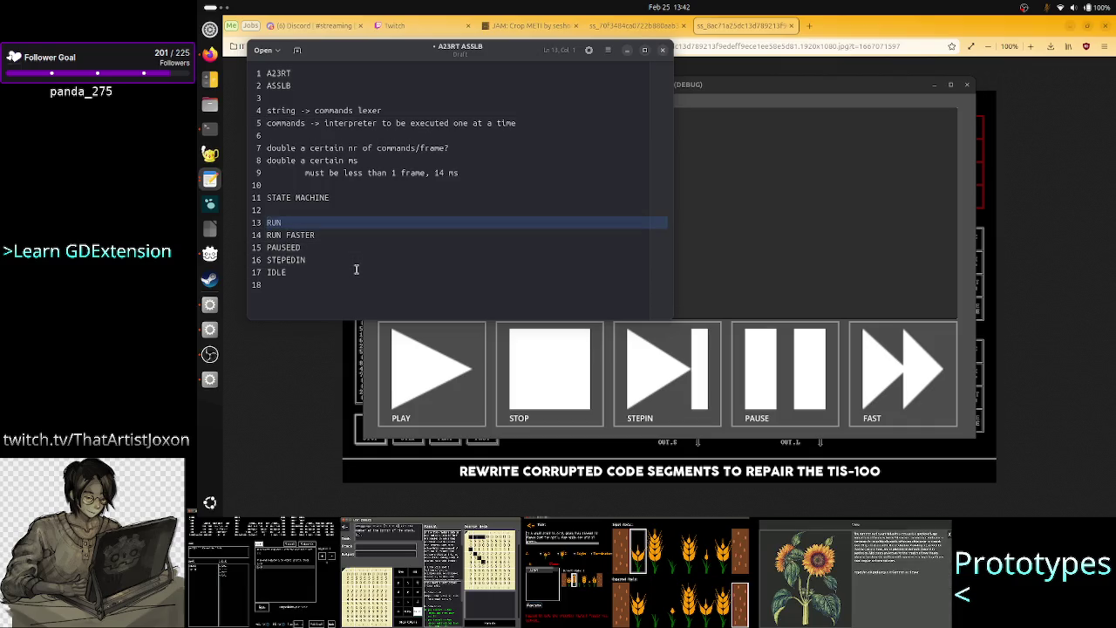
key("Down")
key("Down")
key("Down")
key("Up")
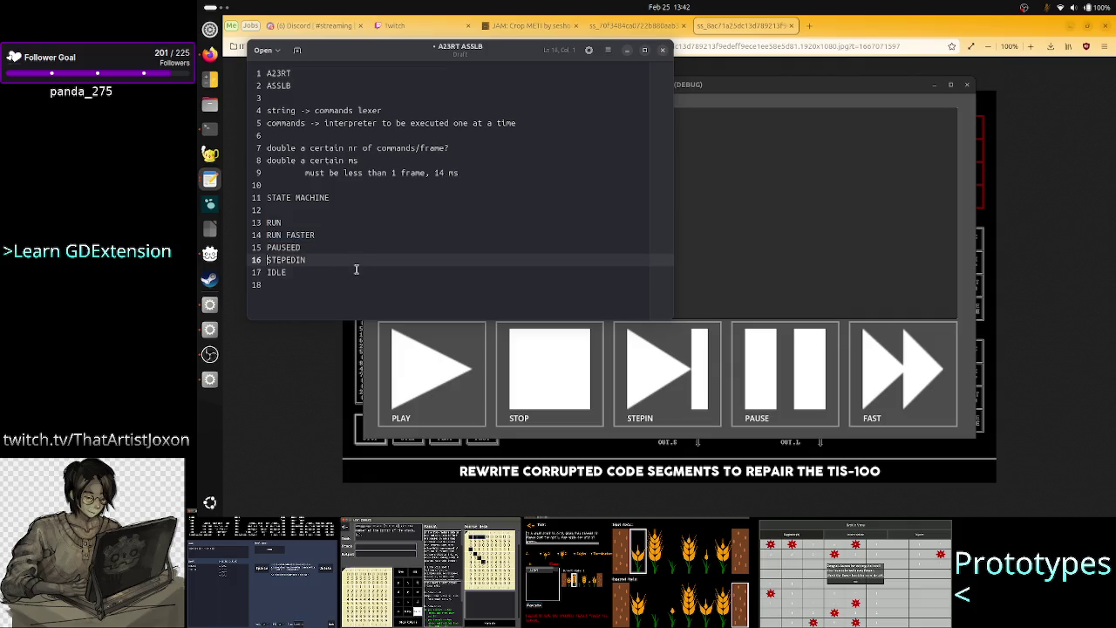
key("shift+End")
key("shift+Left")
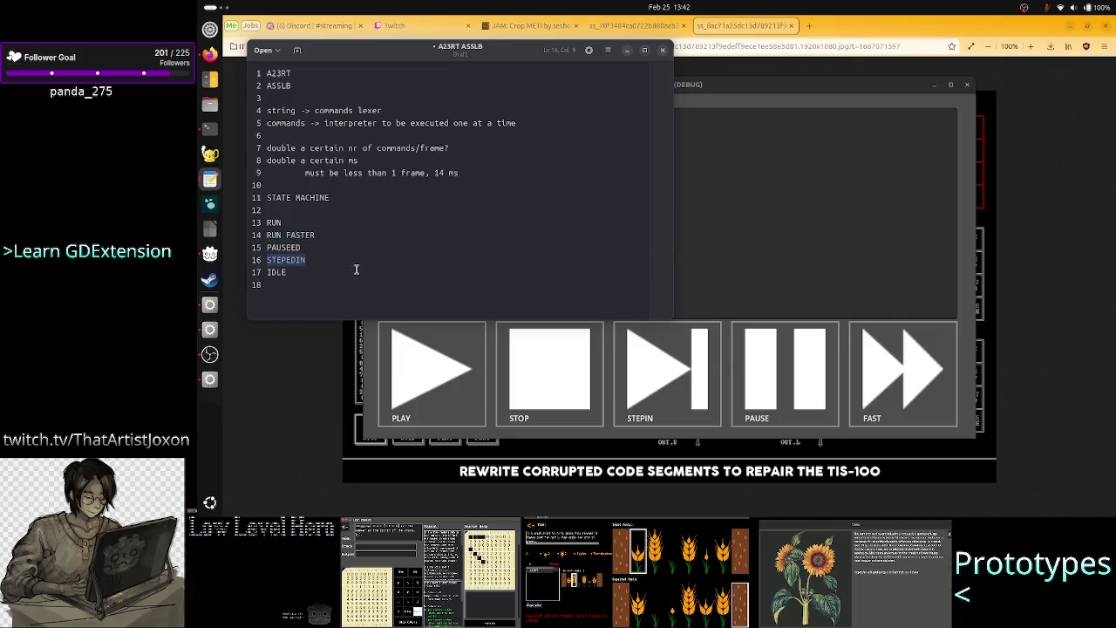
key("Down")
key("Down")
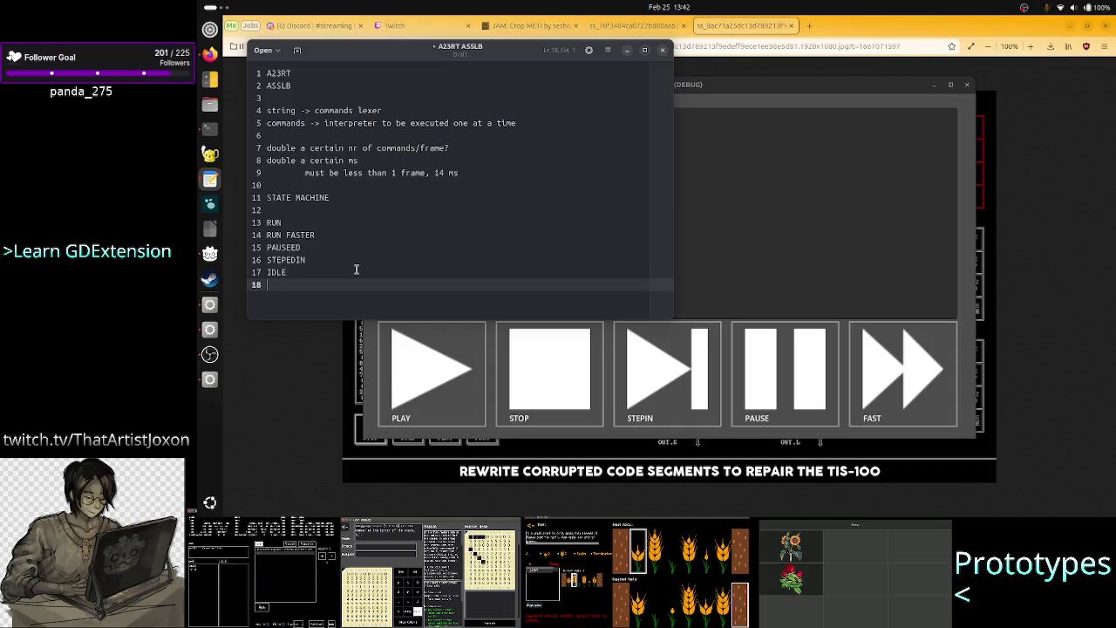
type("CONVERT")
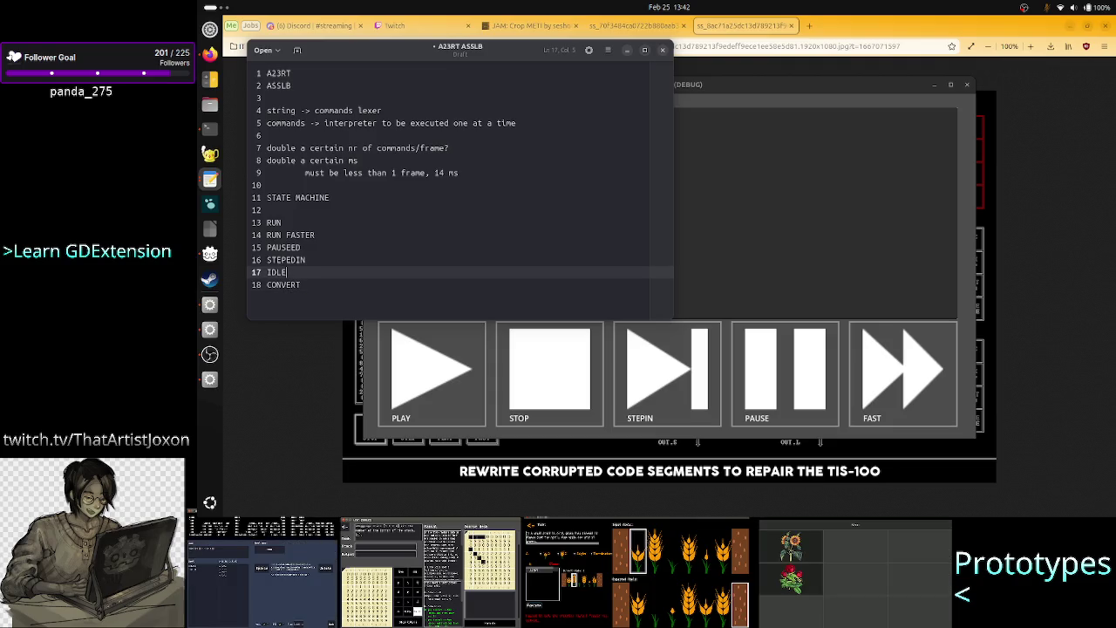
Look over the state names, the interpreter note, and the A23RT and ASSLB lines
left_click(267, 284)
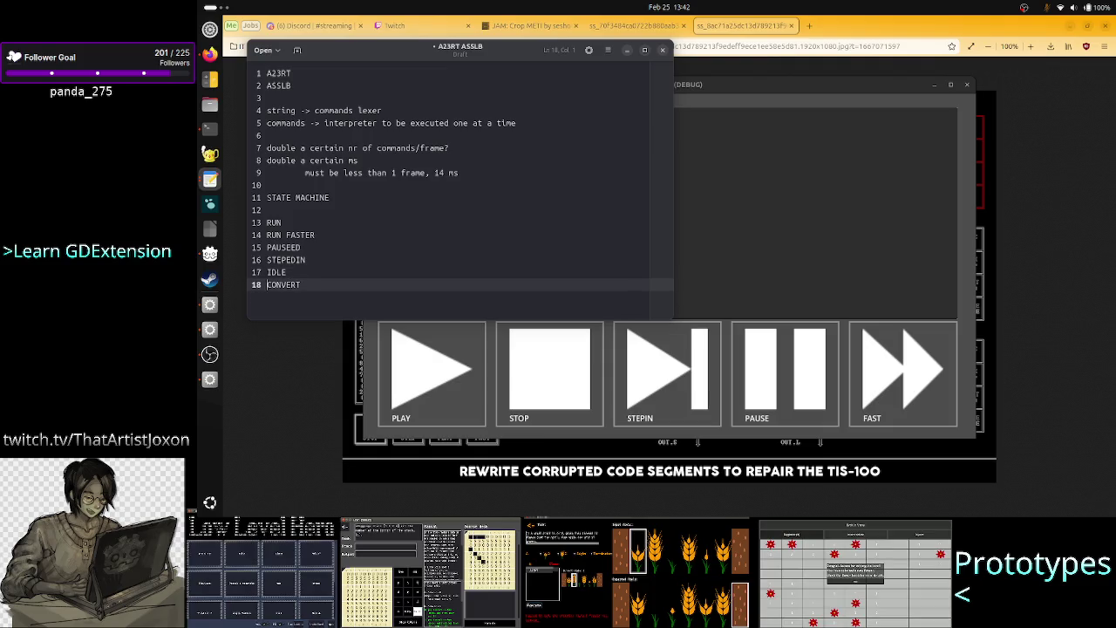
left_click(267, 272)
left_click(267, 234)
left_click(266, 223)
left_click(267, 247)
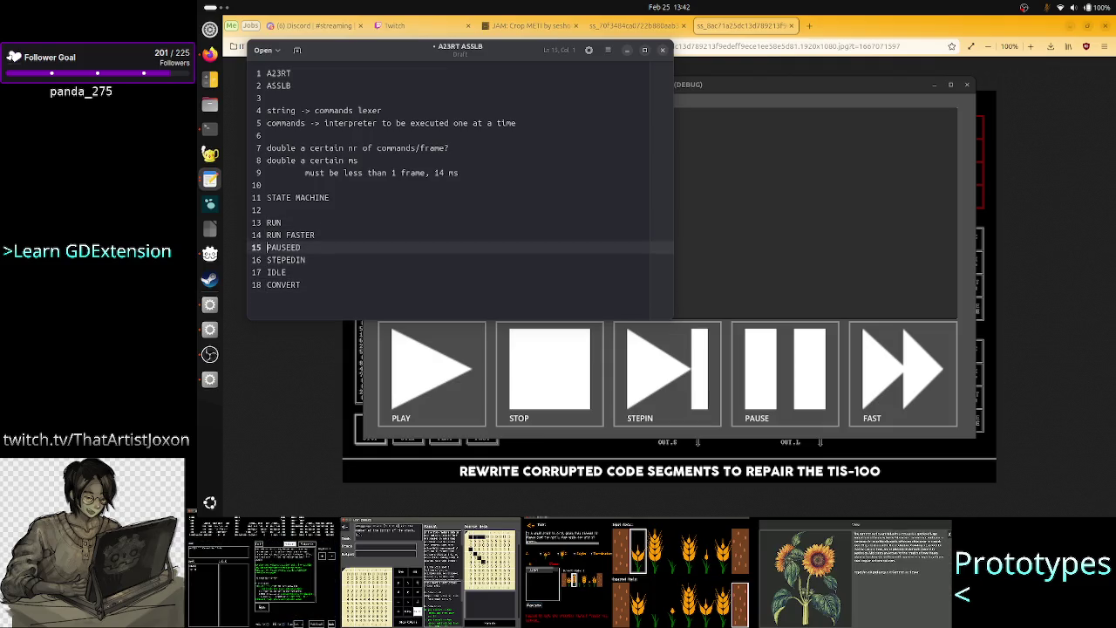
left_click(267, 259)
left_click(267, 247)
left_click(267, 211)
left_click(267, 123)
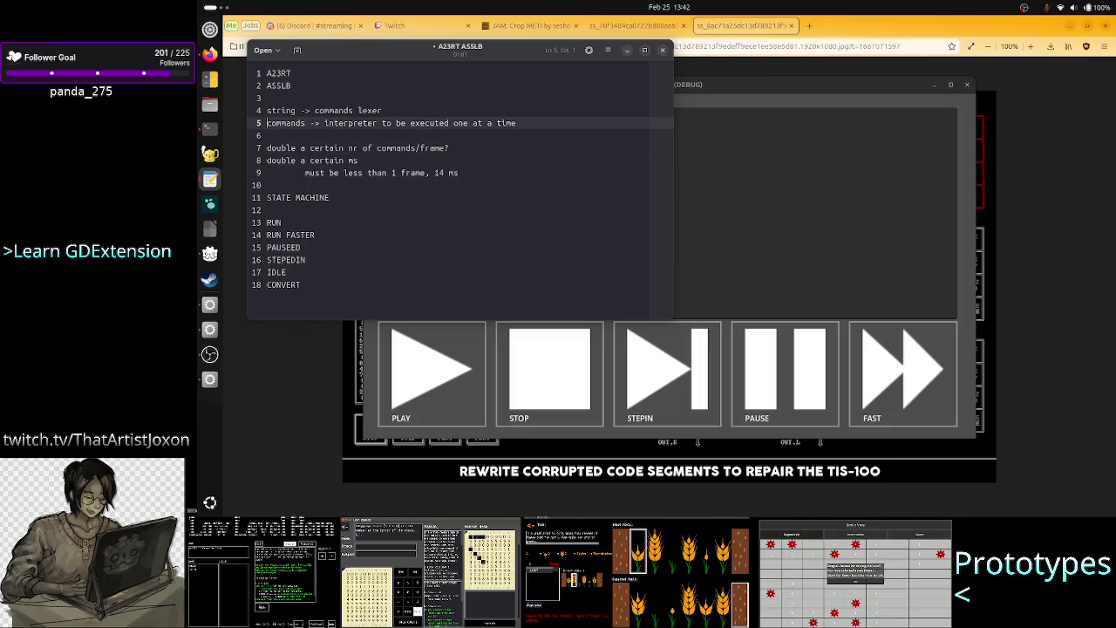
key("shift+End")
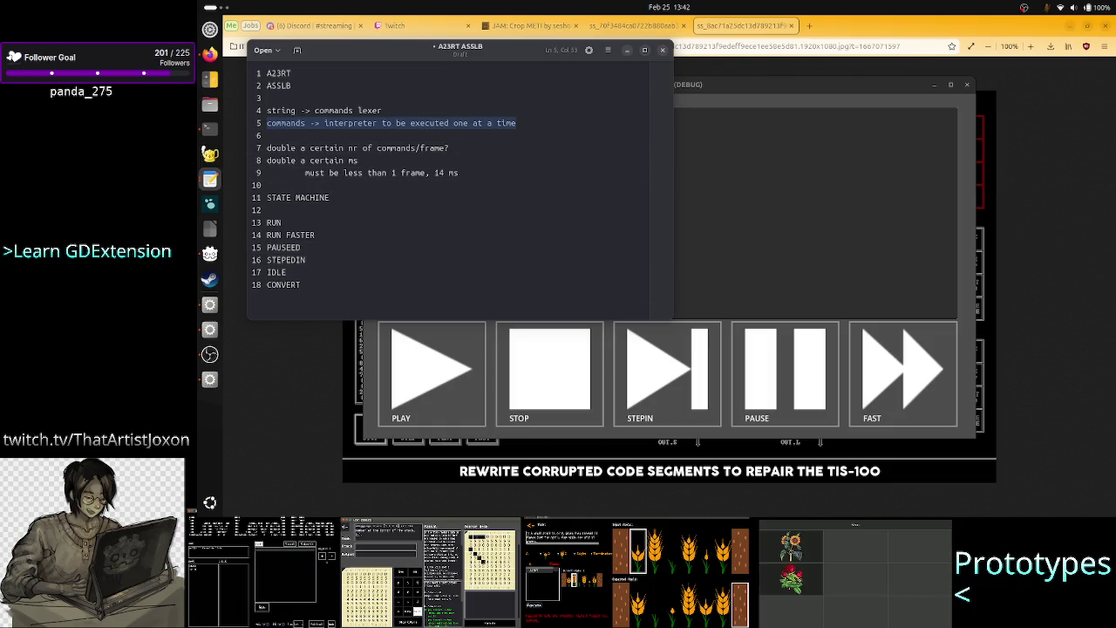
left_click(267, 98)
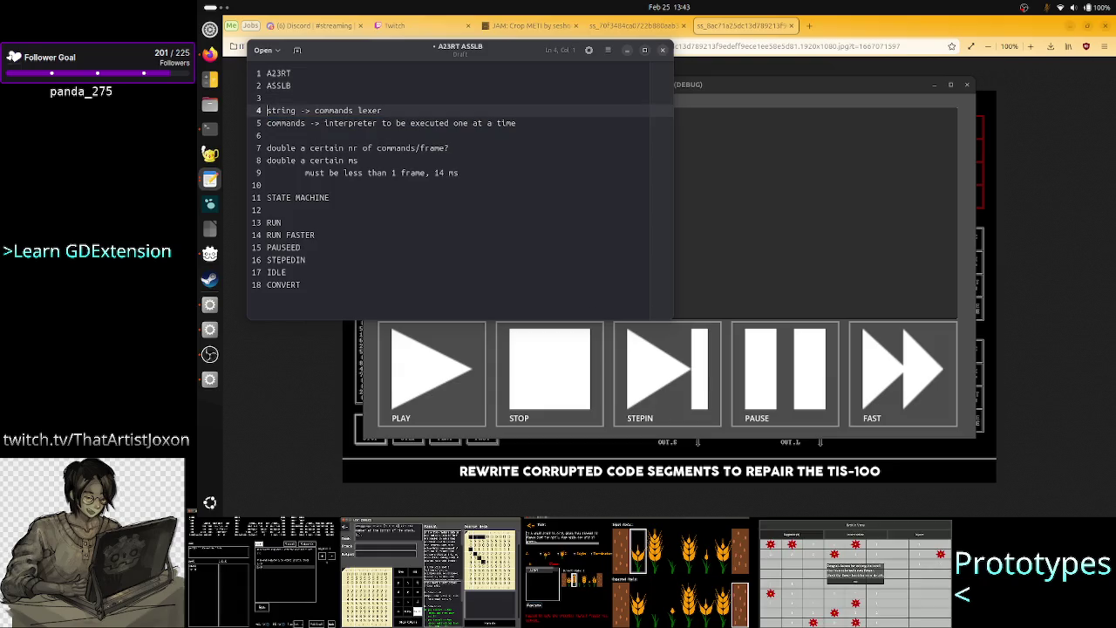
key("shift+Up")
key("shift+Up")
key("shift+Left")
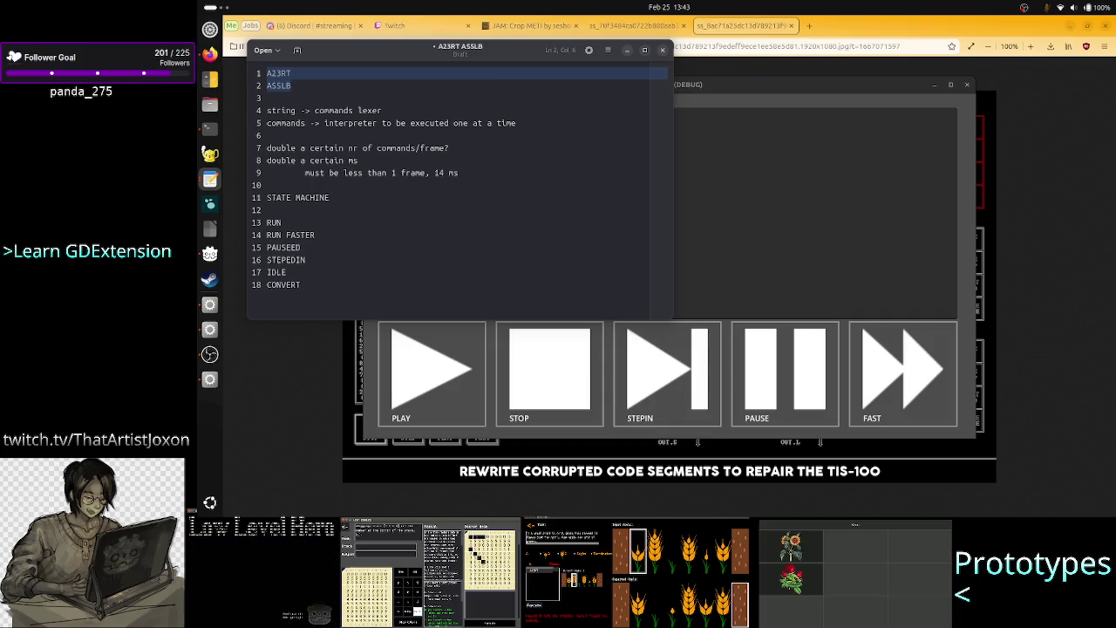
Change the lexer note to read 'string -> commands lexer+parser'
key("Down")
key("Down")
key("Down")
key("Up")
key("Up")
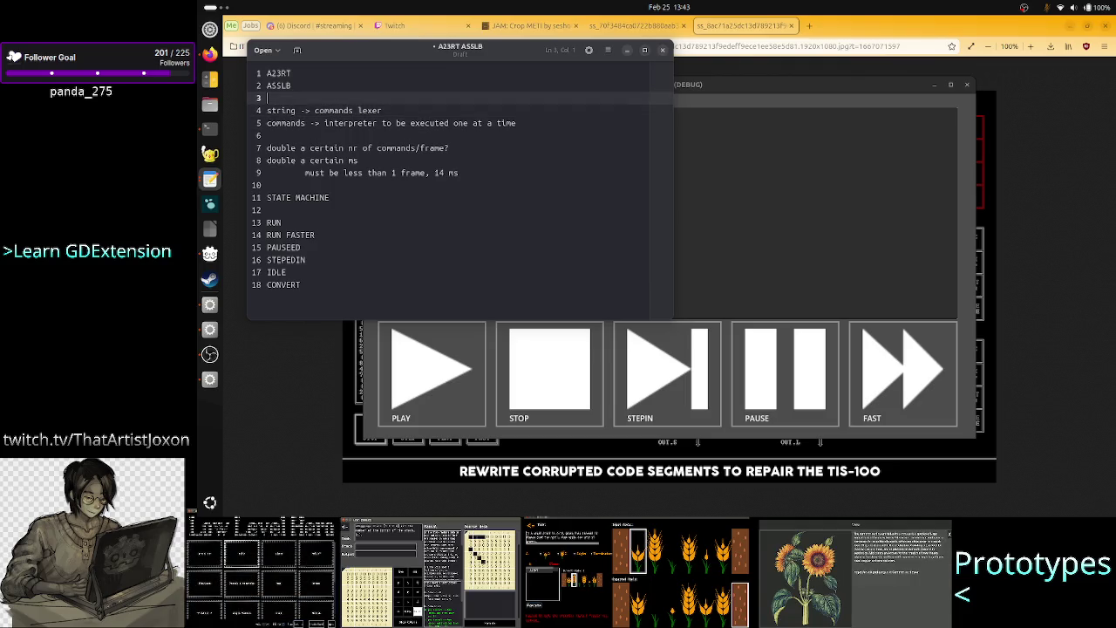
key("Down")
key("Home")
key("End")
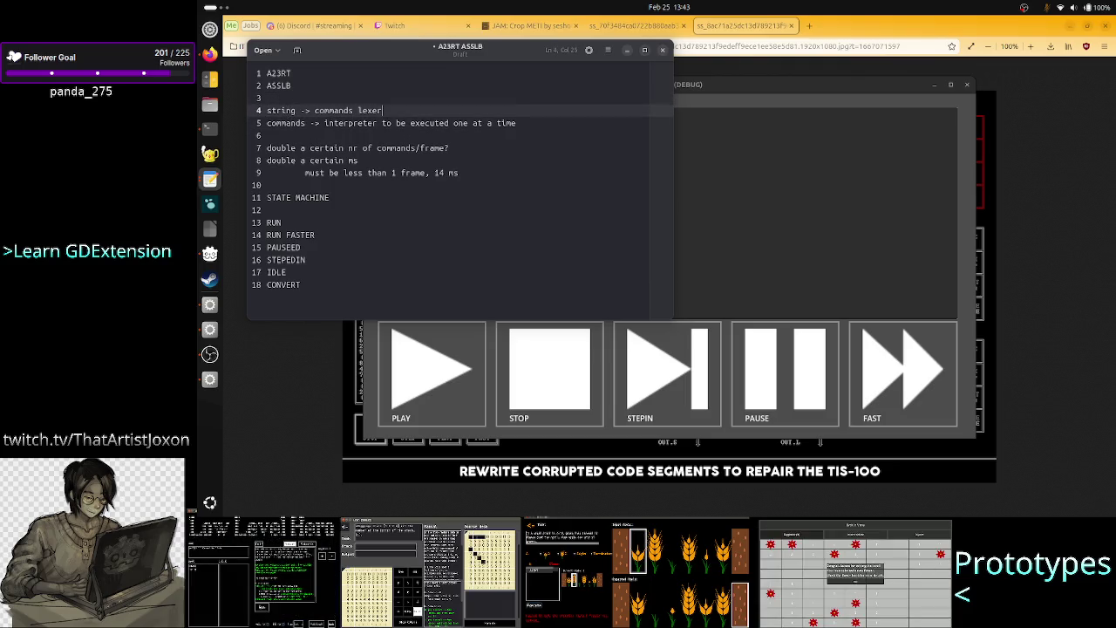
type("+parser")
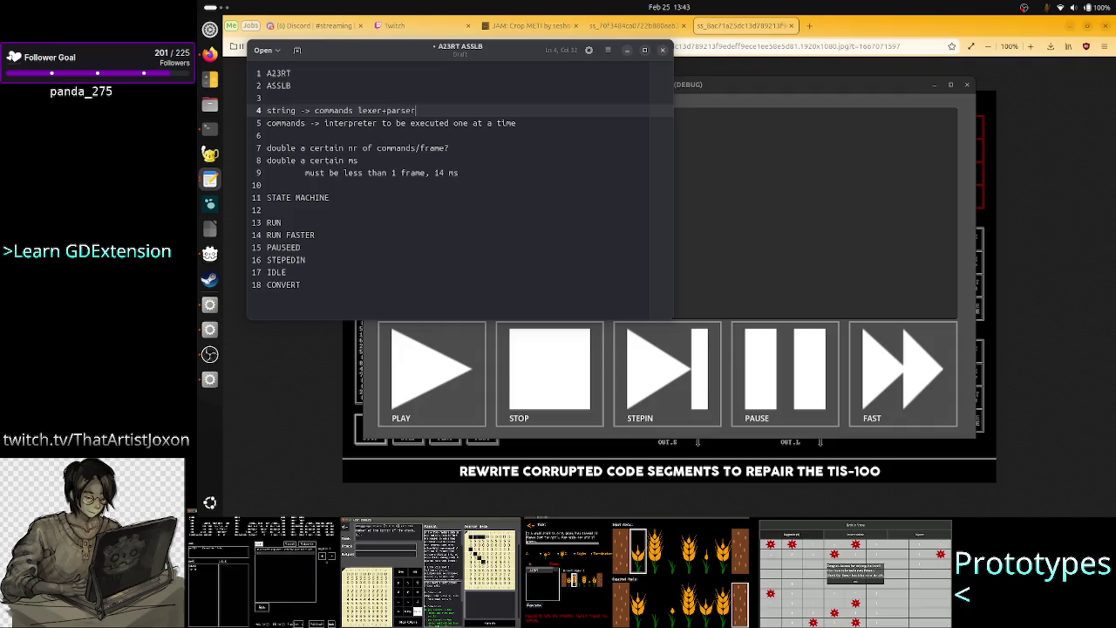
Insert quotes at the start of the A23RT line, then remove one
key("Up")
key("Up")
key("Up")
key("Home")
type("\"")
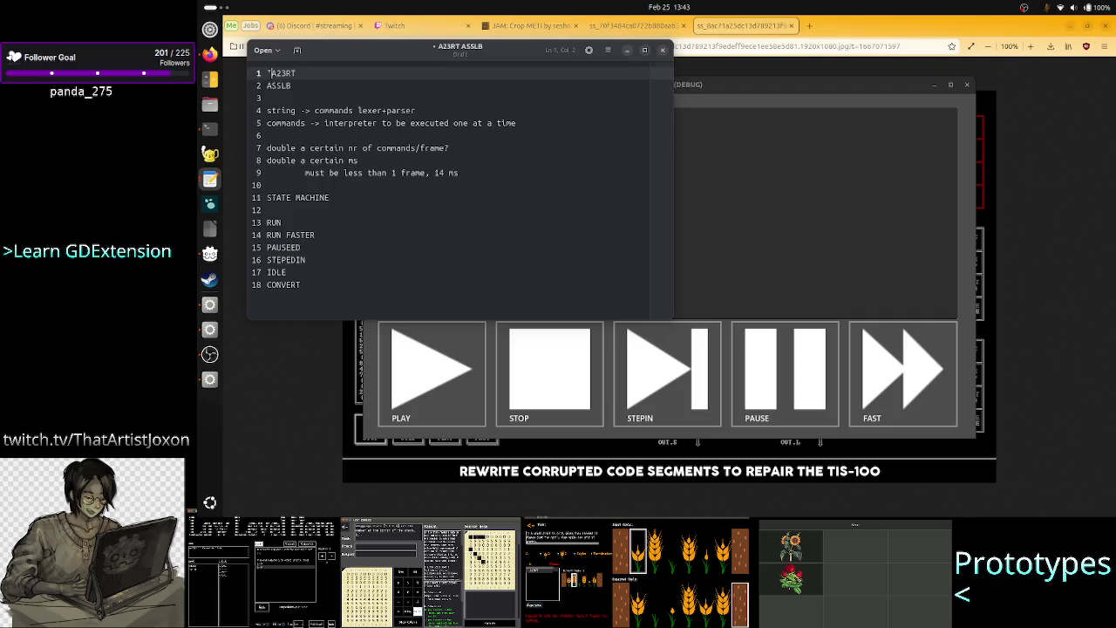
type("\"")
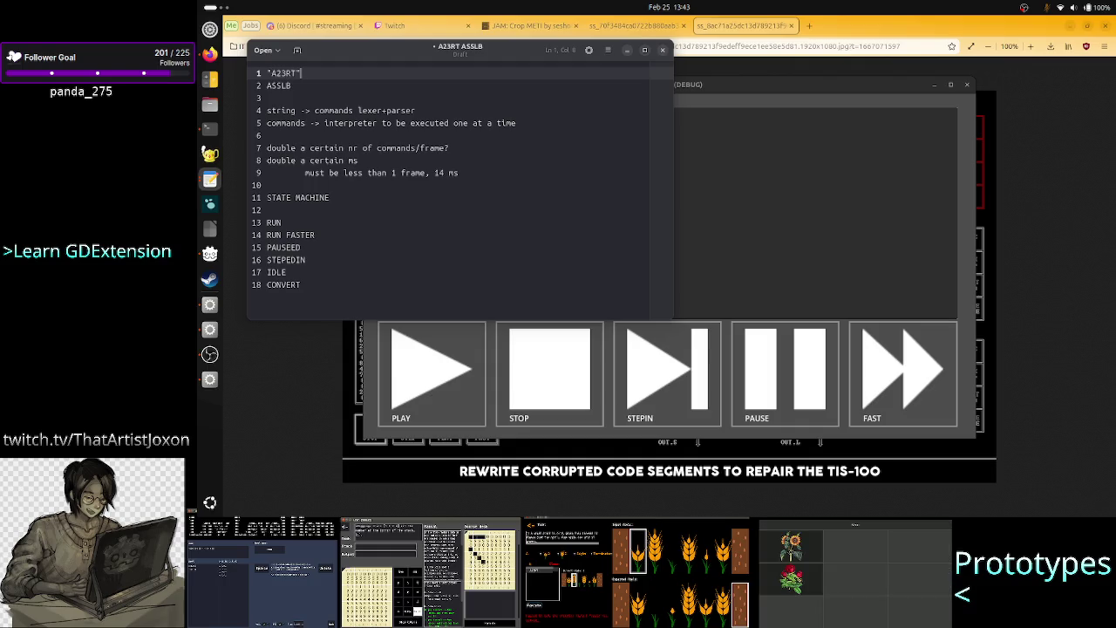
key("Left")
key("Left")
key("Left")
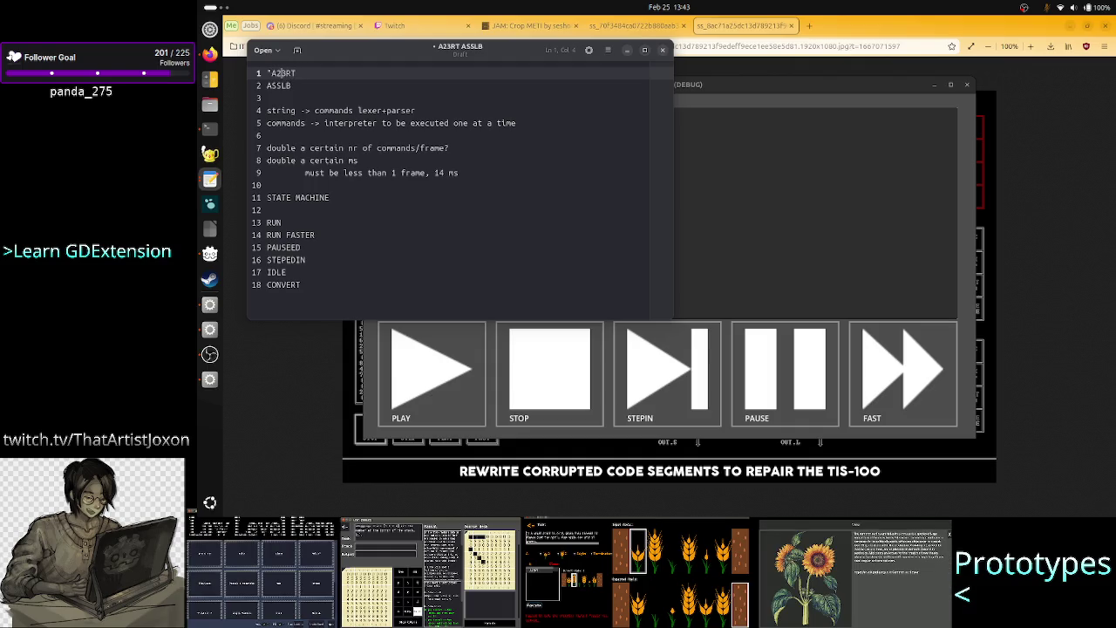
key("BackSpace")
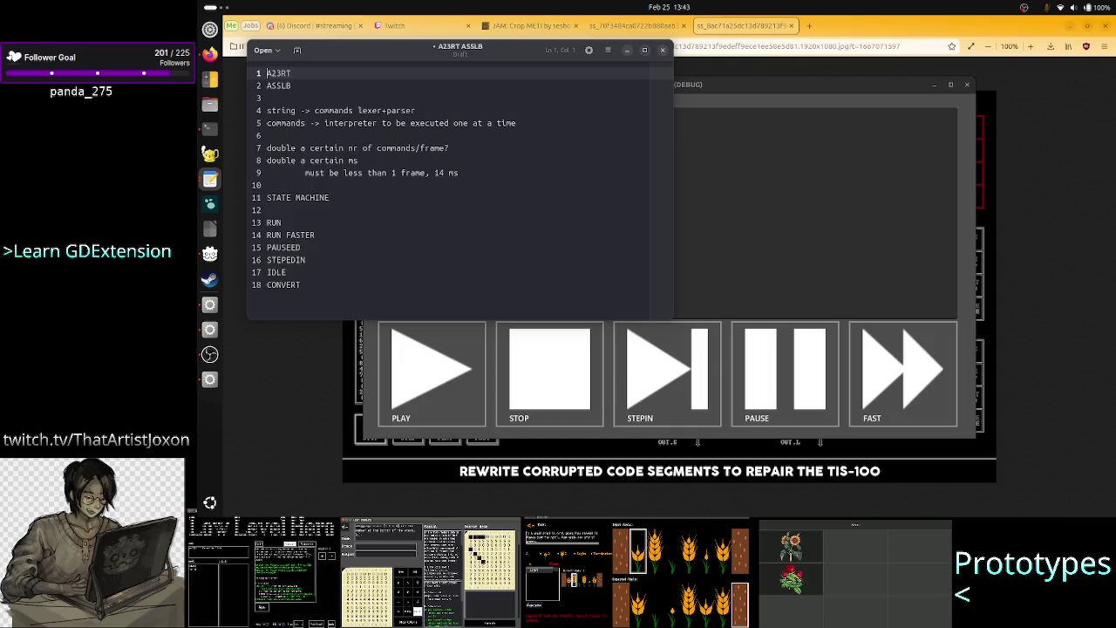
Add two blank lines after CONVERT at the end of the state list
key("Down")
key("Down")
key("Down")
key("Up")
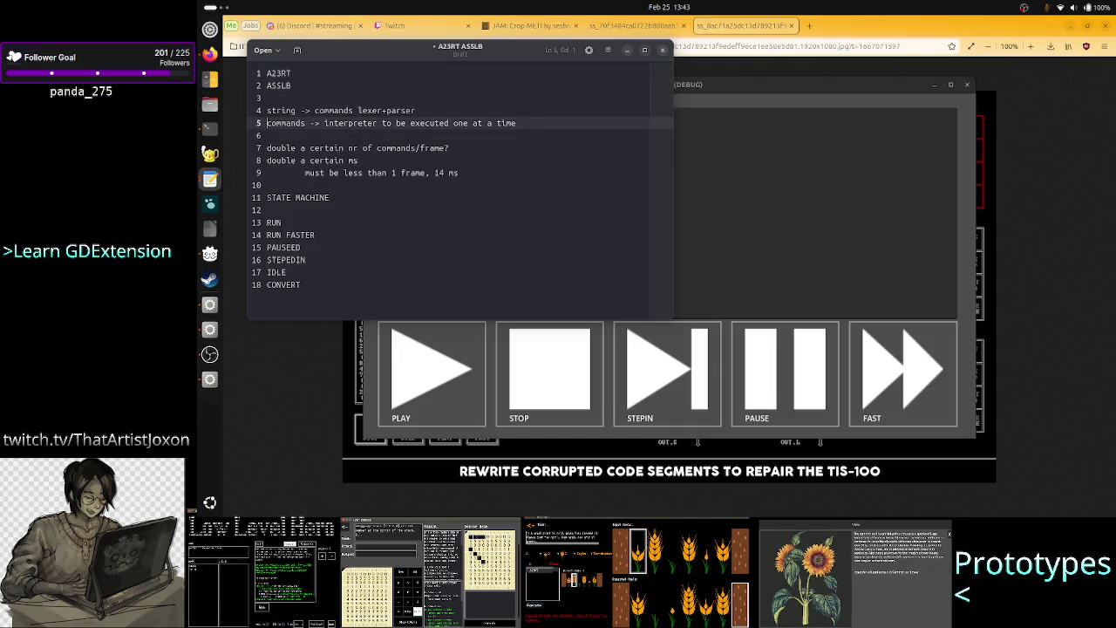
key("Down")
key("Down")
key("Down")
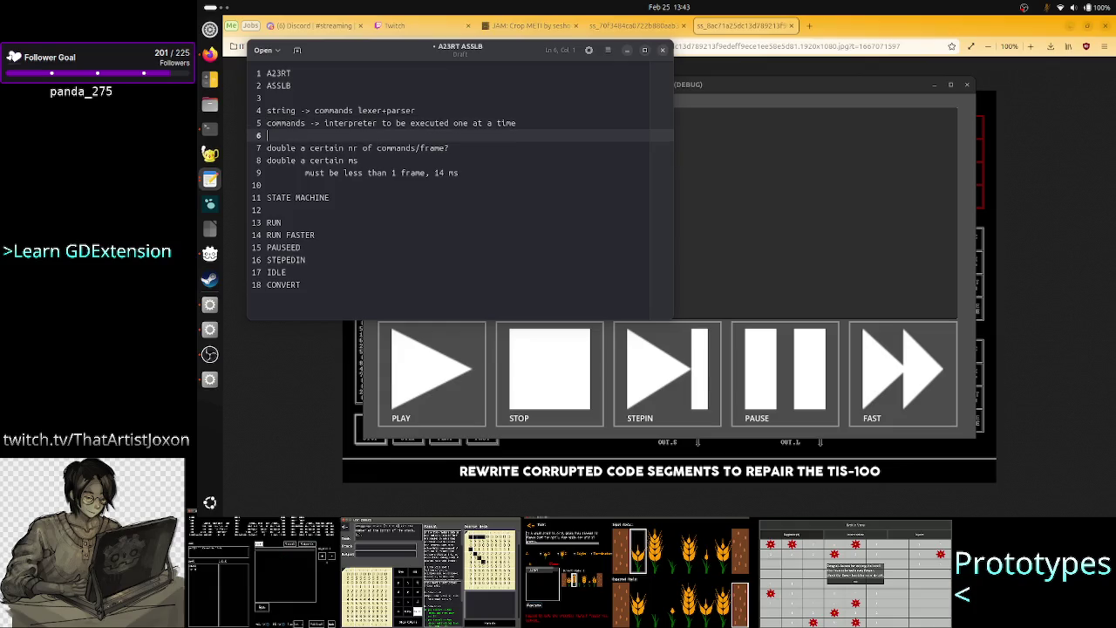
key("Down")
key("Down")
key("Down")
key("Return")
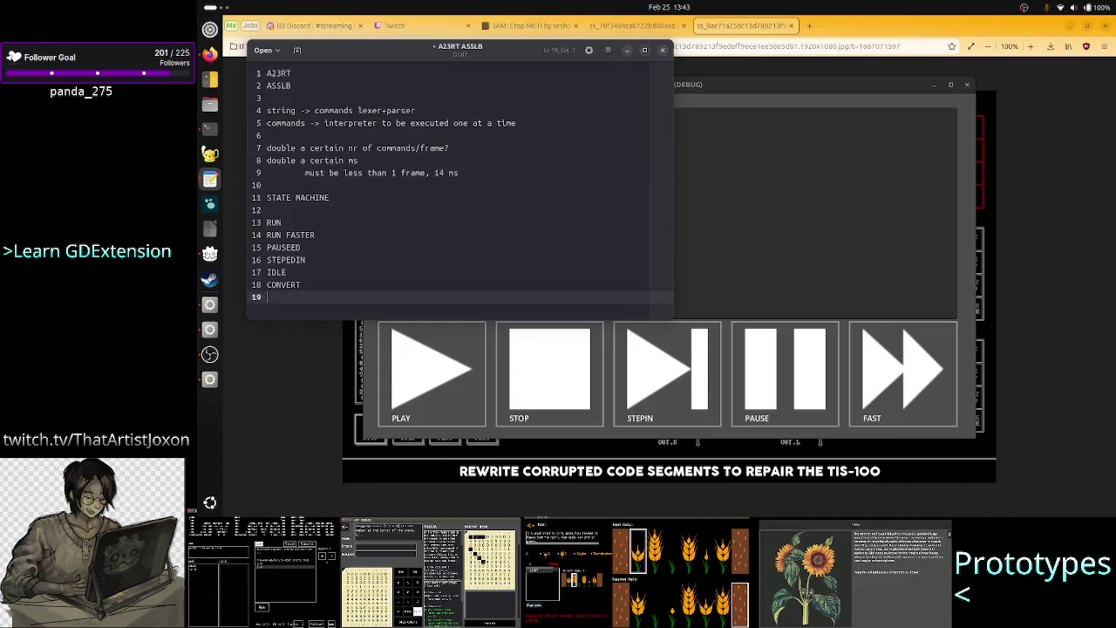
key("Up")
key("Up")
key("Up")
key("Down")
key("Down")
key("Down")
key("Down")
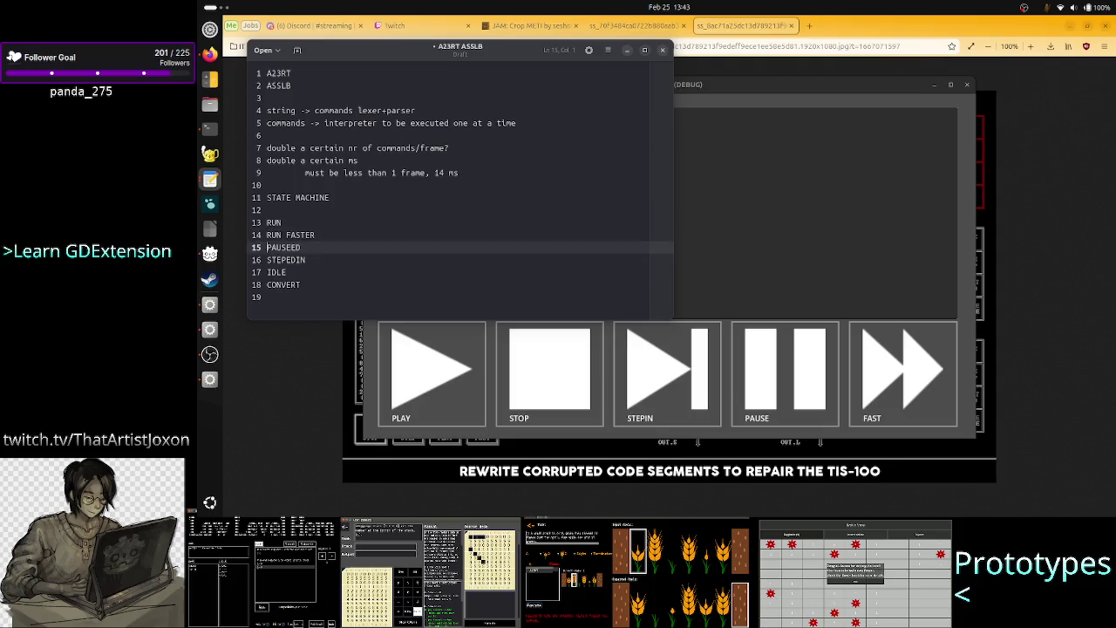
key("Return")
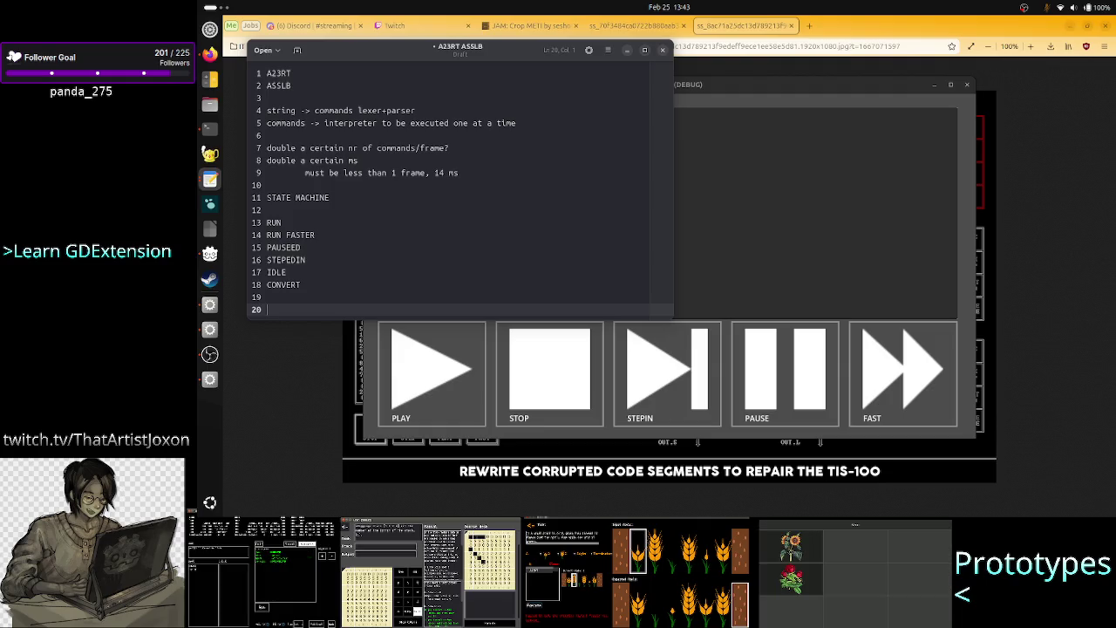
Sketch an 'if state is not pause' block with indented 'do that' and 'state =' lines, then select it
type("if")
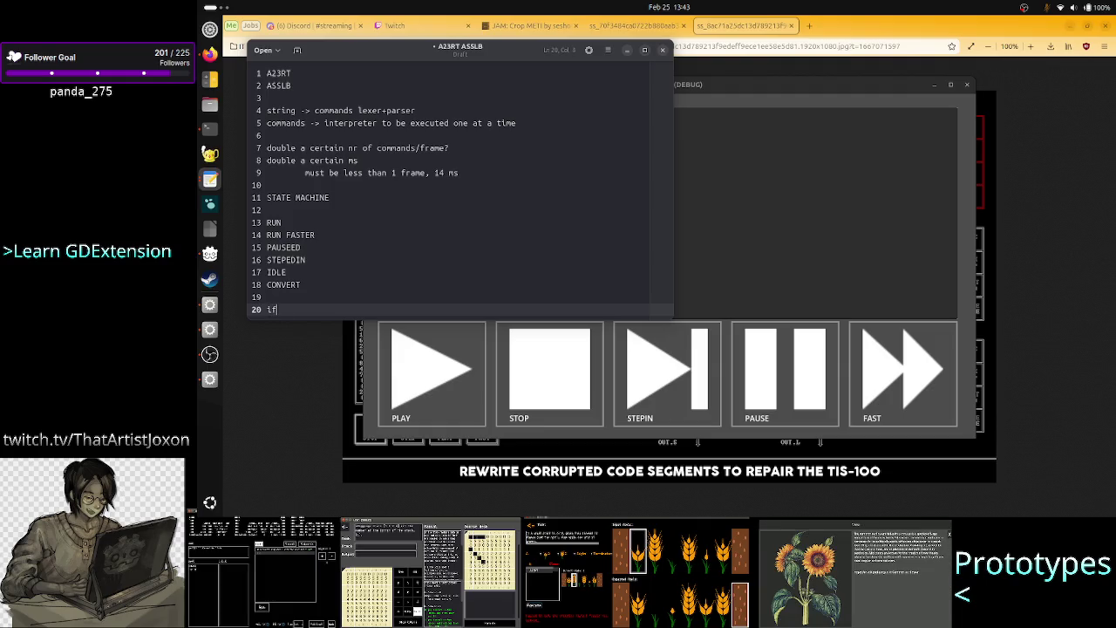
type(" state is not")
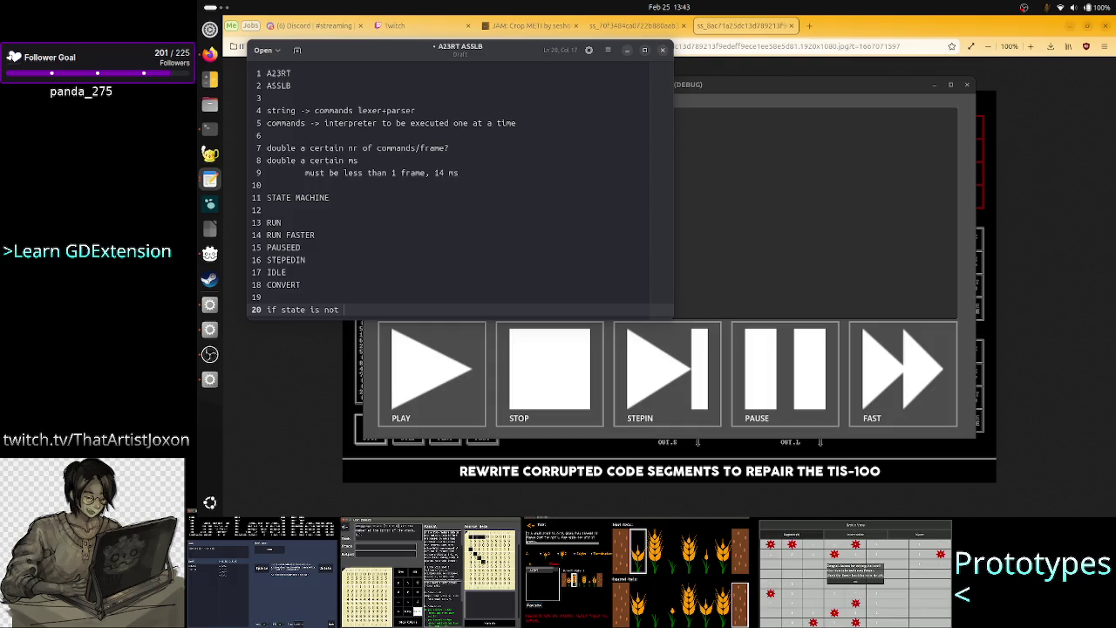
type("  pa")
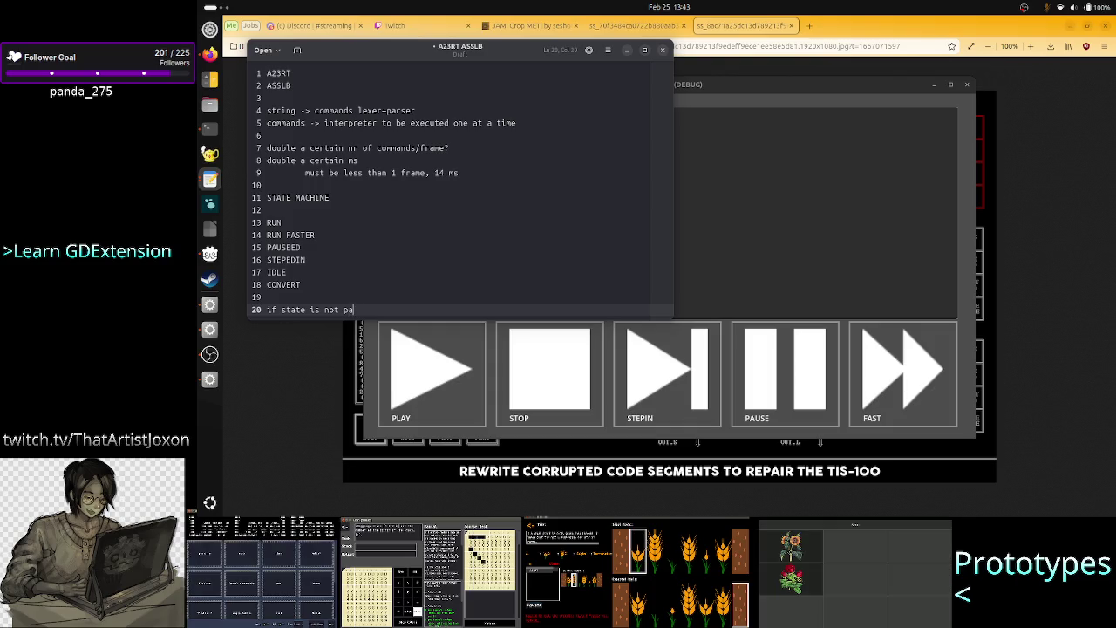
type("use astate is n")
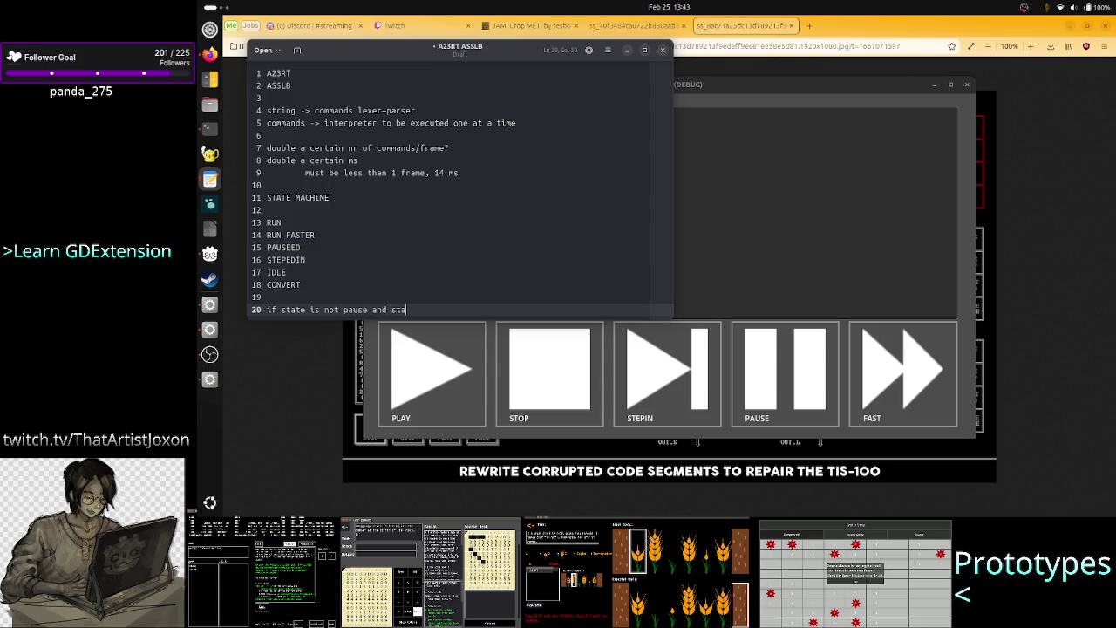
type("ot that")
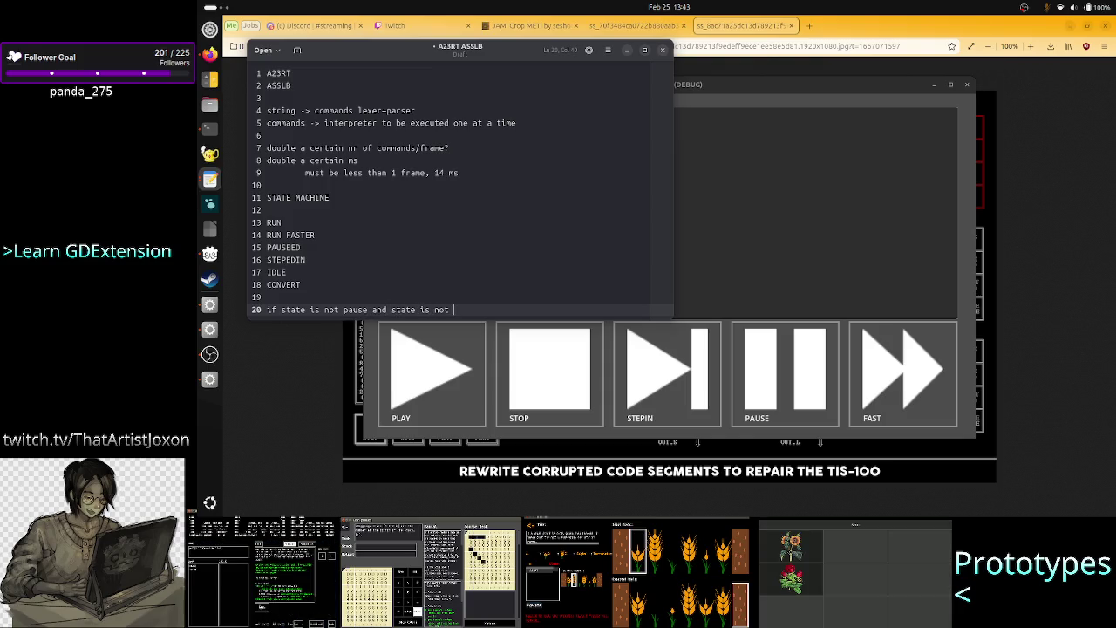
key("Return")
key("Tab")
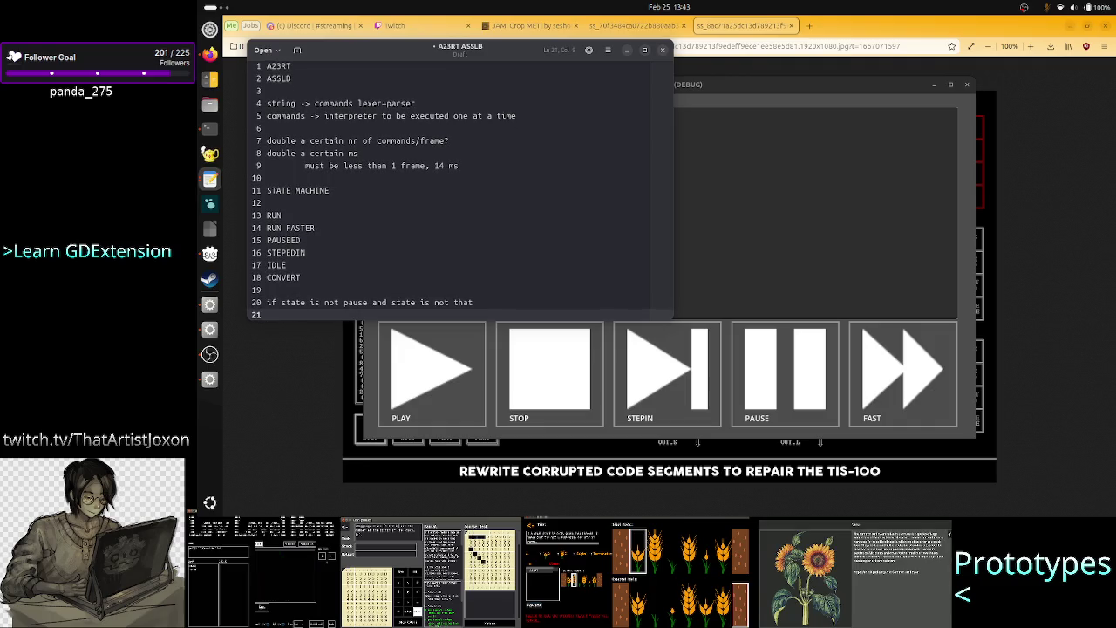
type("do that")
key("Return")
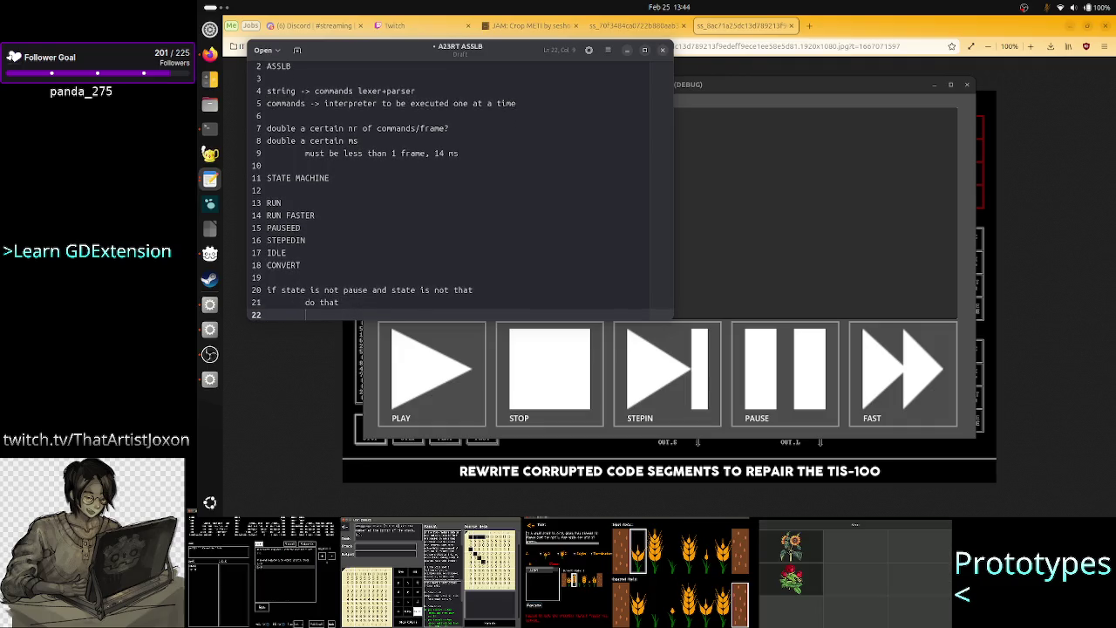
type("state =")
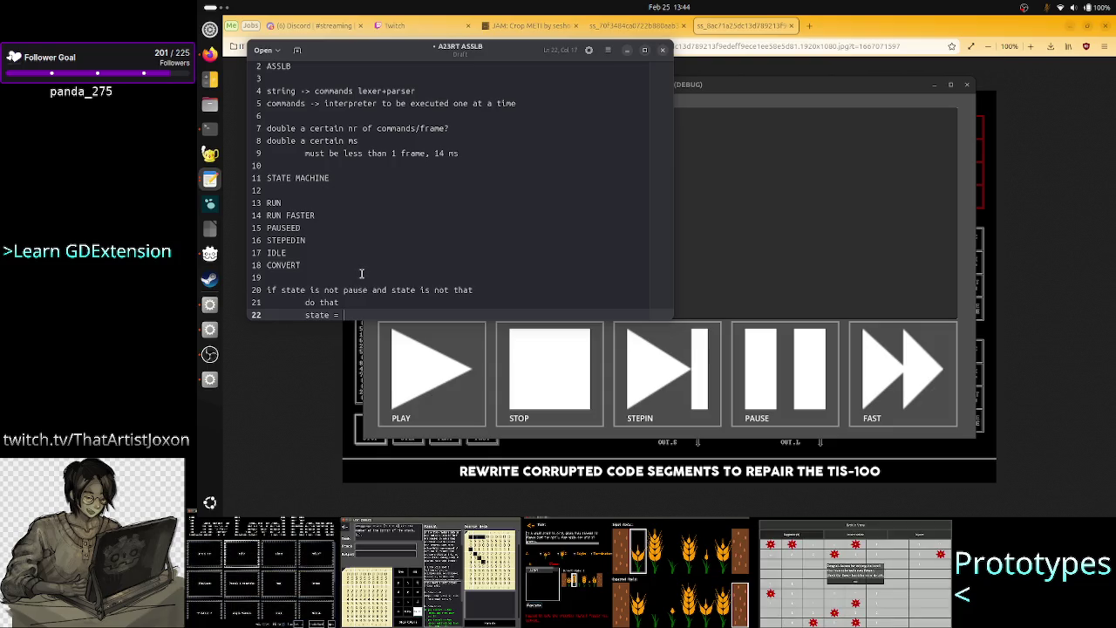
key("Up")
key("Up")
key("Up")
key("Down")
key("Down")
key("Down")
key("Home")
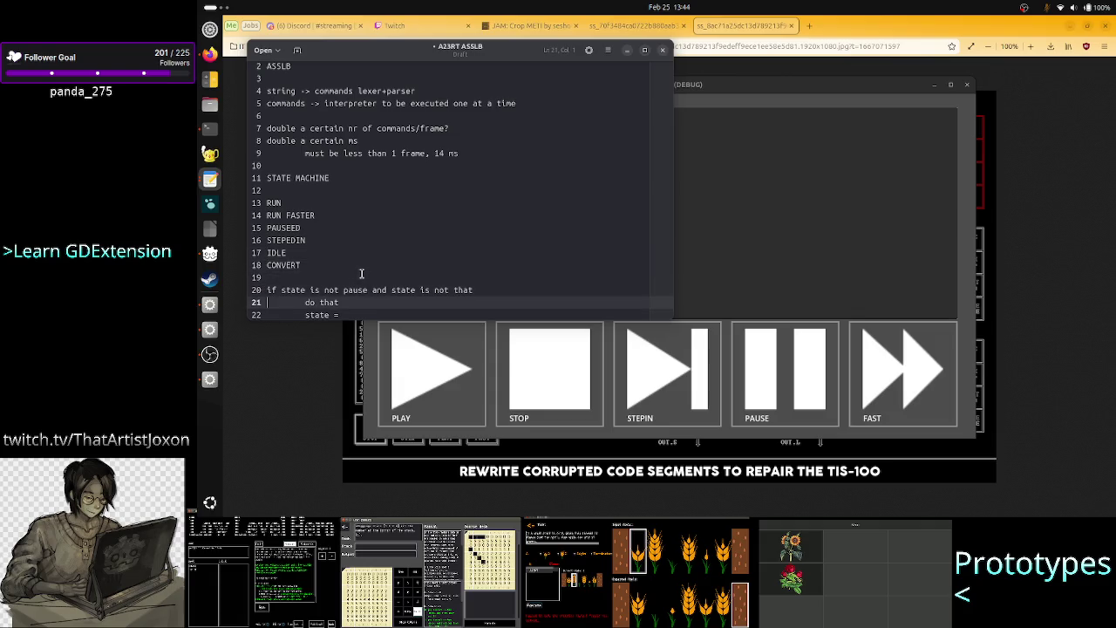
key("shift+Down")
key("shift+Down")
key("shift+End")
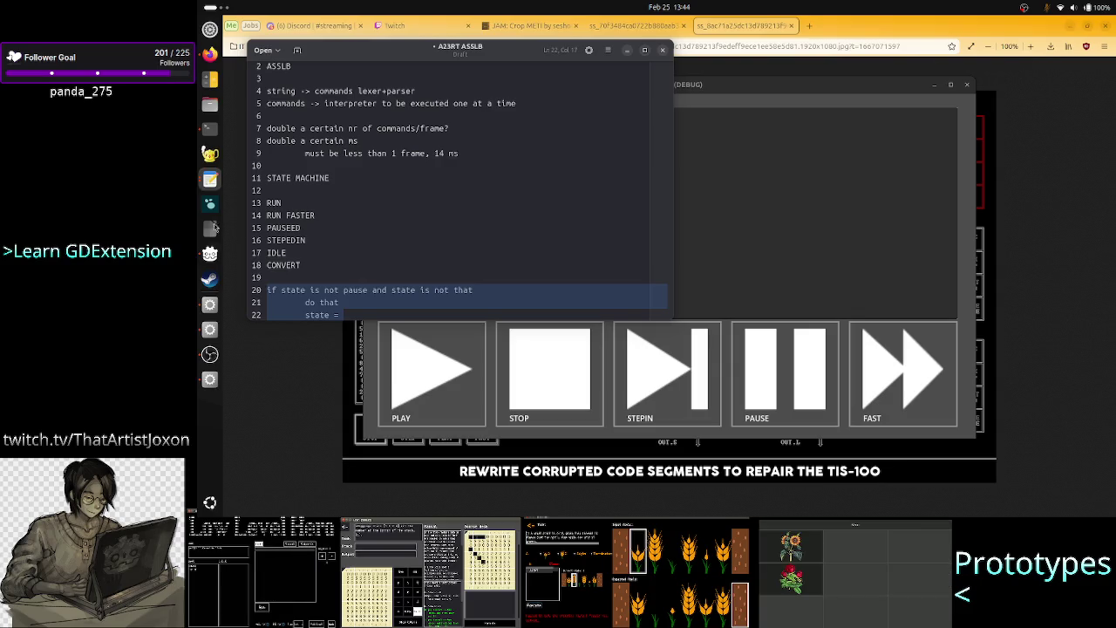
In the Twitch dashboard, ban the flagged ban-evading chatter from their user card
left_click(211, 54)
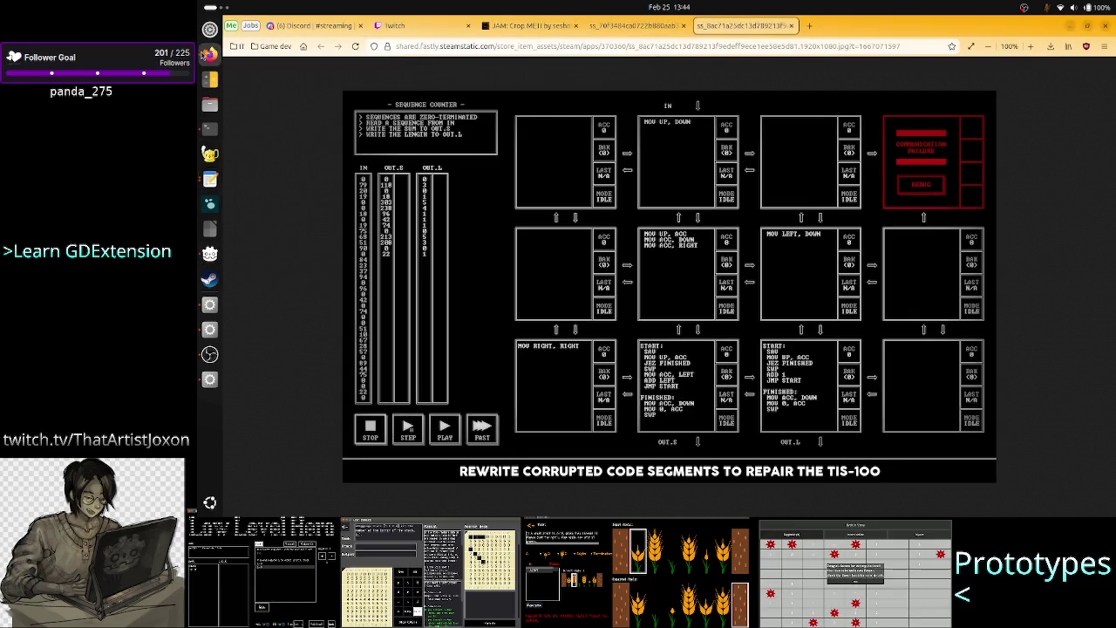
left_click(396, 25)
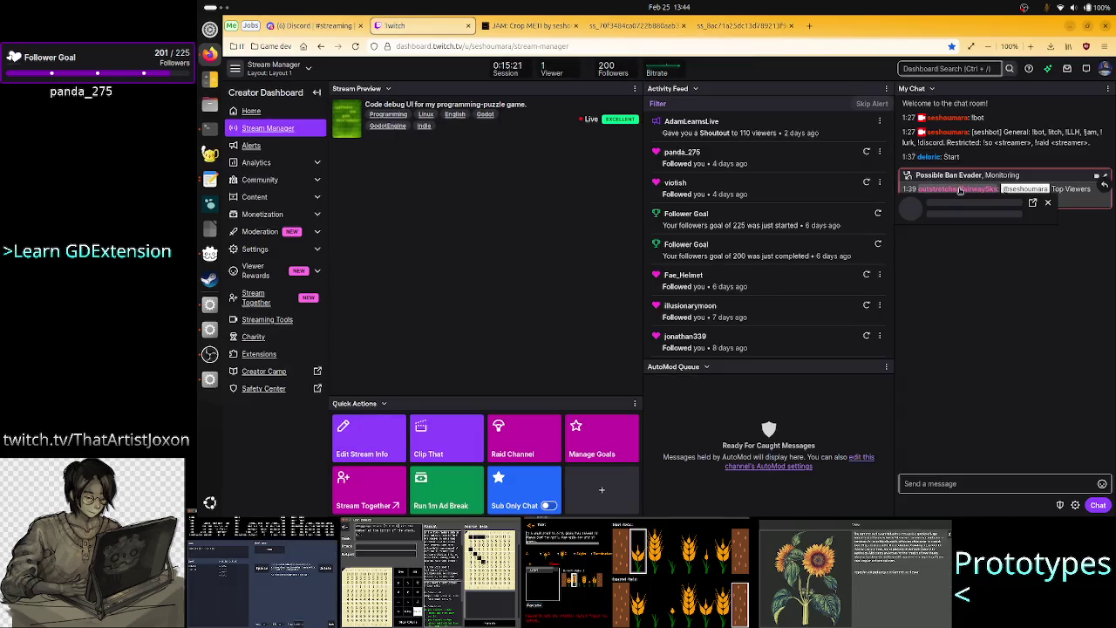
left_click(960, 189)
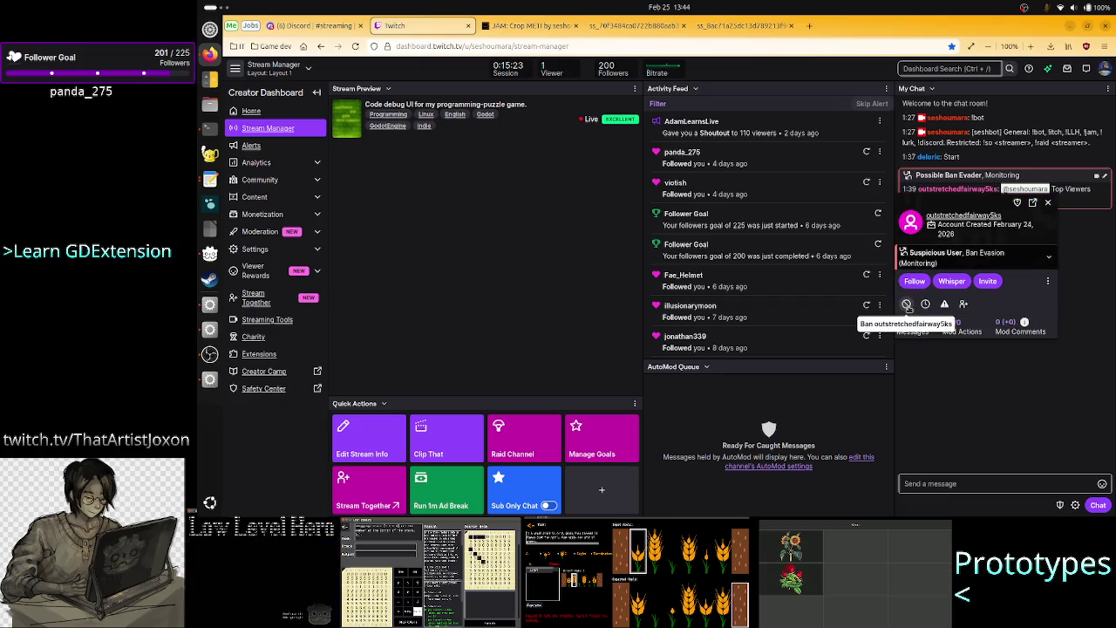
left_click(908, 304)
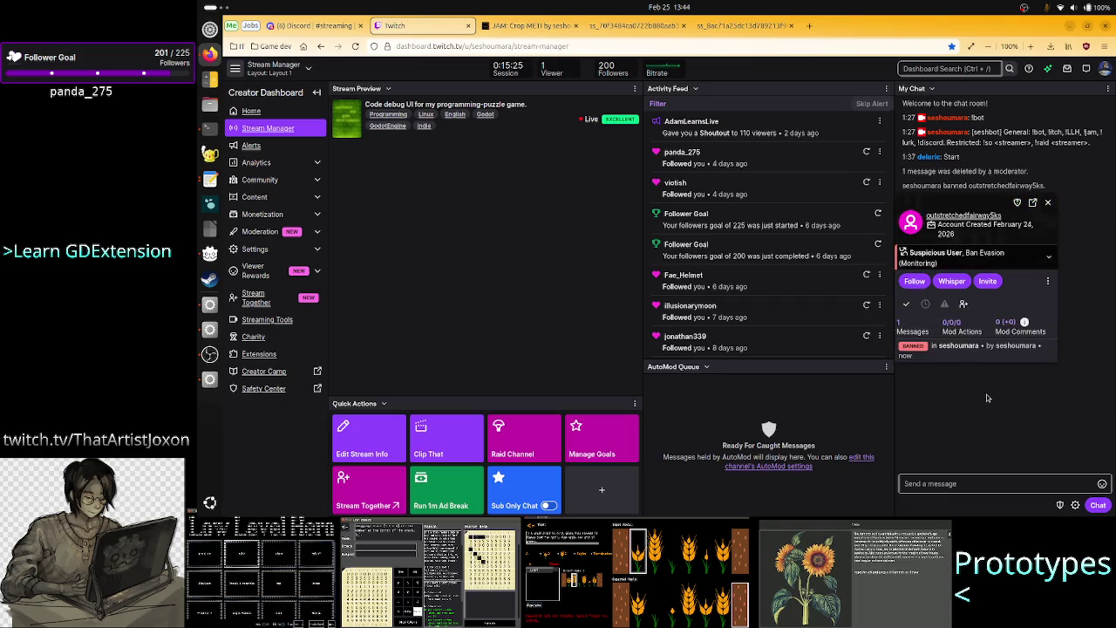
left_click(1049, 204)
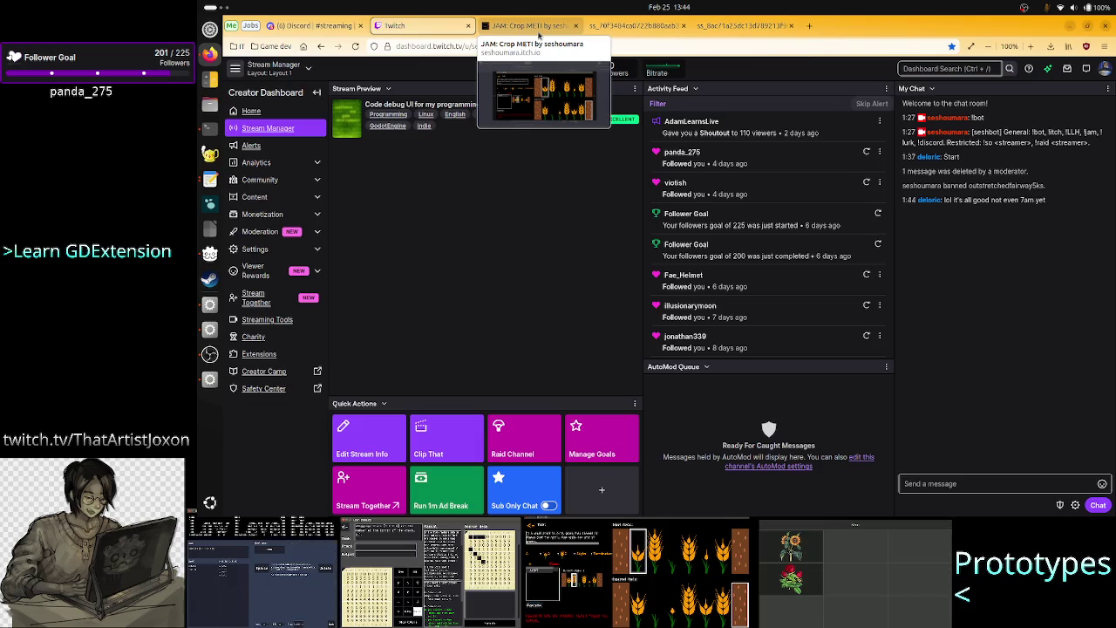
left_click(539, 34)
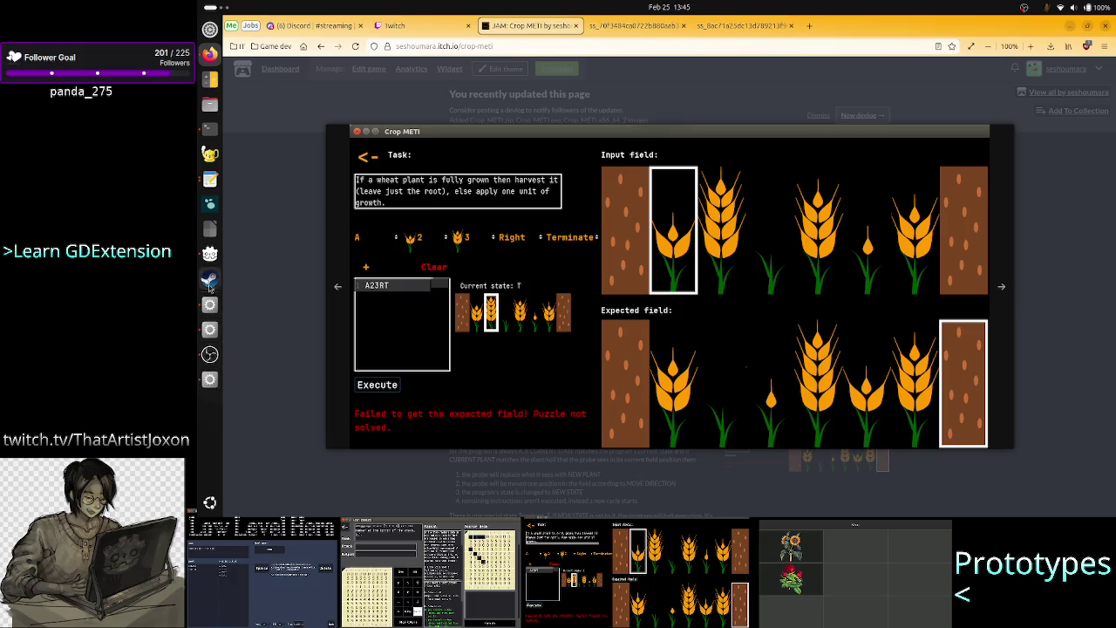
Check the state machine notes in Text Editor, then open and close the Crop_METI debug window
left_click(210, 179)
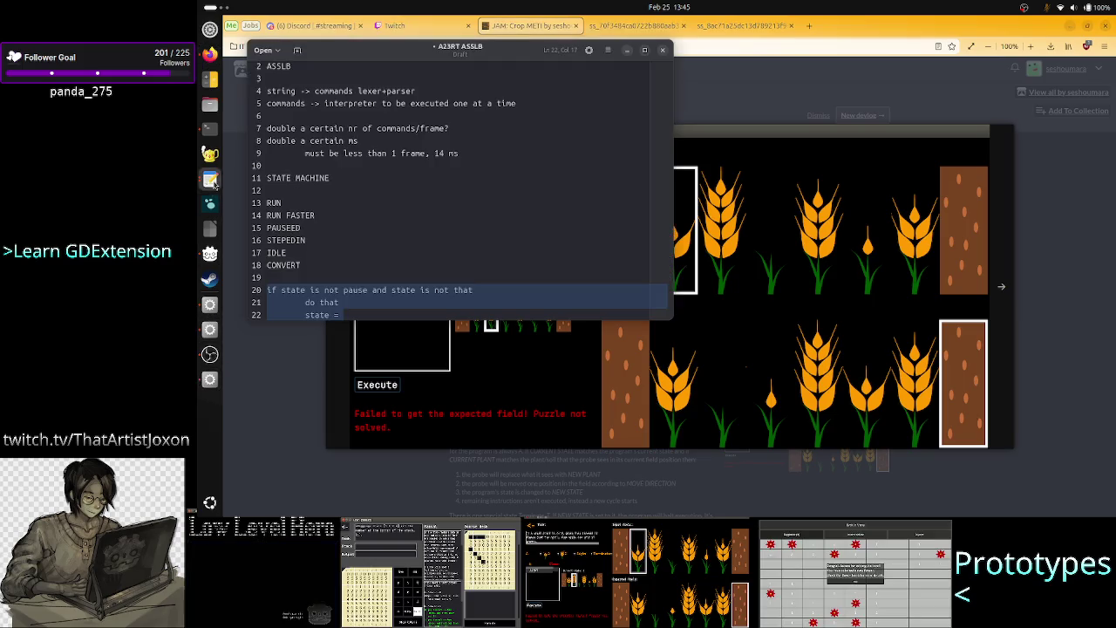
left_click(345, 214)
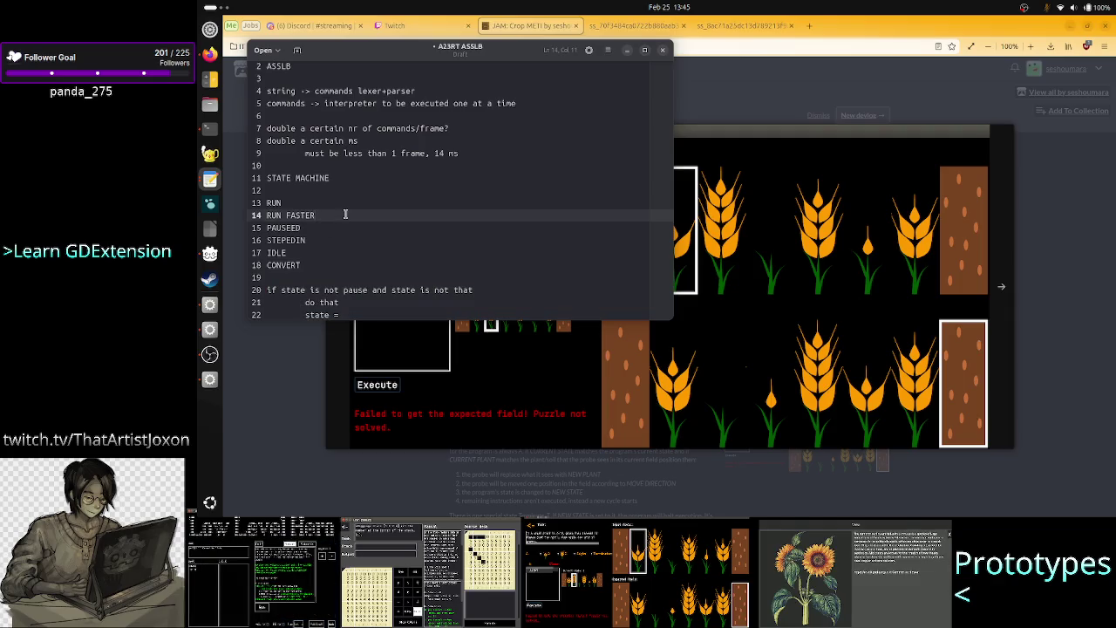
left_click(209, 57)
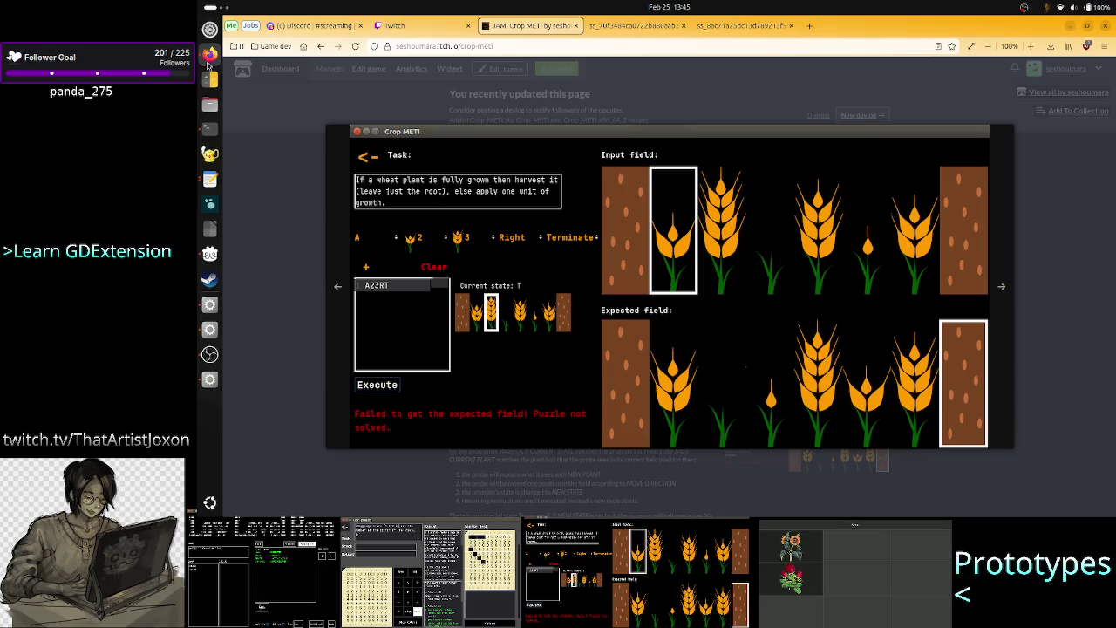
left_click(210, 381)
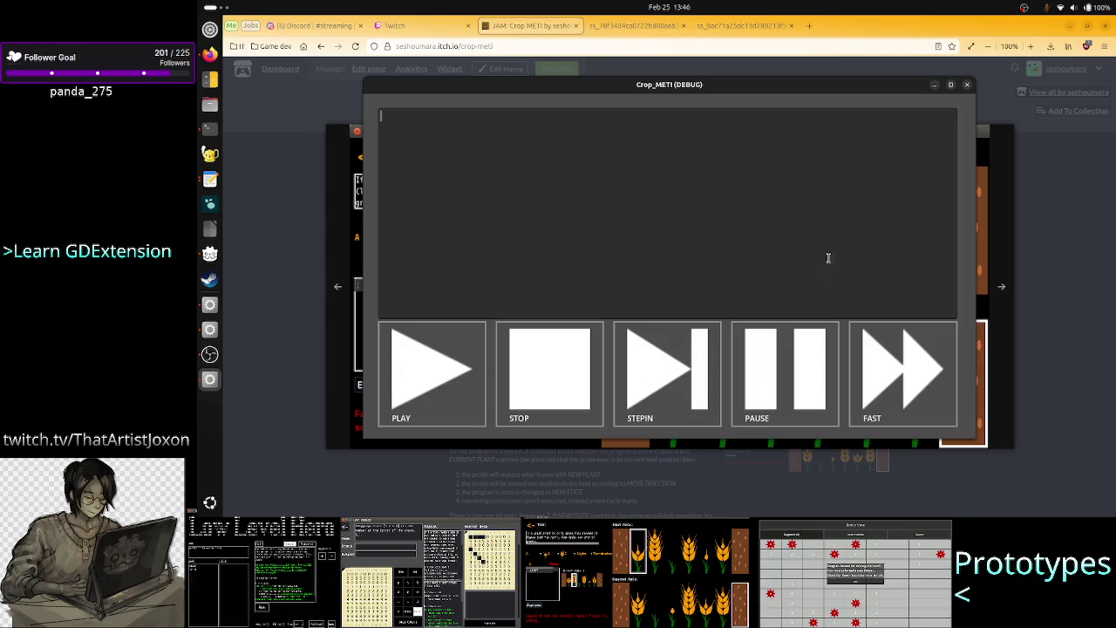
left_click(969, 85)
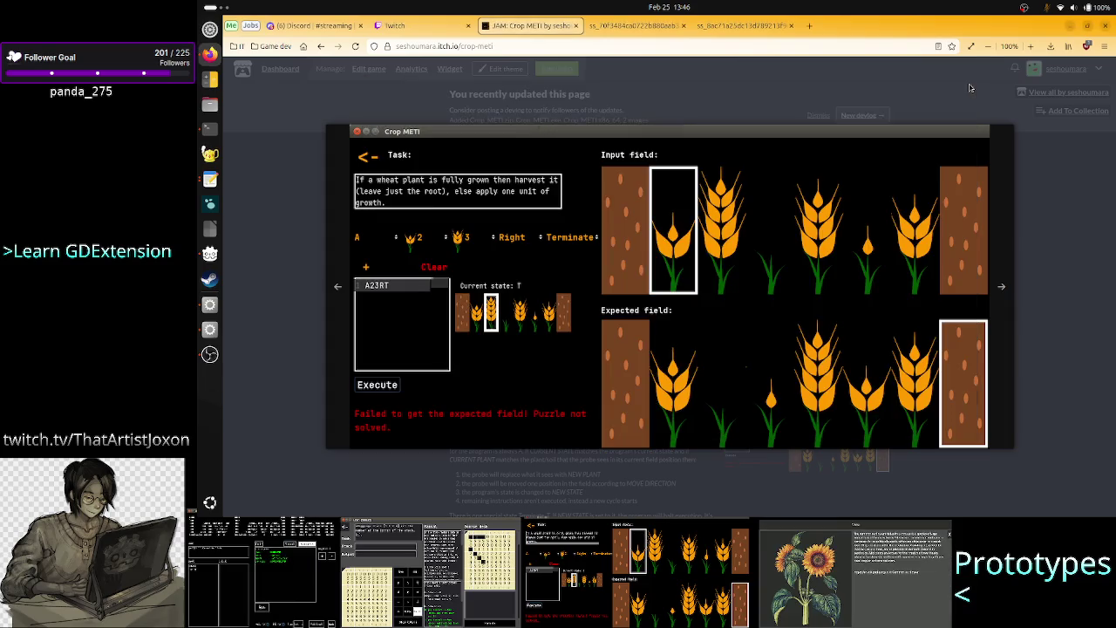
Open the debug_ui scene in Godot and select the Play, Stop, StepIn and Pause nodes in turn
left_click(210, 304)
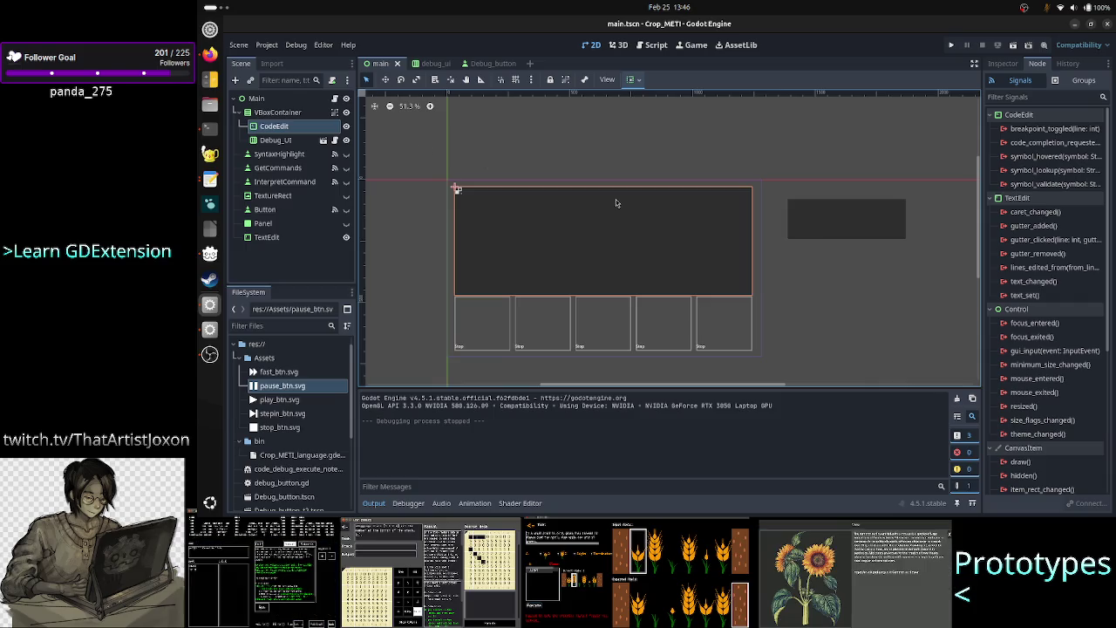
left_click(429, 64)
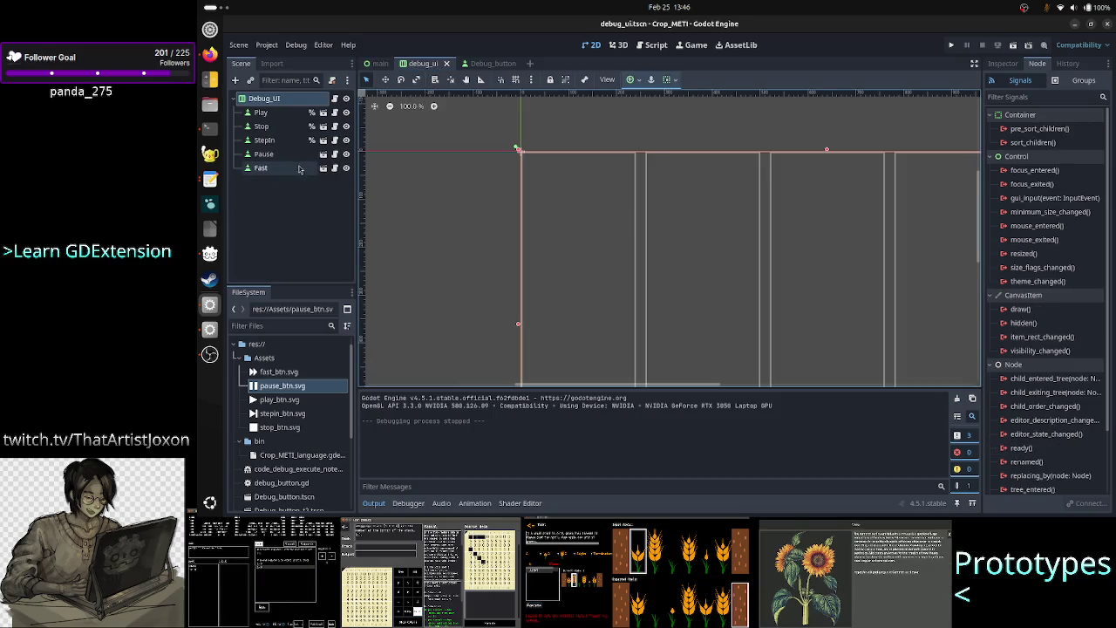
left_click(288, 118)
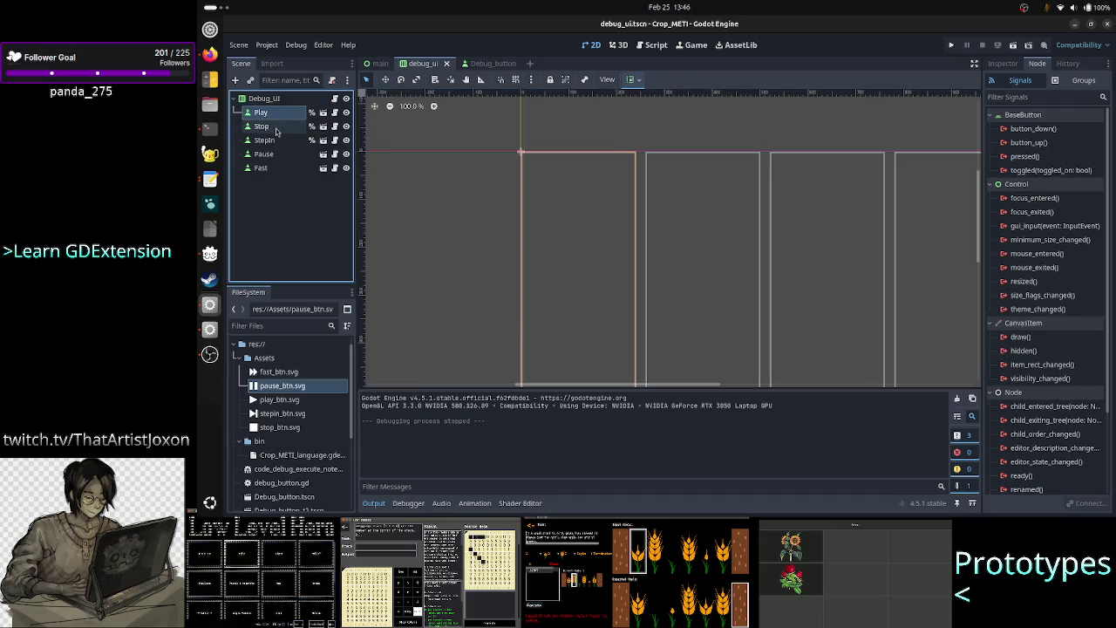
left_click(276, 128)
left_click(270, 140)
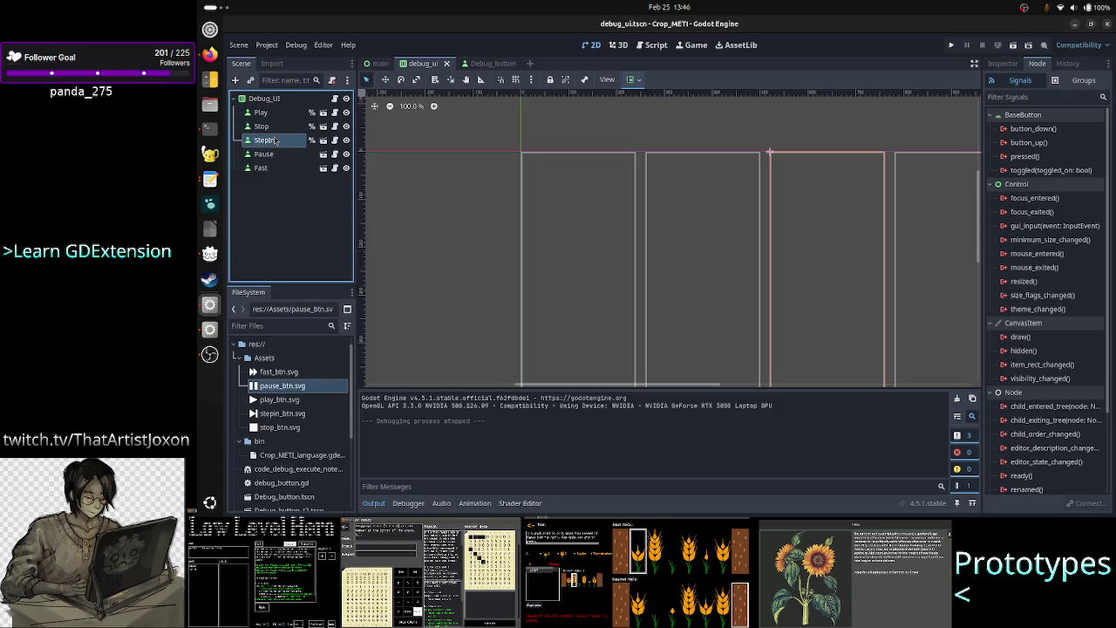
left_click(275, 154)
left_click(277, 144)
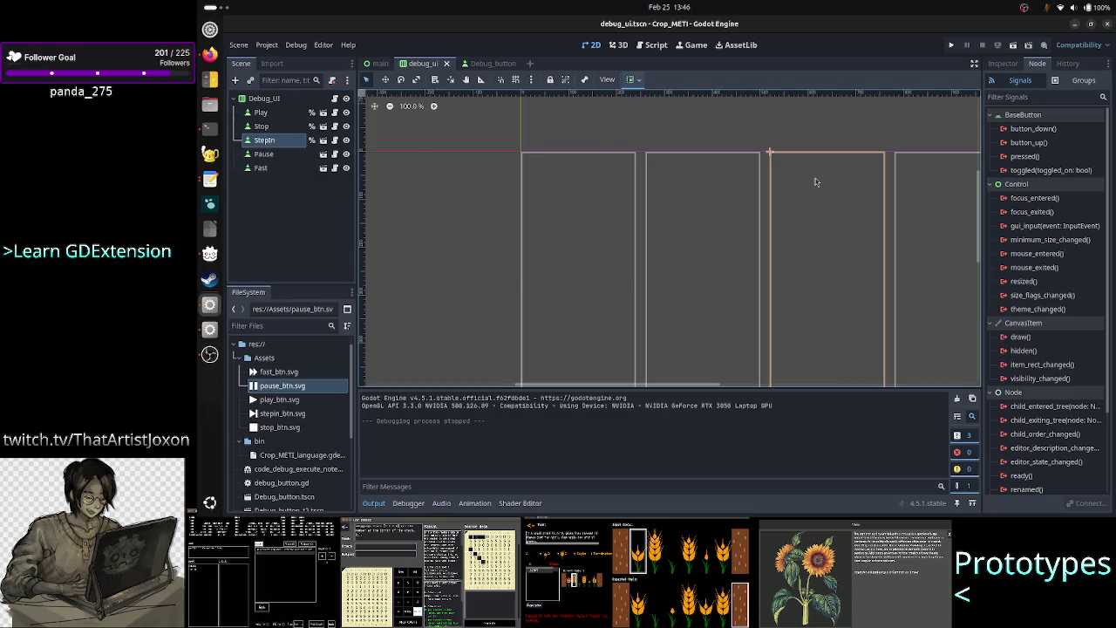
Inspect the StepIn node's properties, checking the Btn Type list but leaving it set to StepIn
left_click(1003, 64)
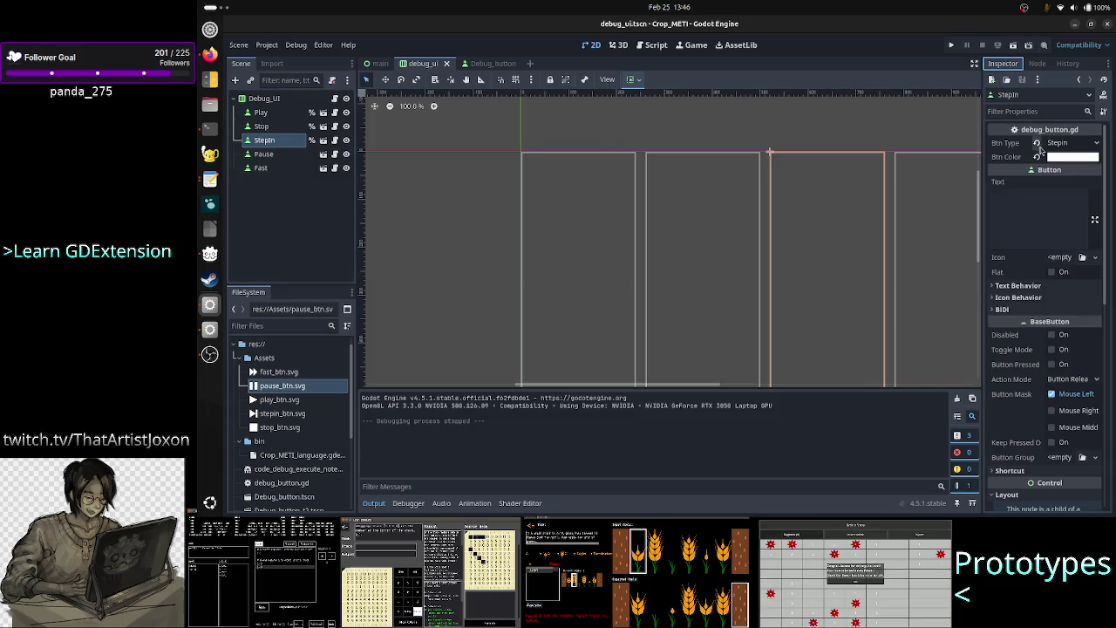
left_click(1069, 144)
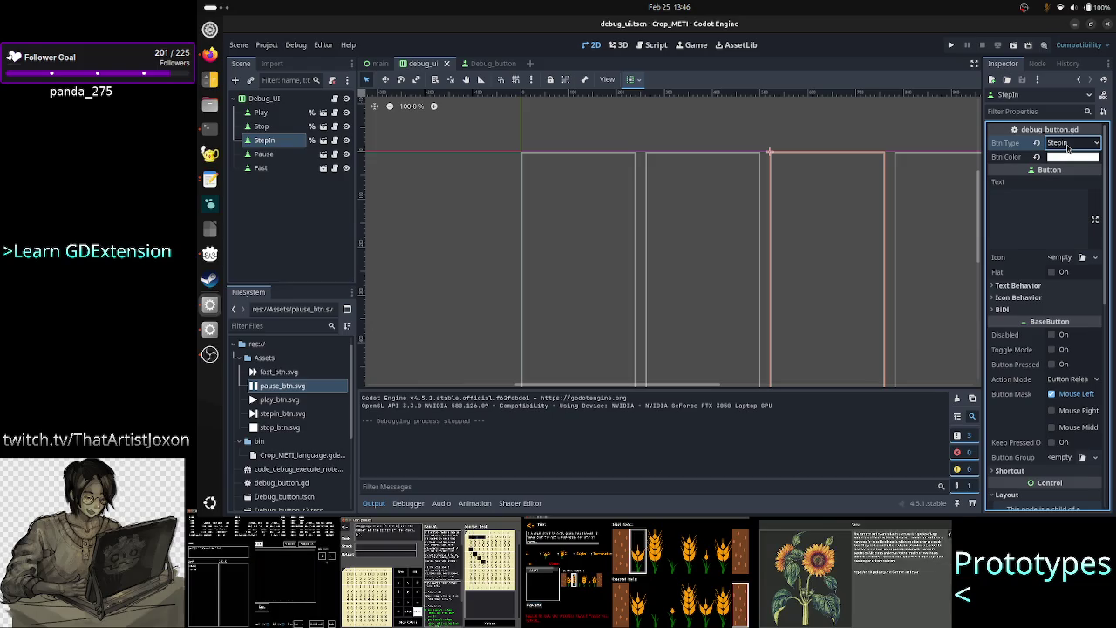
left_click(1067, 146)
left_click(1067, 148)
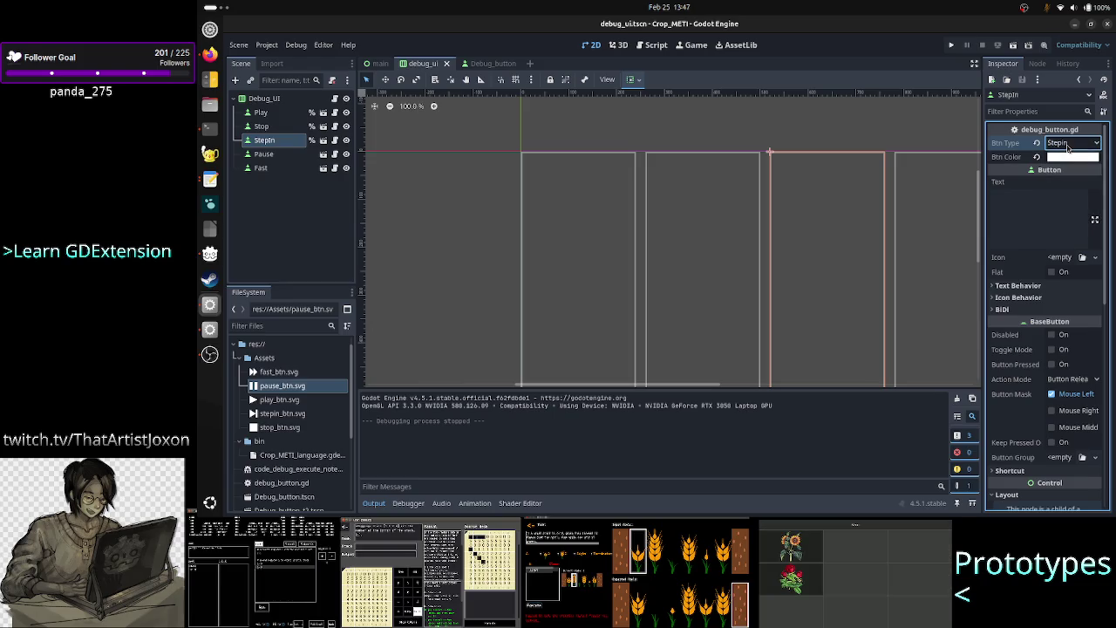
left_click(1068, 146)
left_click(1067, 148)
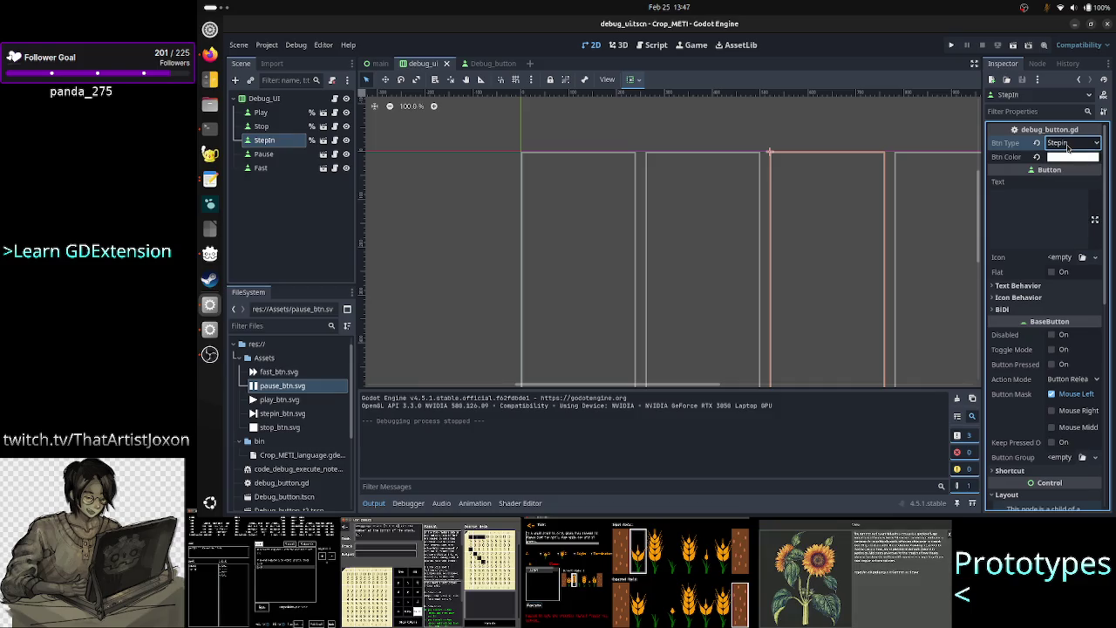
left_click(1067, 147)
left_click(1081, 148)
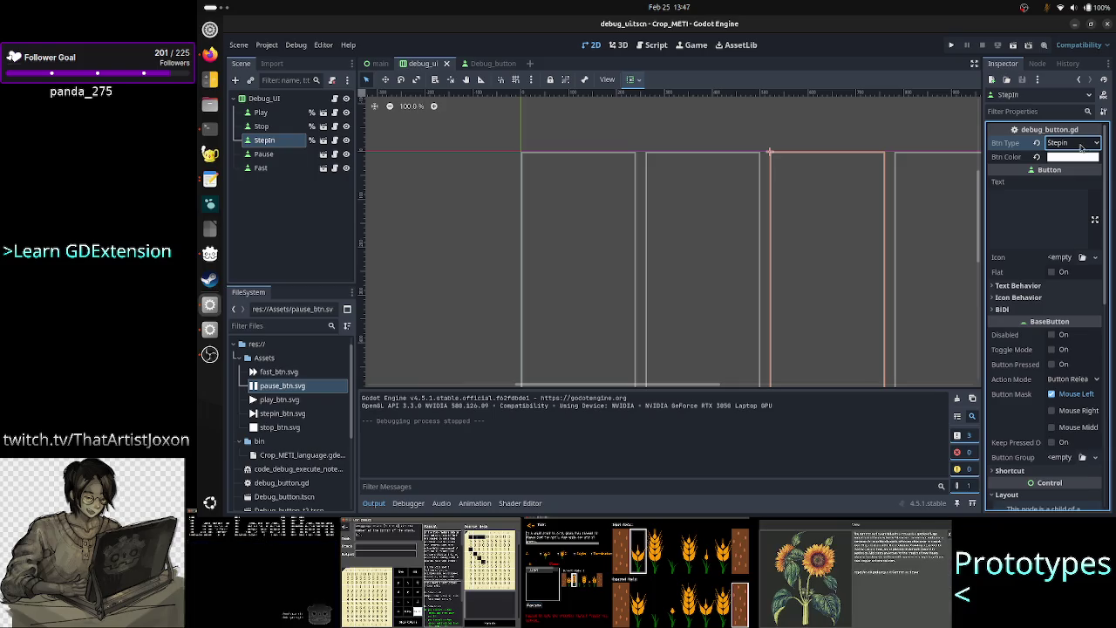
left_click(1081, 147)
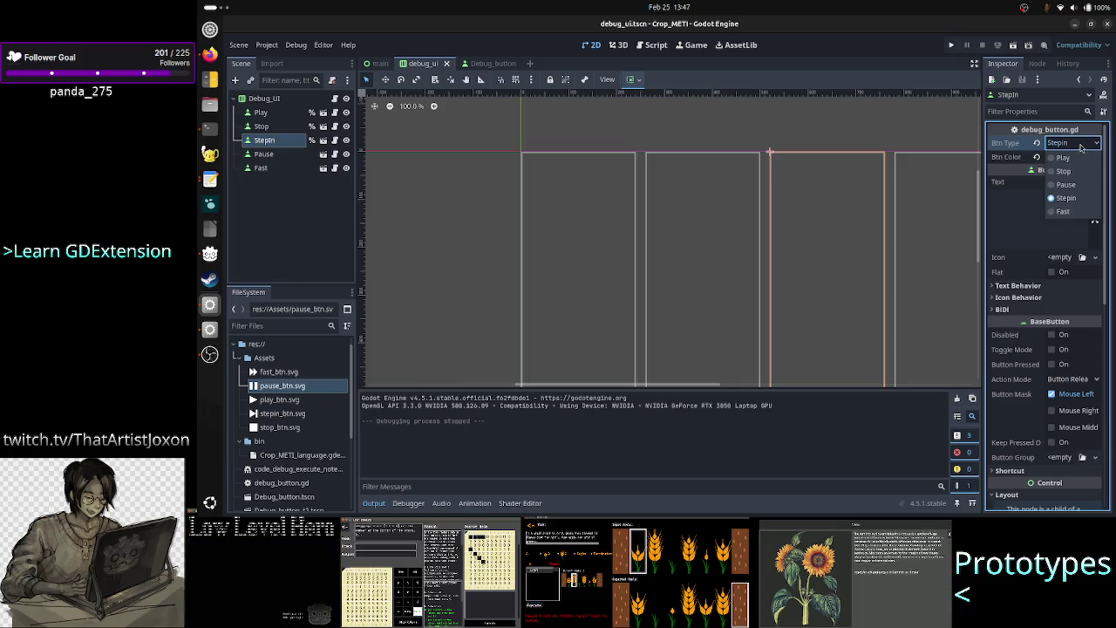
left_click(1079, 195)
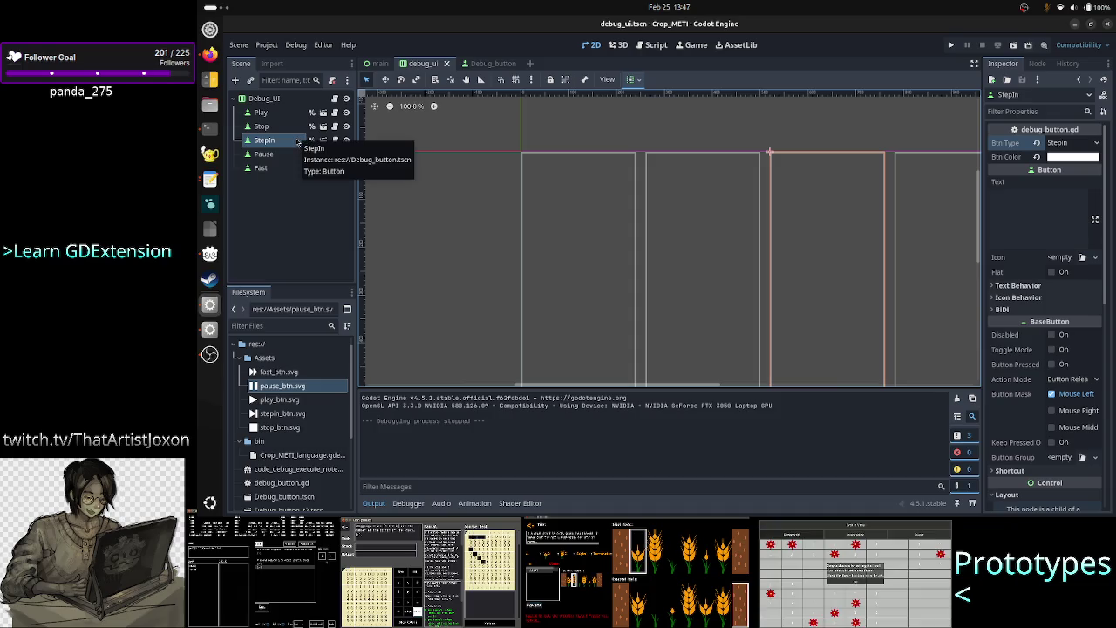
Delete the StepIn node from the Debug_UI scene, select Play, and return to the browser
right_click(298, 140)
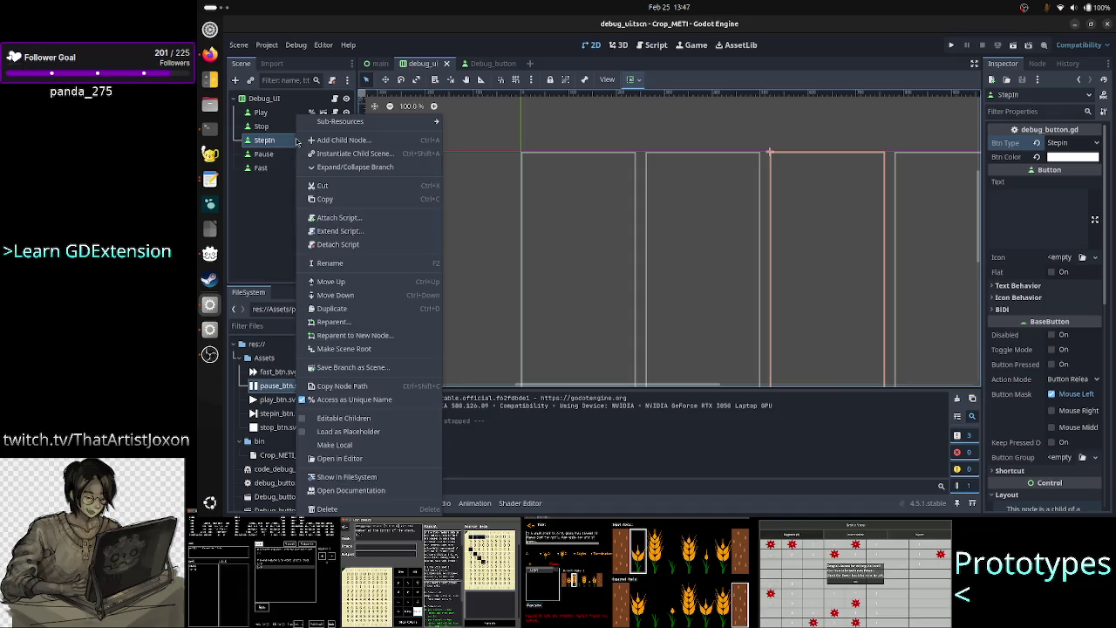
left_click(331, 510)
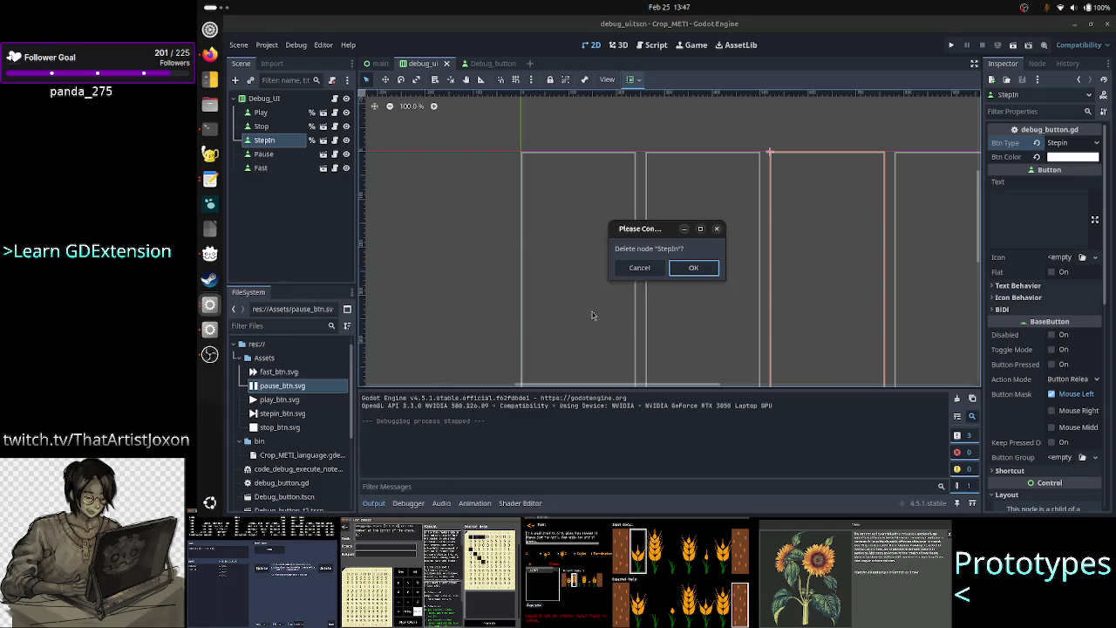
left_click(700, 277)
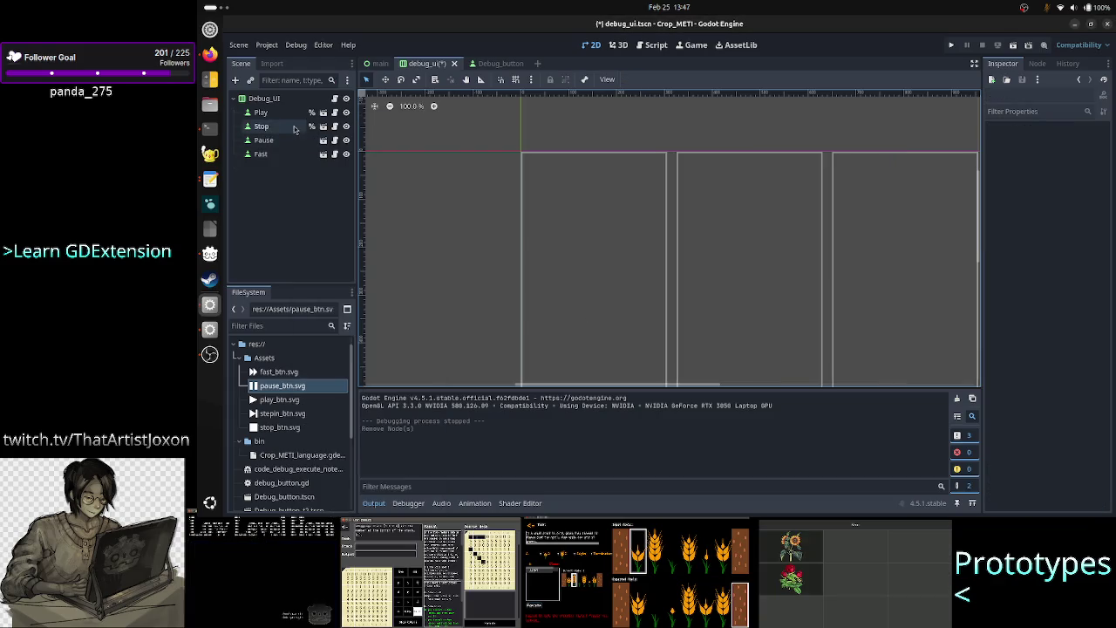
left_click(281, 116)
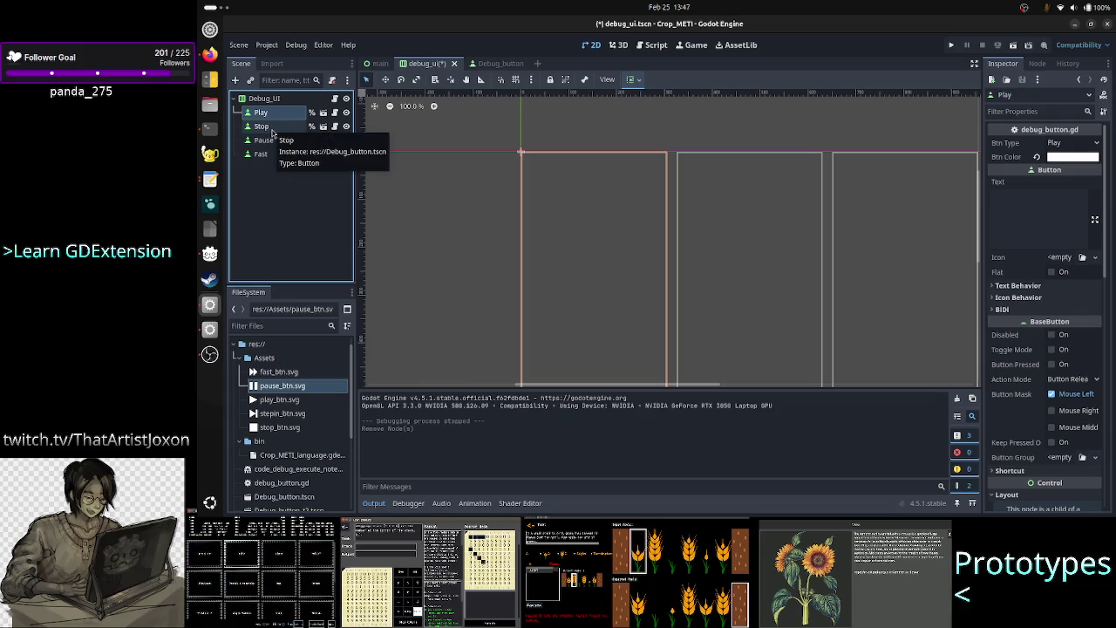
left_click(210, 54)
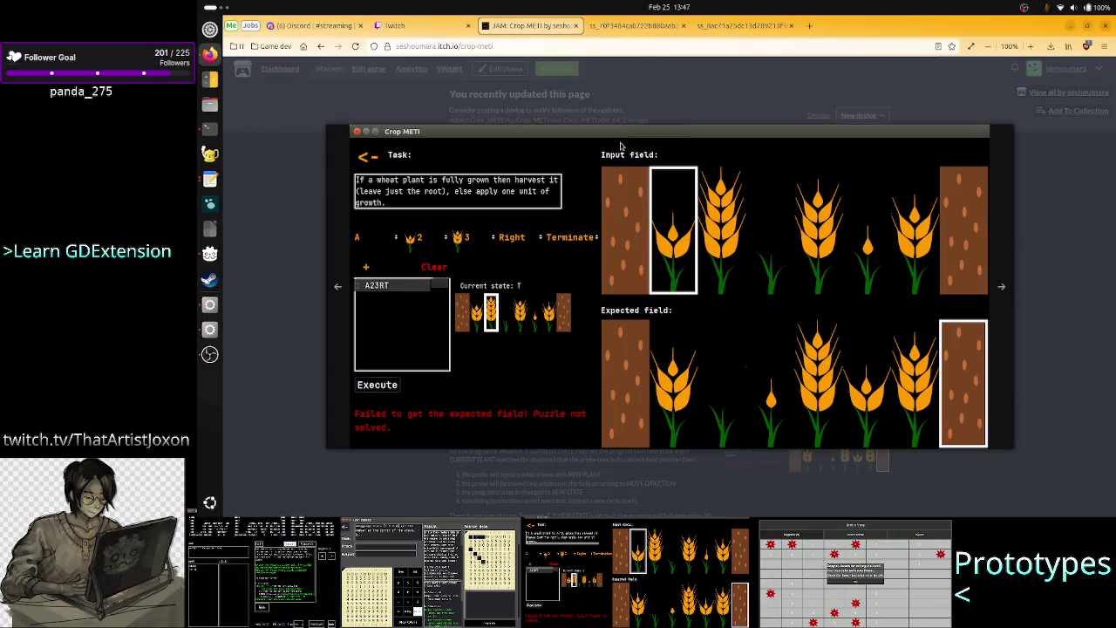
Flip the Firefox screenshot tabs to the 1-6 Sort puzzle image, then bring up OBS Studio
left_click(637, 25)
left_click(718, 30)
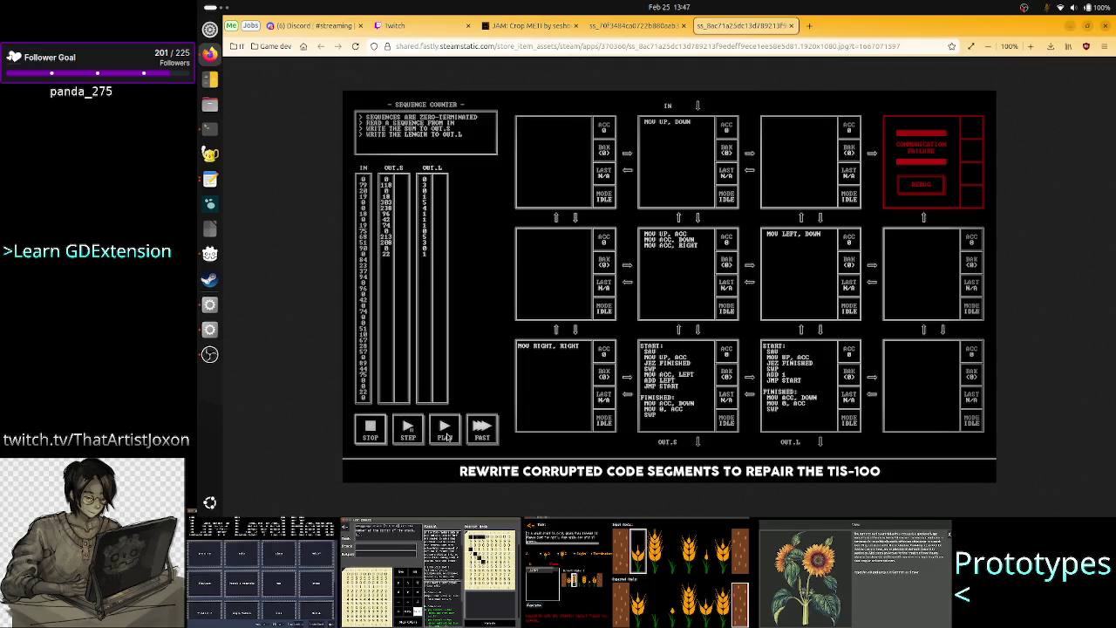
left_click(652, 27)
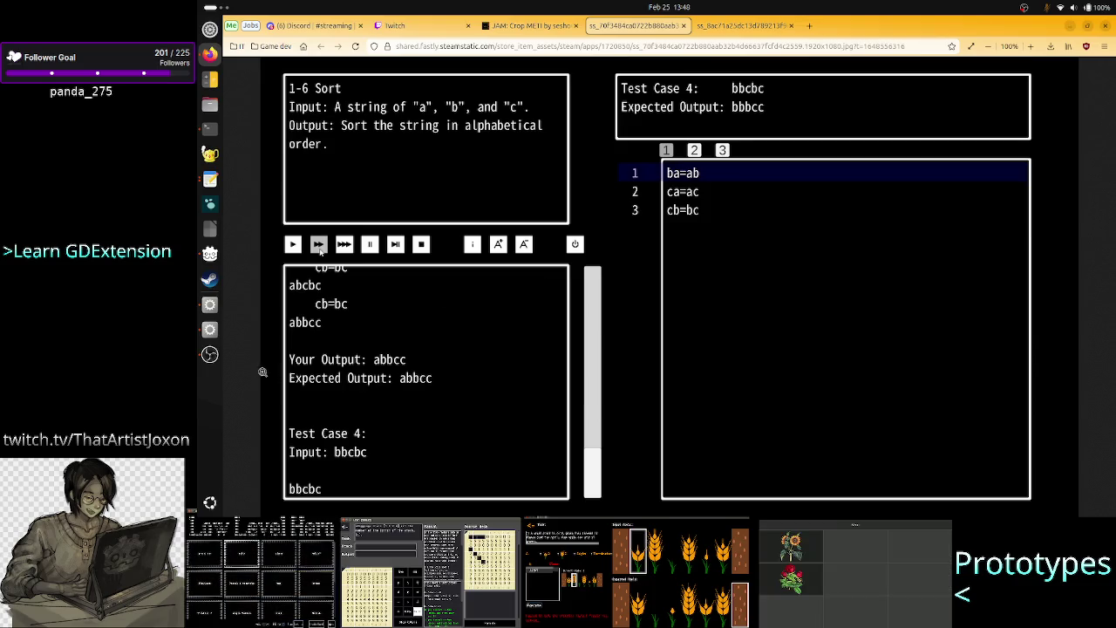
left_click(210, 357)
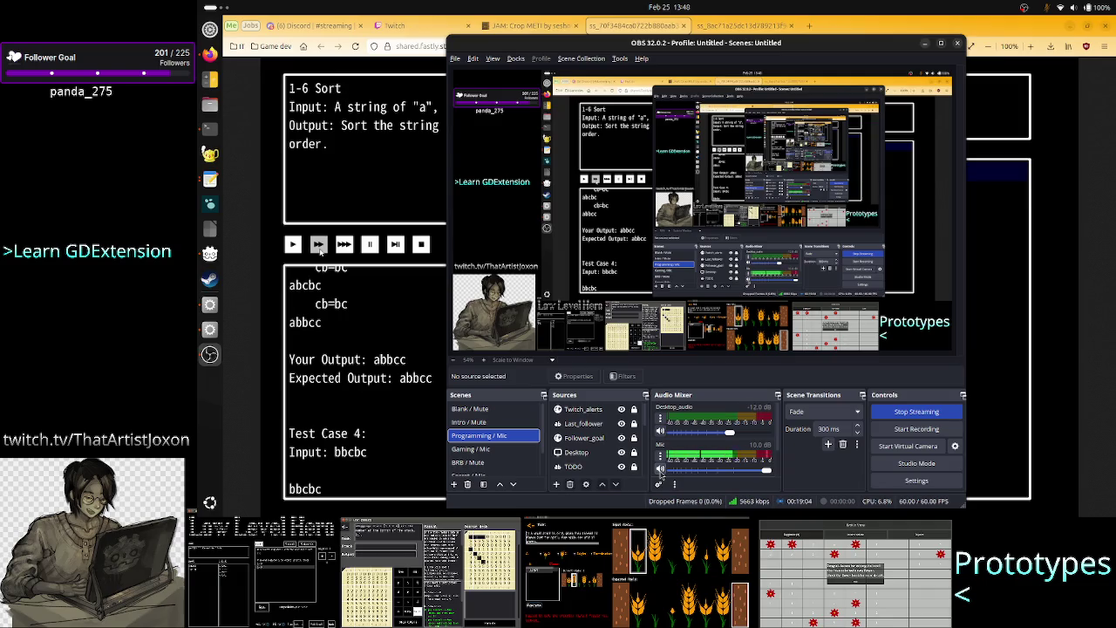
left_click(660, 471)
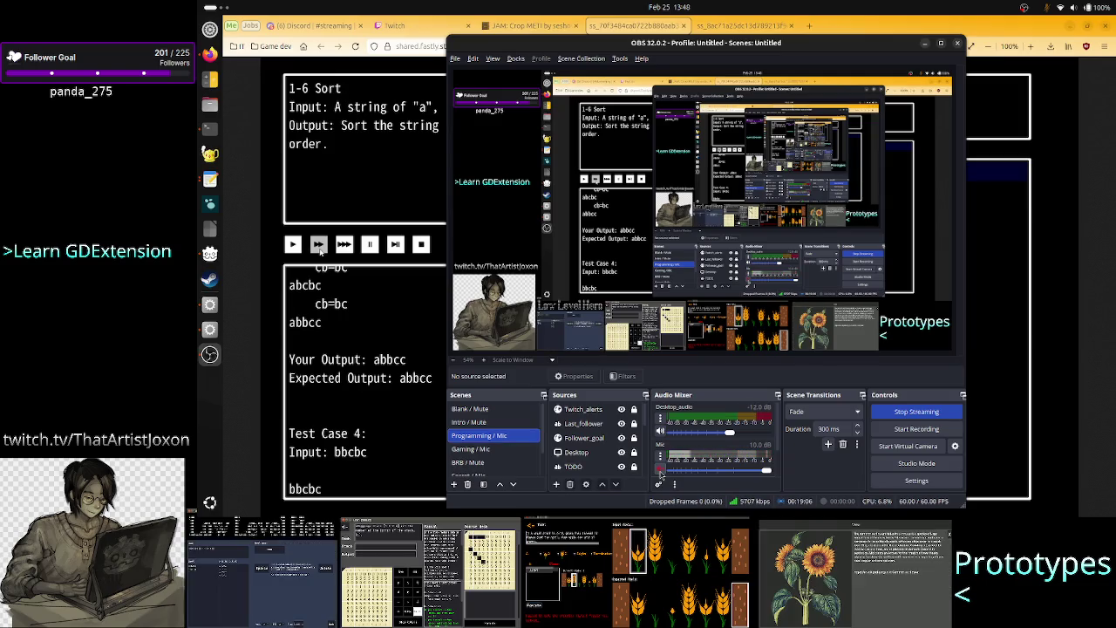
key("super+h")
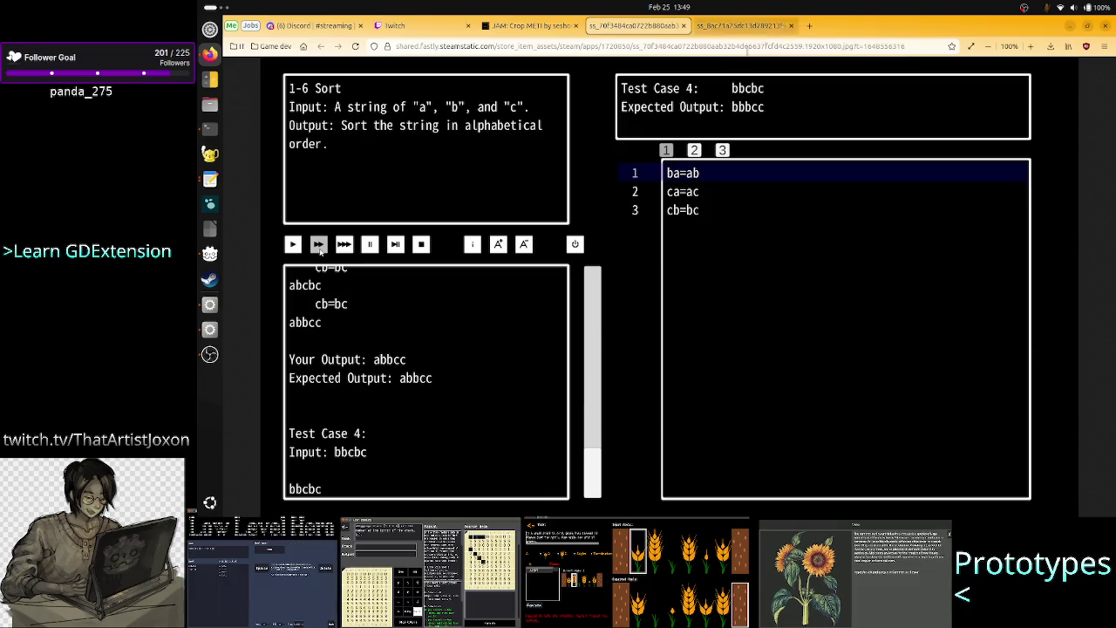
left_click(209, 354)
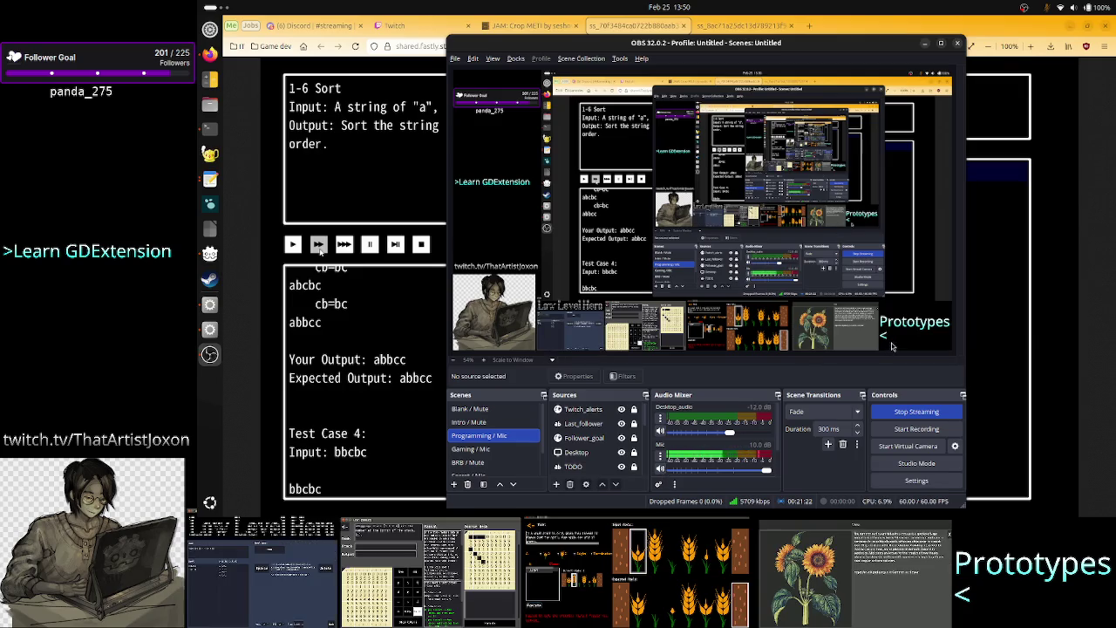
Minimize OBS, cycle the browser screenshots back to the sort puzzle, and return to Godot
left_click(926, 43)
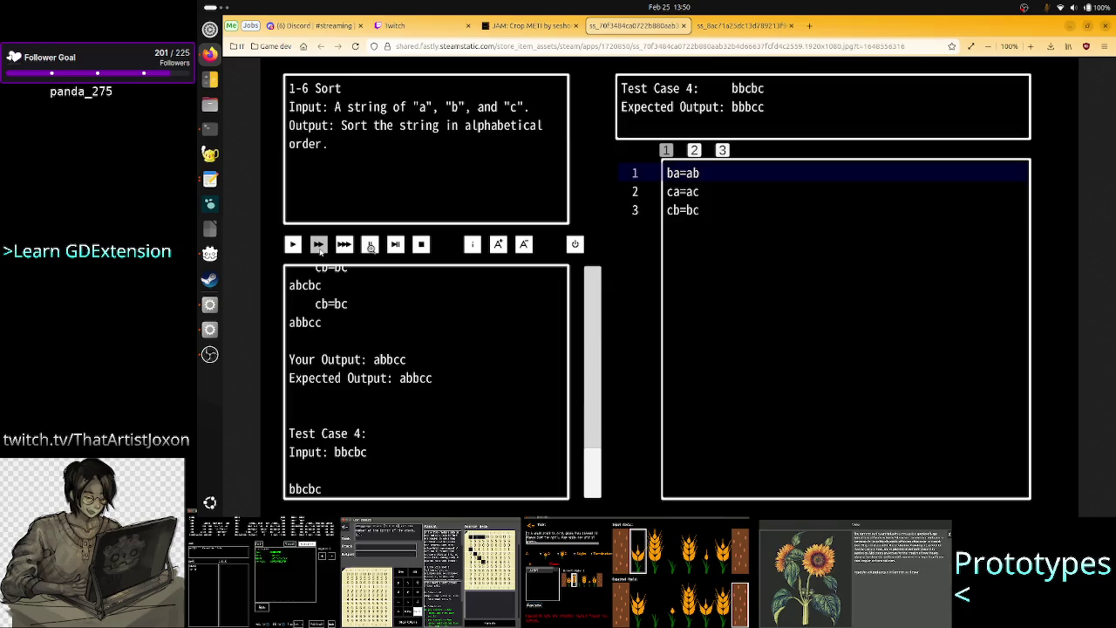
left_click(319, 246)
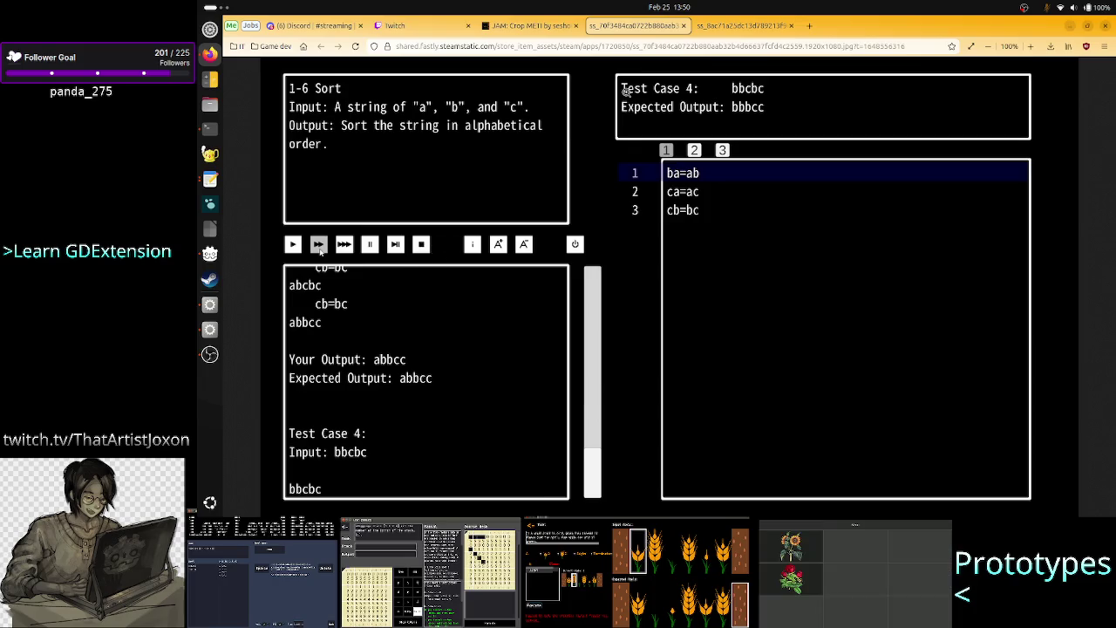
key("ctrl+Tab")
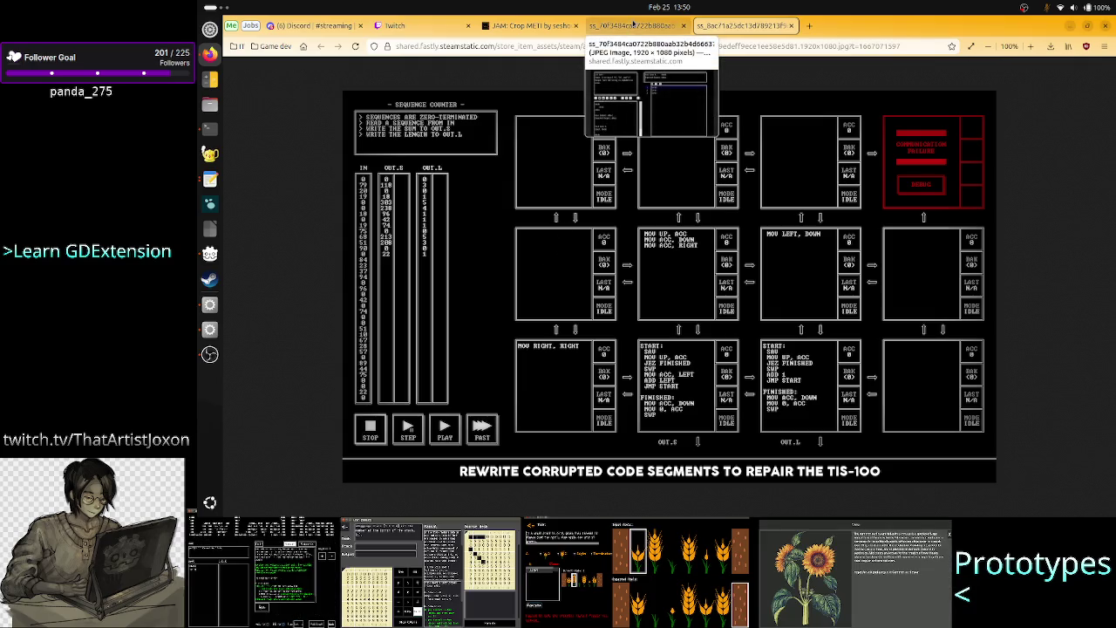
left_click(634, 24)
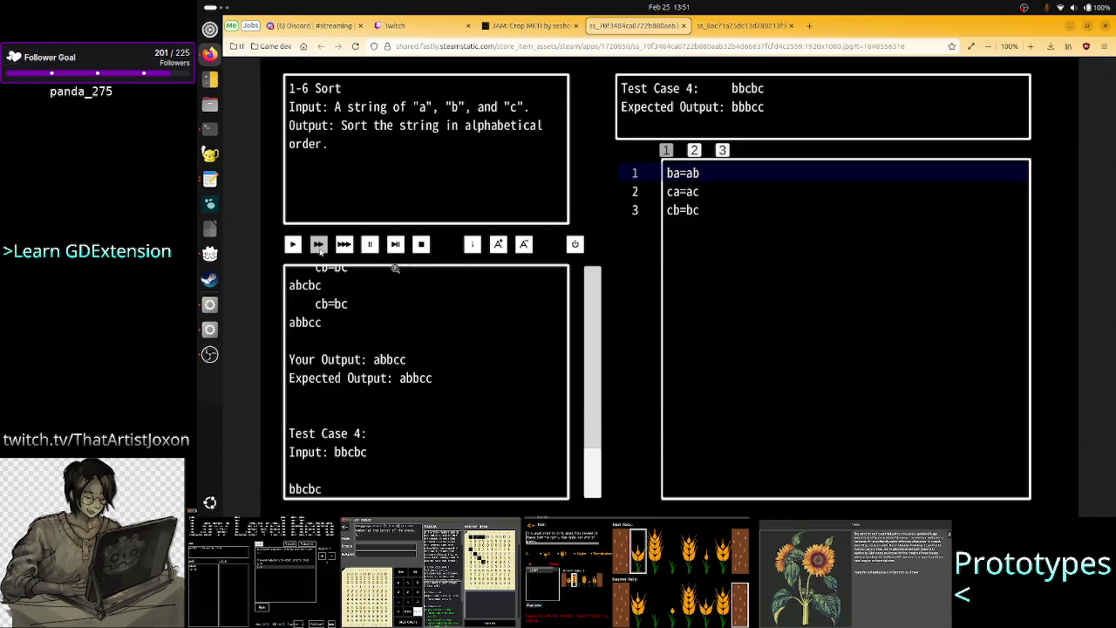
key("alt+Tab")
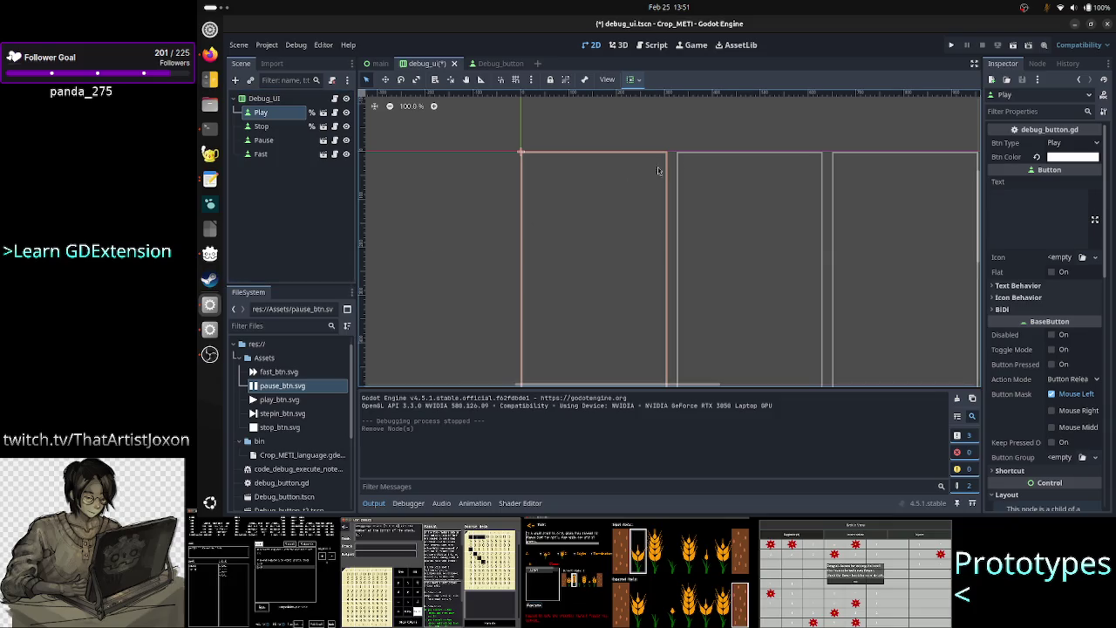
Reorder the Debug_UI buttons by dragging Fast under Play and Pause above Stop
left_click(1045, 95)
left_click(1046, 96)
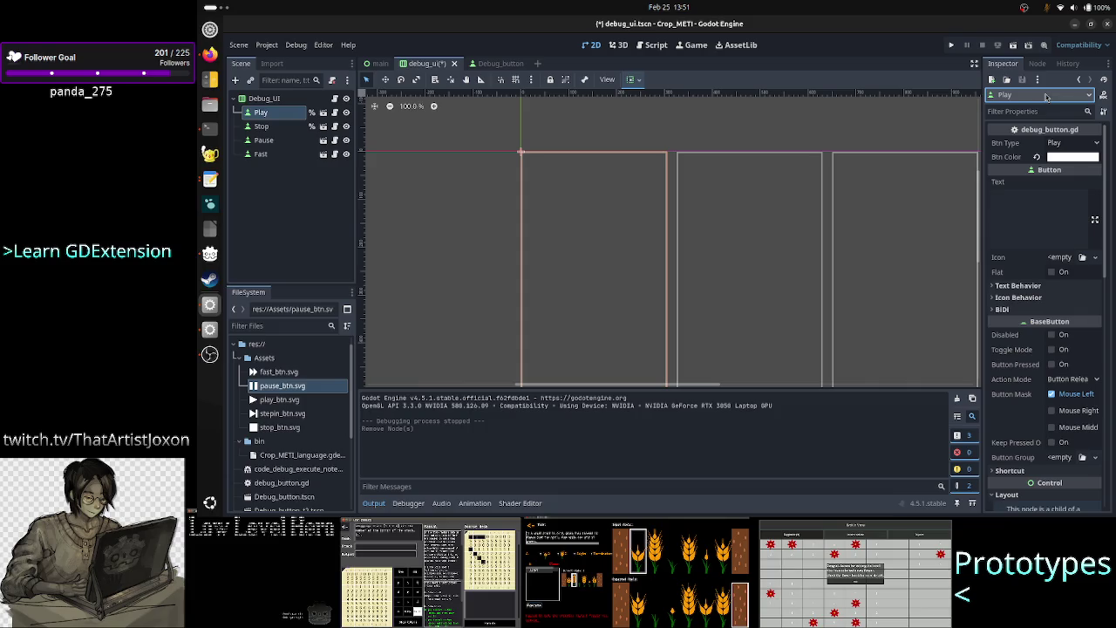
key("alt+Tab")
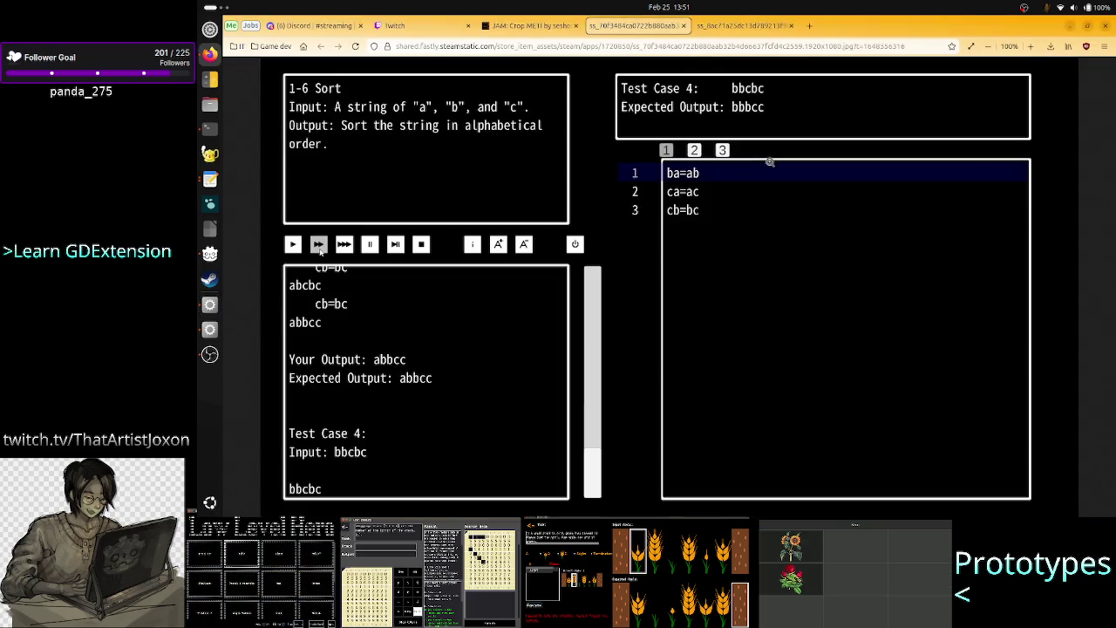
key("alt+Tab")
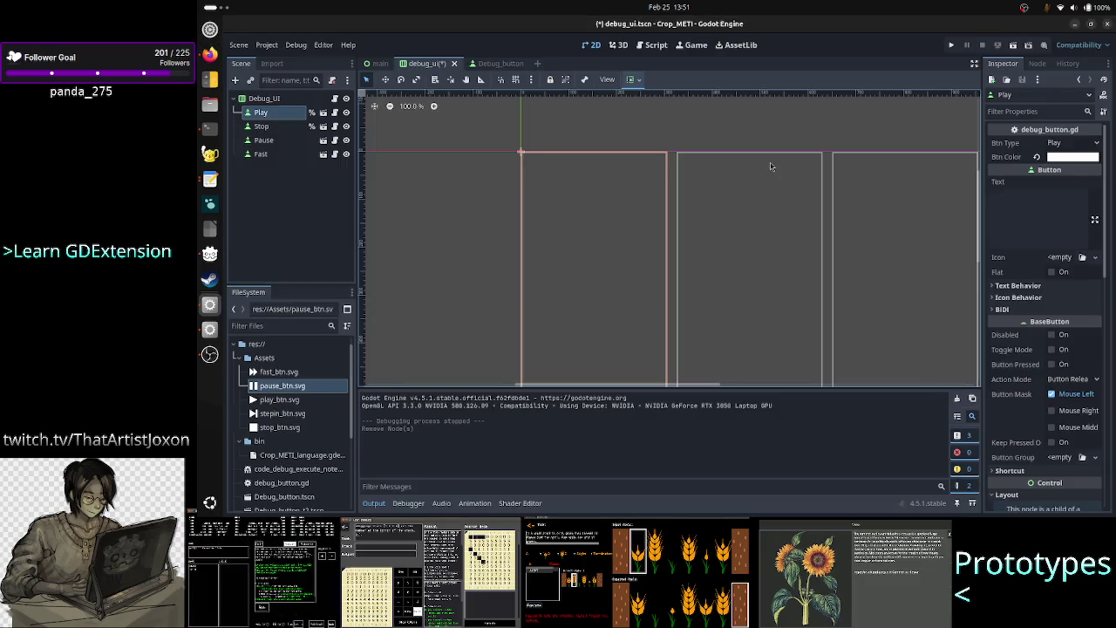
left_click_drag(270, 155, 267, 122)
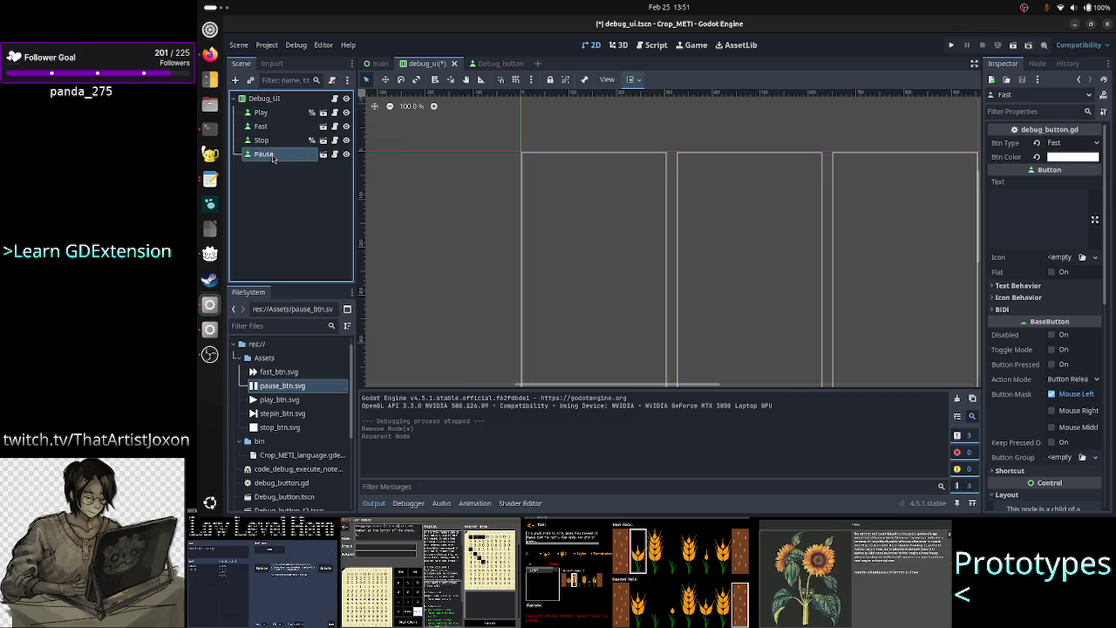
left_click_drag(273, 158, 270, 140)
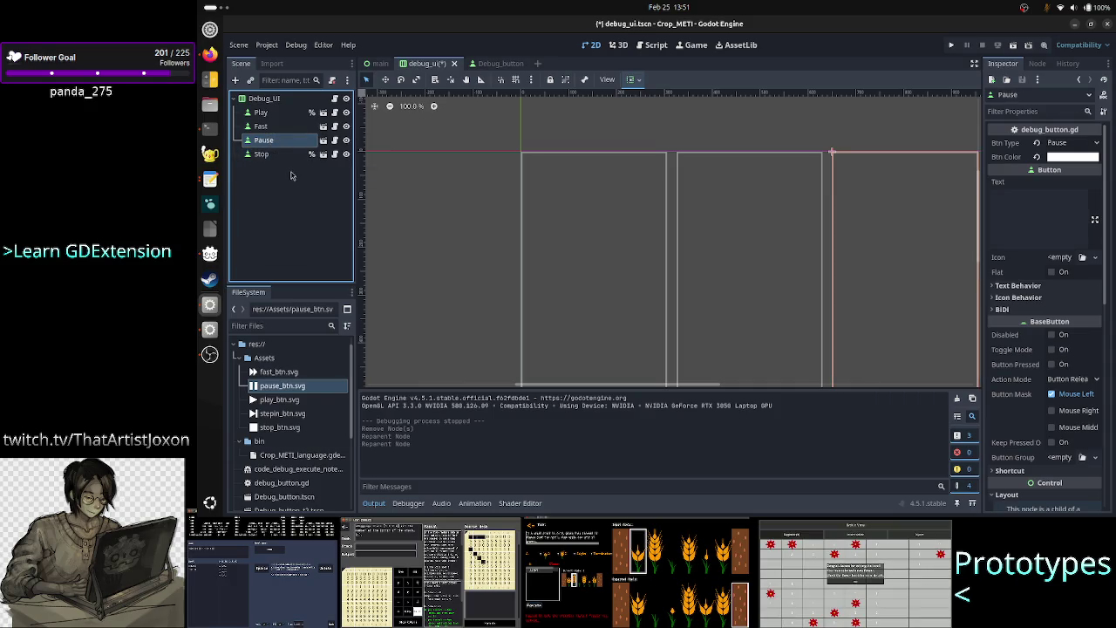
Glance at the TIS-100 screenshot, then select the Stop and Pause button nodes
key("alt+Tab")
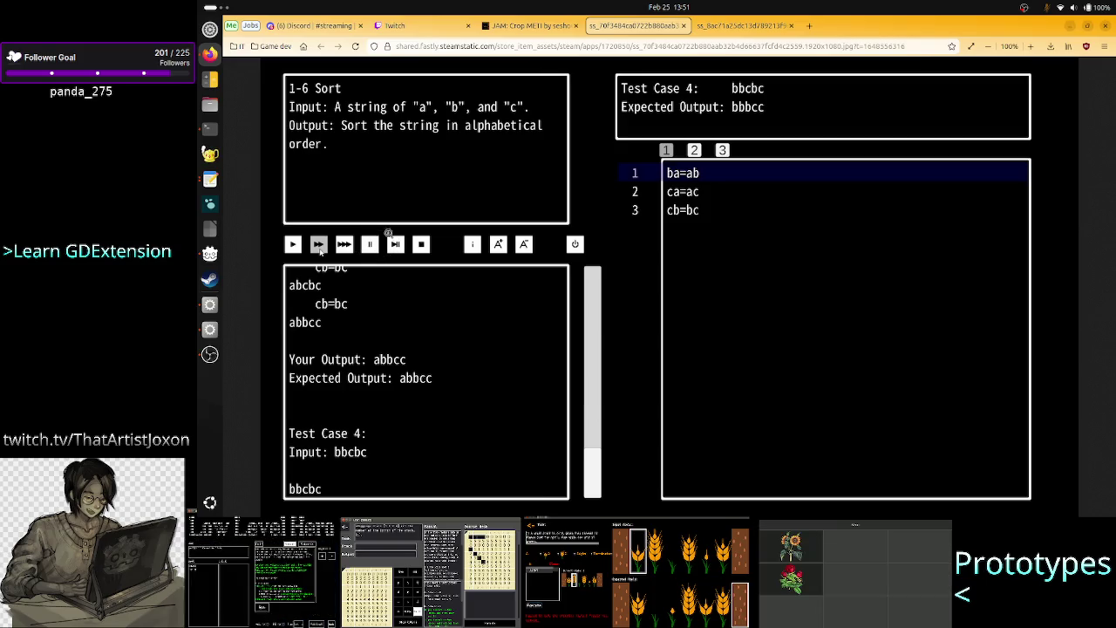
left_click(732, 25)
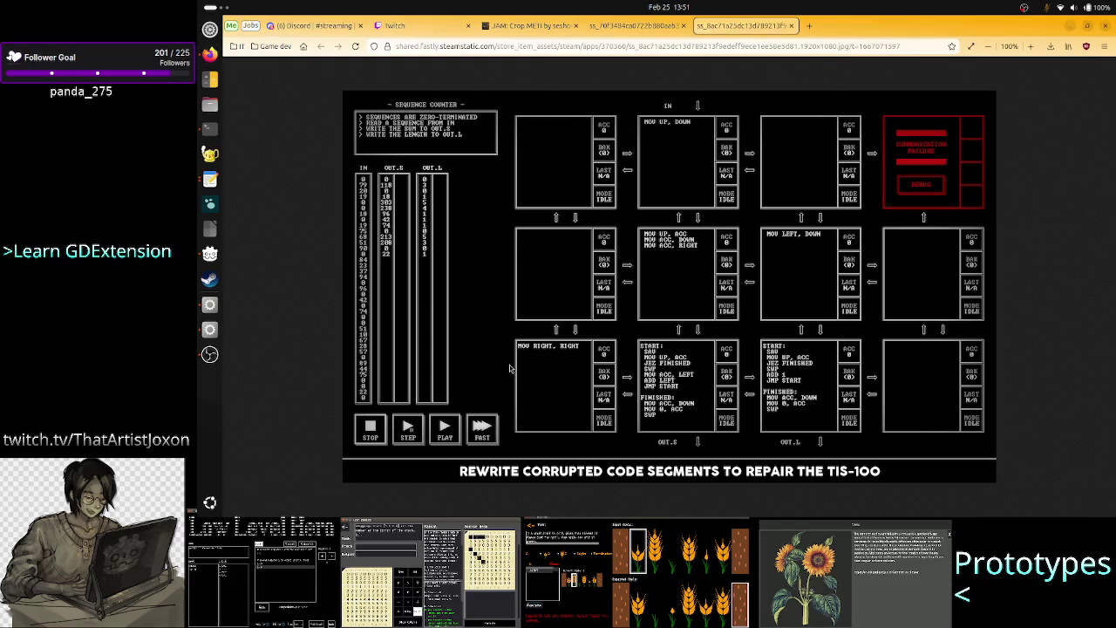
key("alt+Tab")
left_click(278, 156)
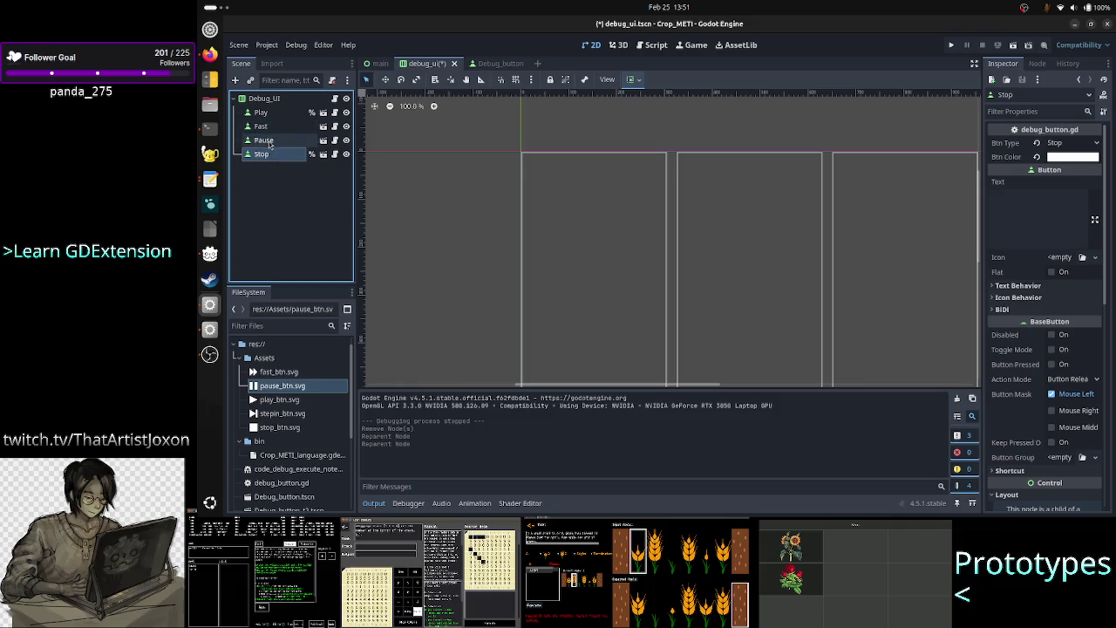
left_click(282, 142)
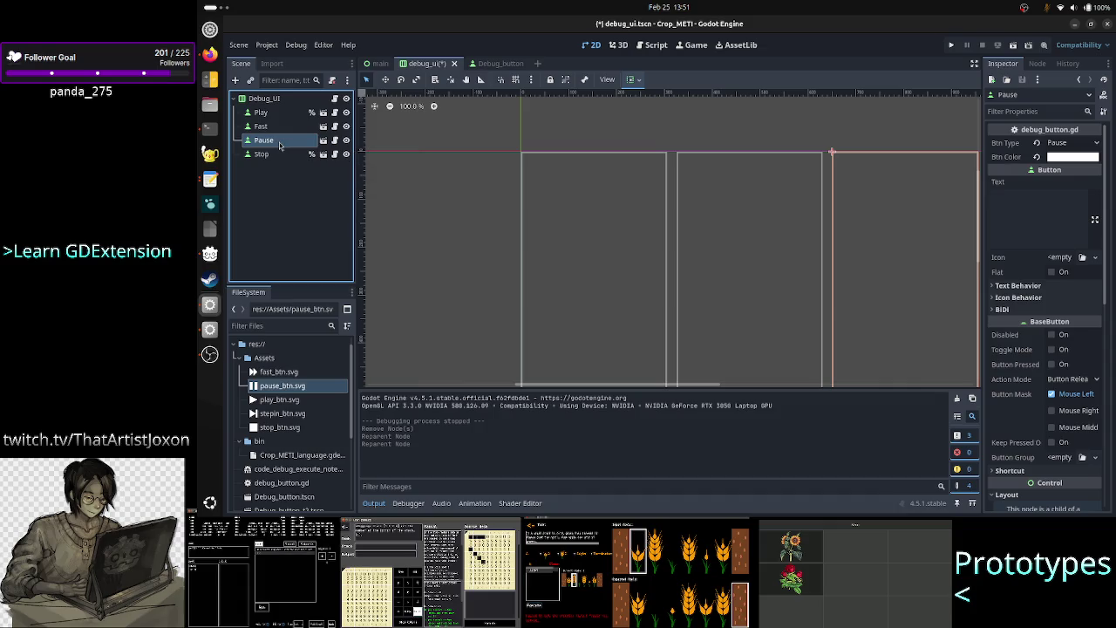
left_click(286, 171)
left_click(282, 142)
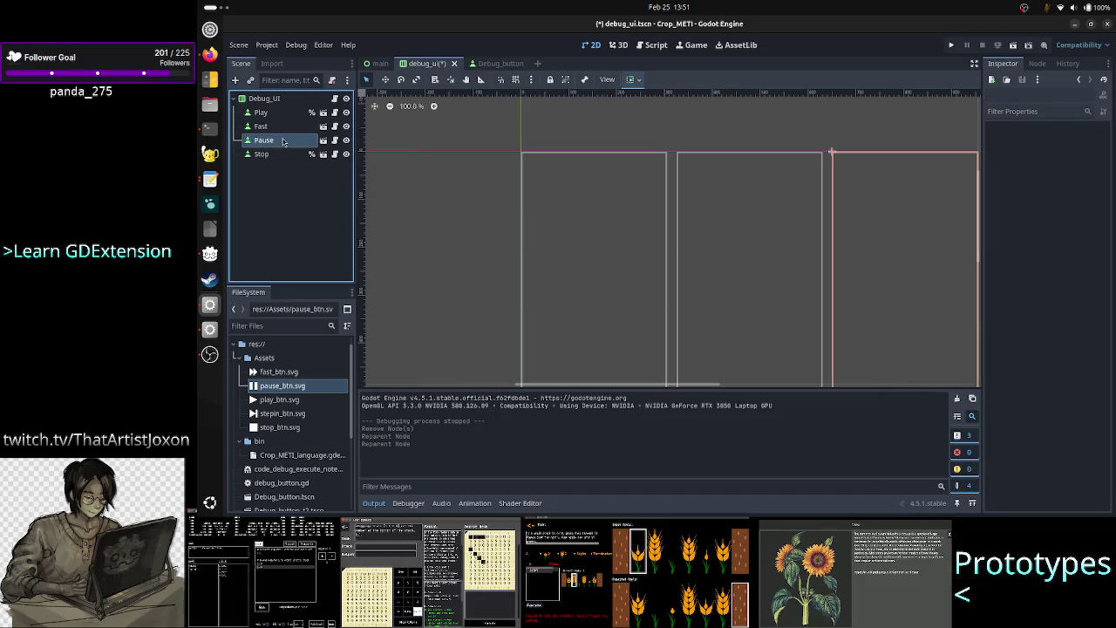
Rename the Pause button node to Pause_Stepin, then open the Debug_UI node's script
key("F2")
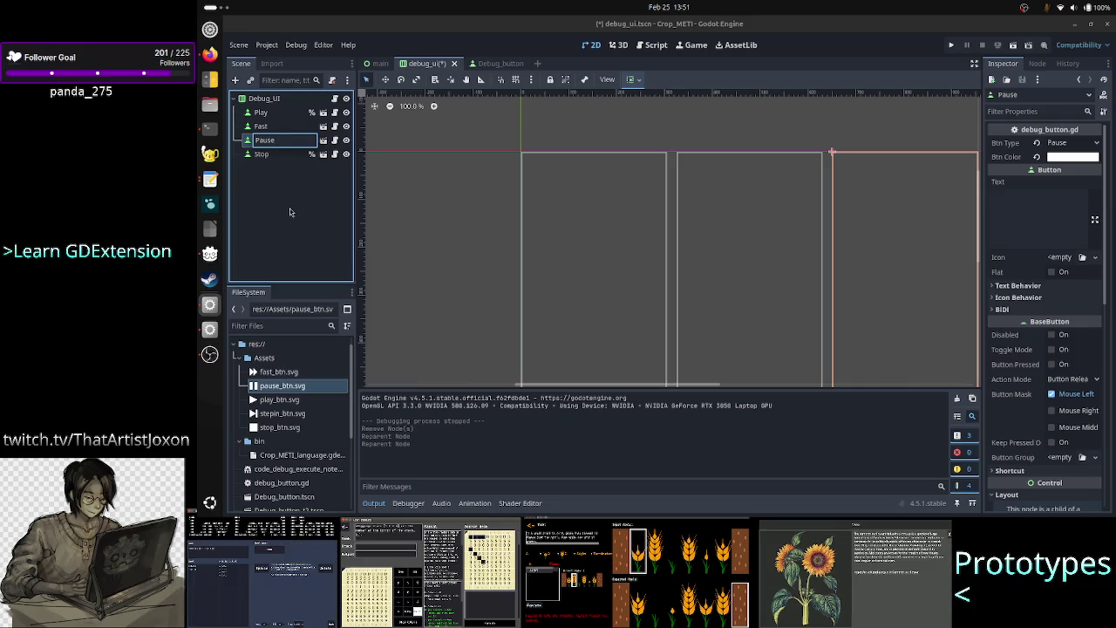
type("te")
type("_")
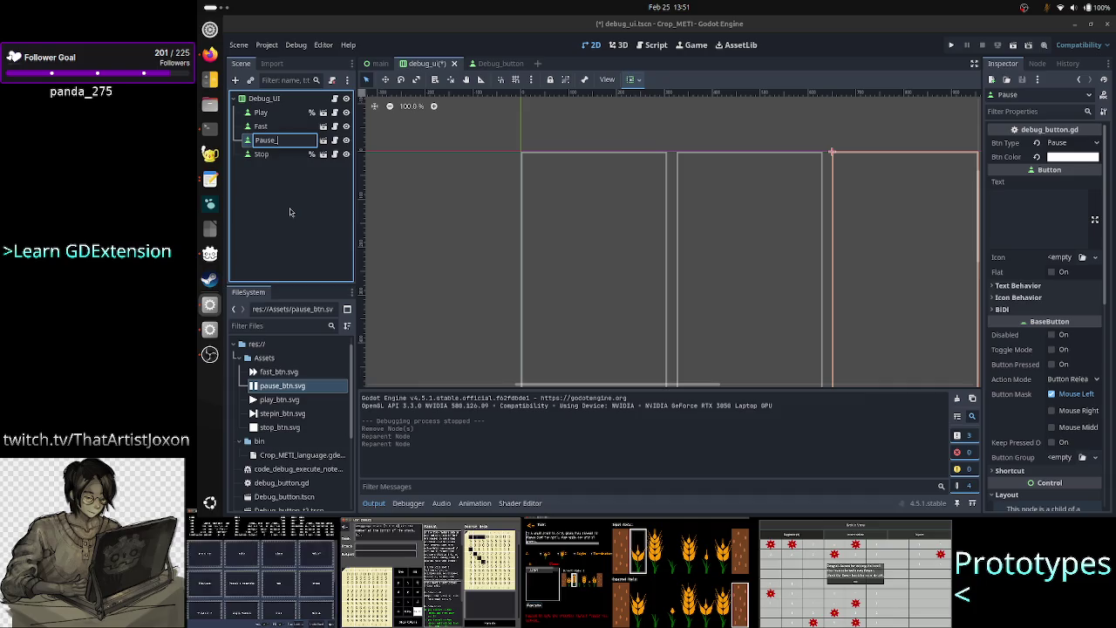
type("pin")
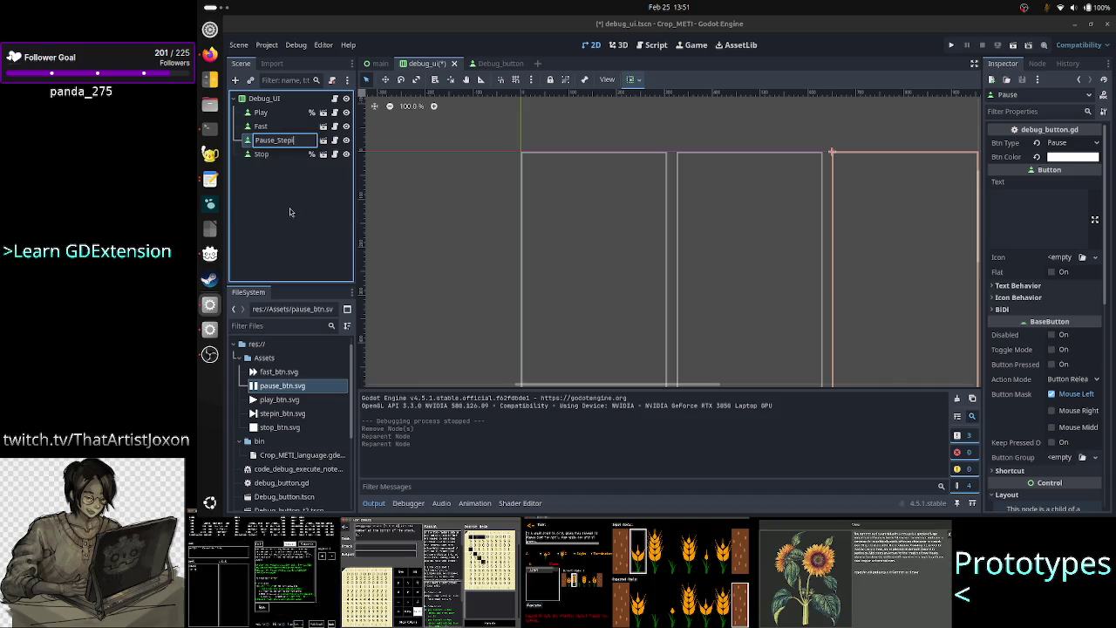
key("Return")
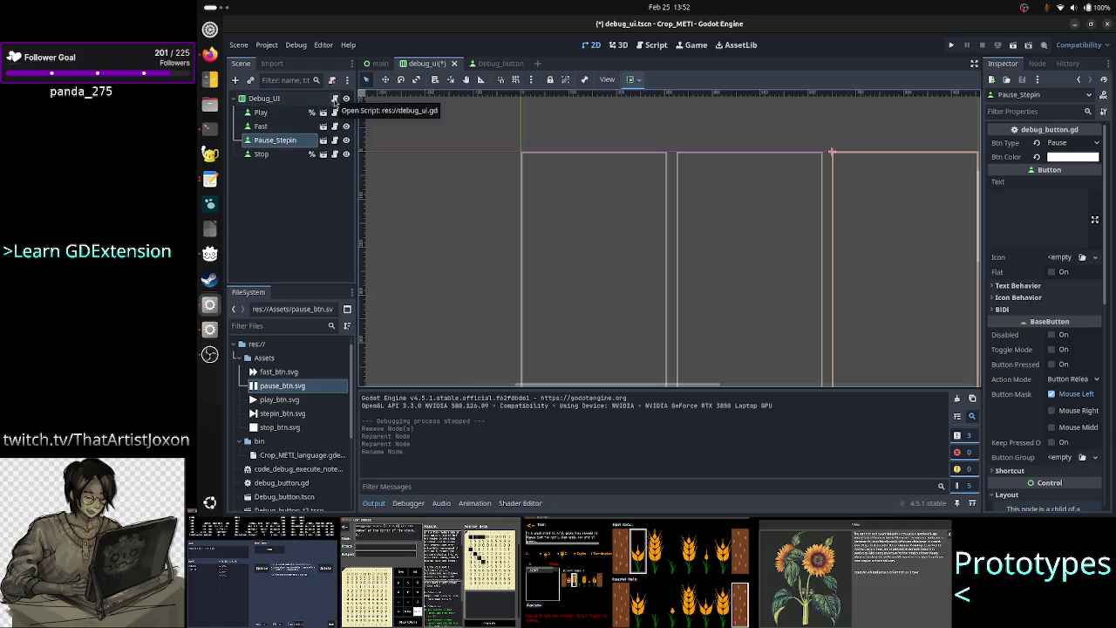
left_click(333, 99)
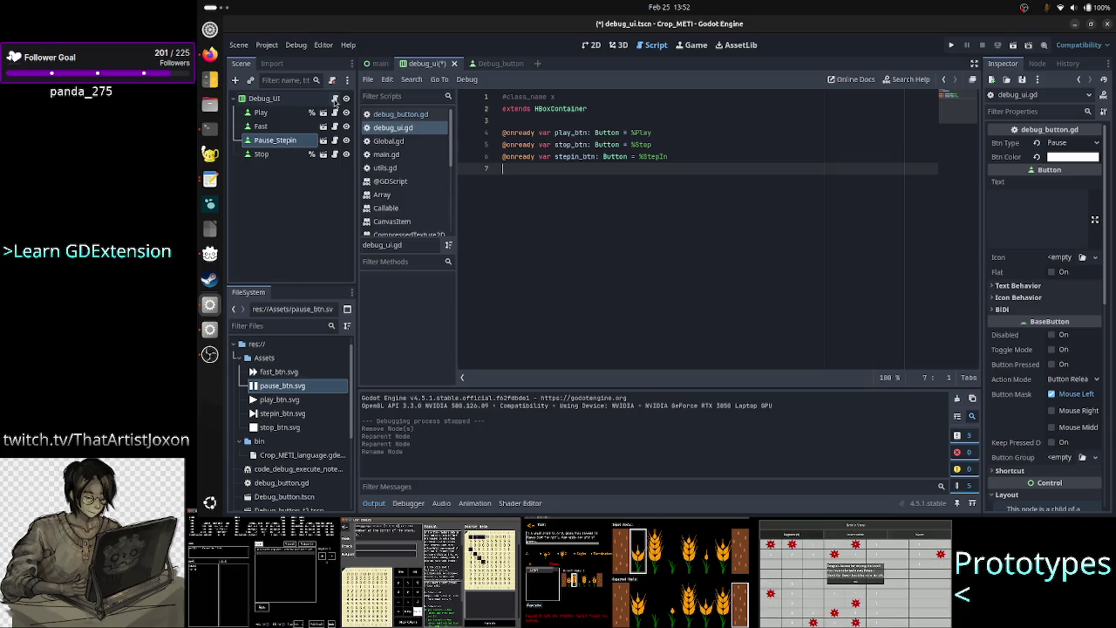
Open debug_button.gd from the Debug_button scene and look over its empty lines
left_click(503, 69)
left_click(418, 114)
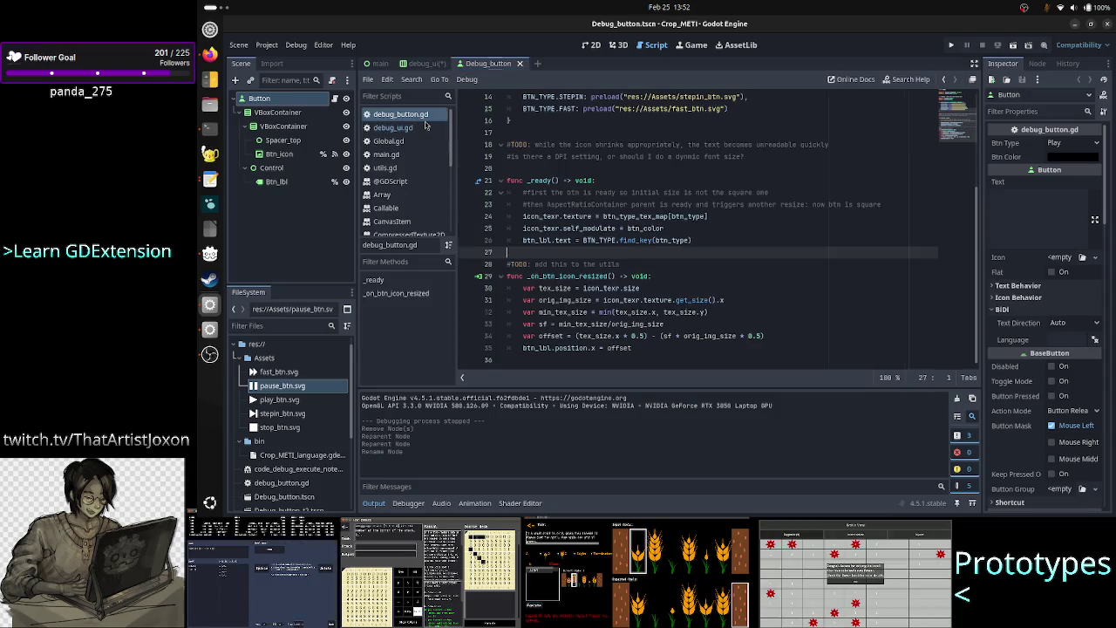
scroll(589, 220, "up", 5)
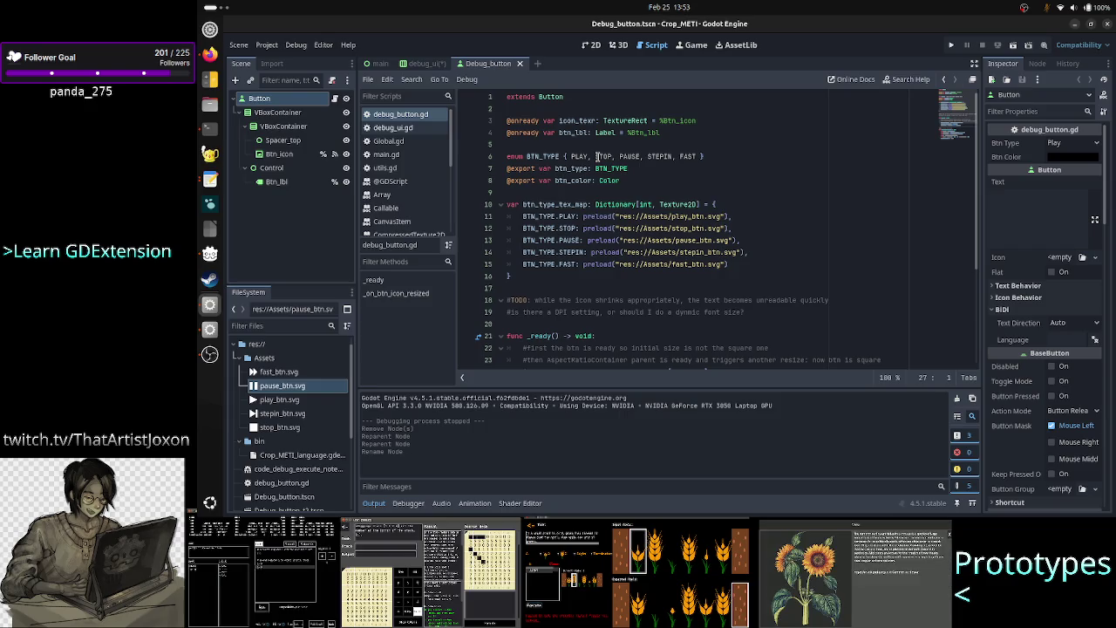
left_click(597, 290)
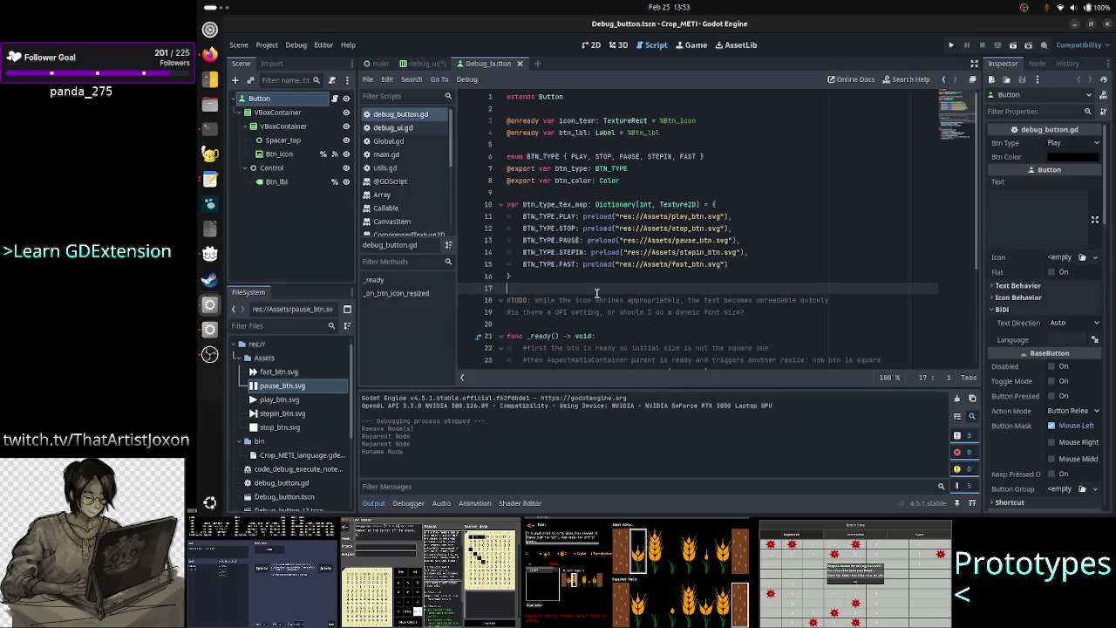
left_click(565, 323)
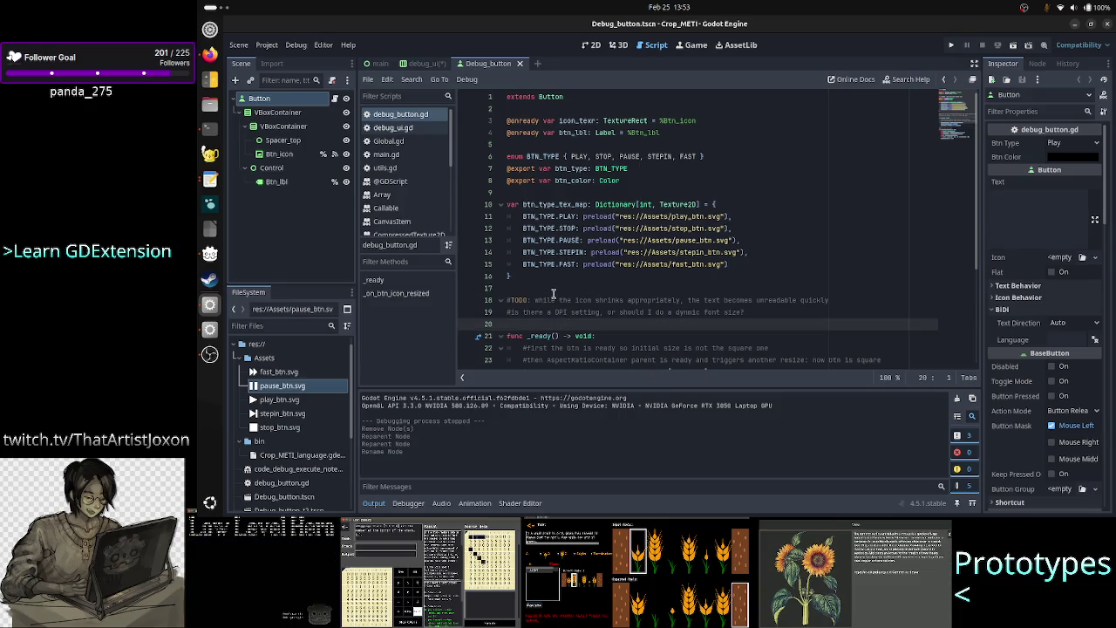
left_click(553, 291)
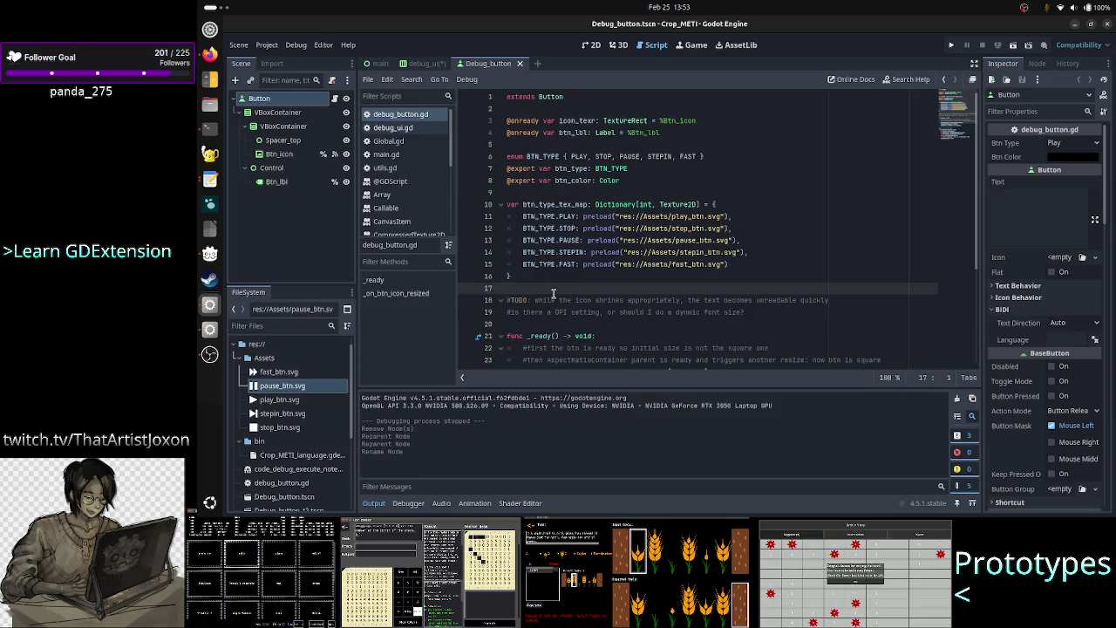
scroll(577, 247, "down", 3)
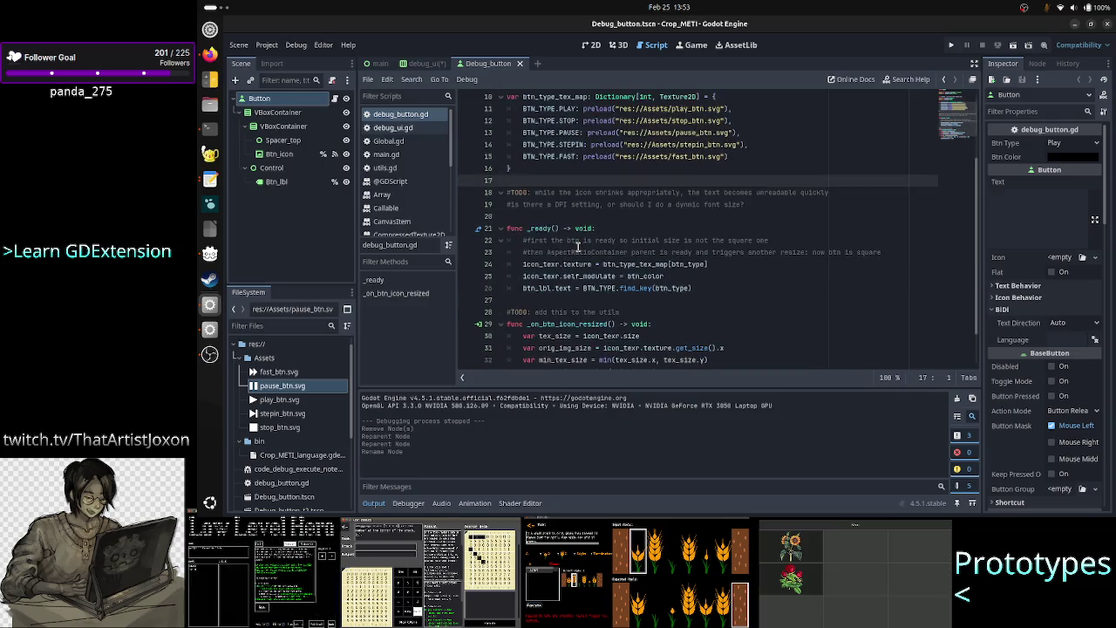
left_click(592, 218)
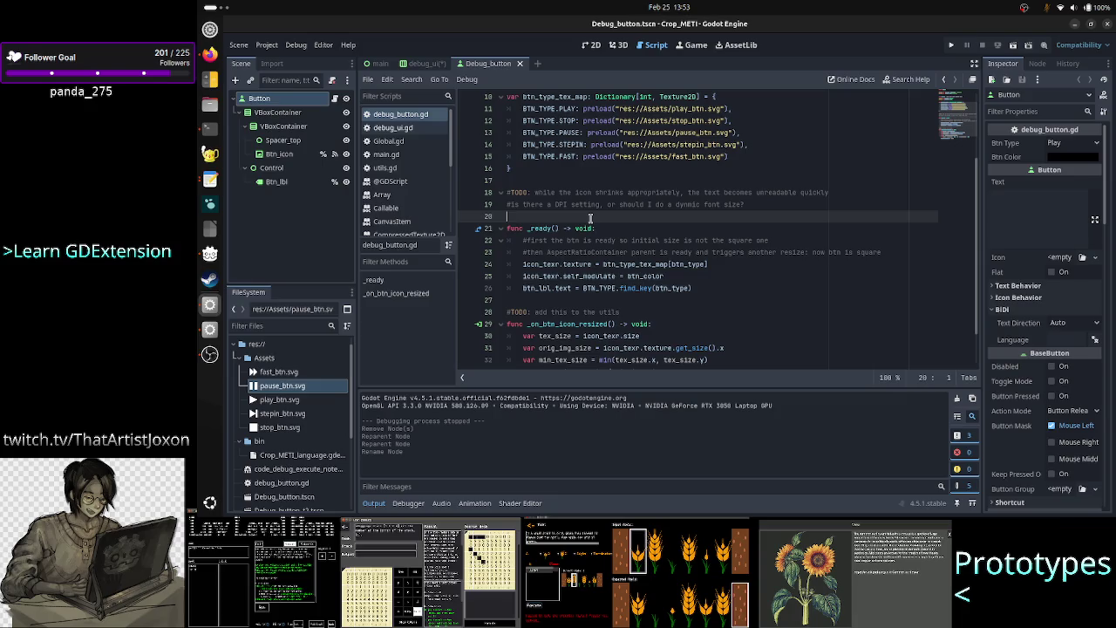
left_click(588, 302)
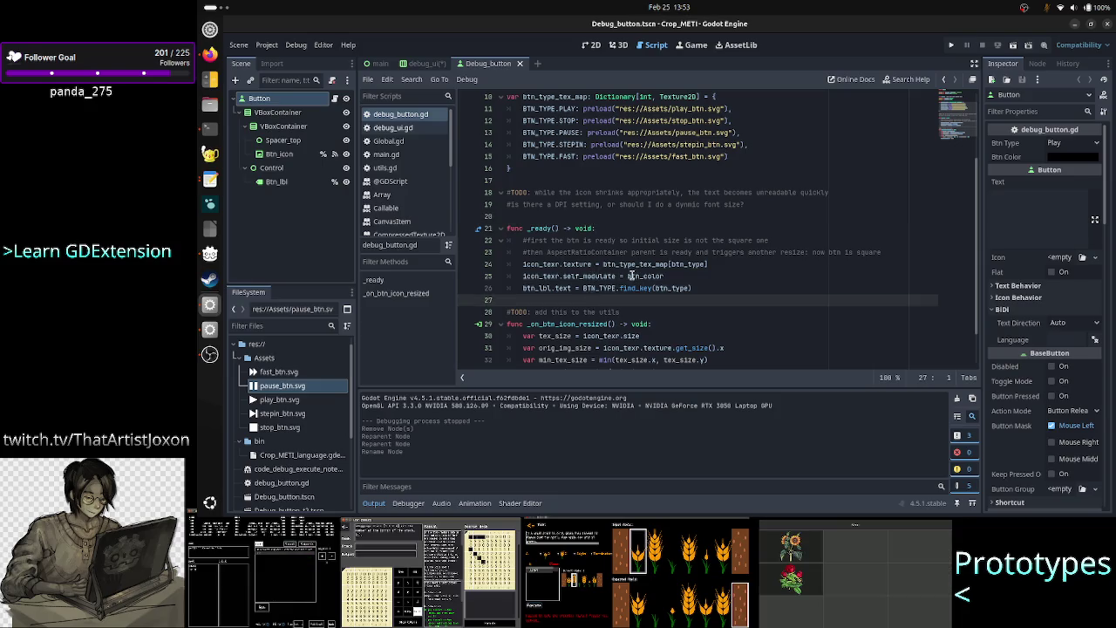
Inspect the three assignment lines in _ready and add a new line after line 26
mouse_move(662, 276)
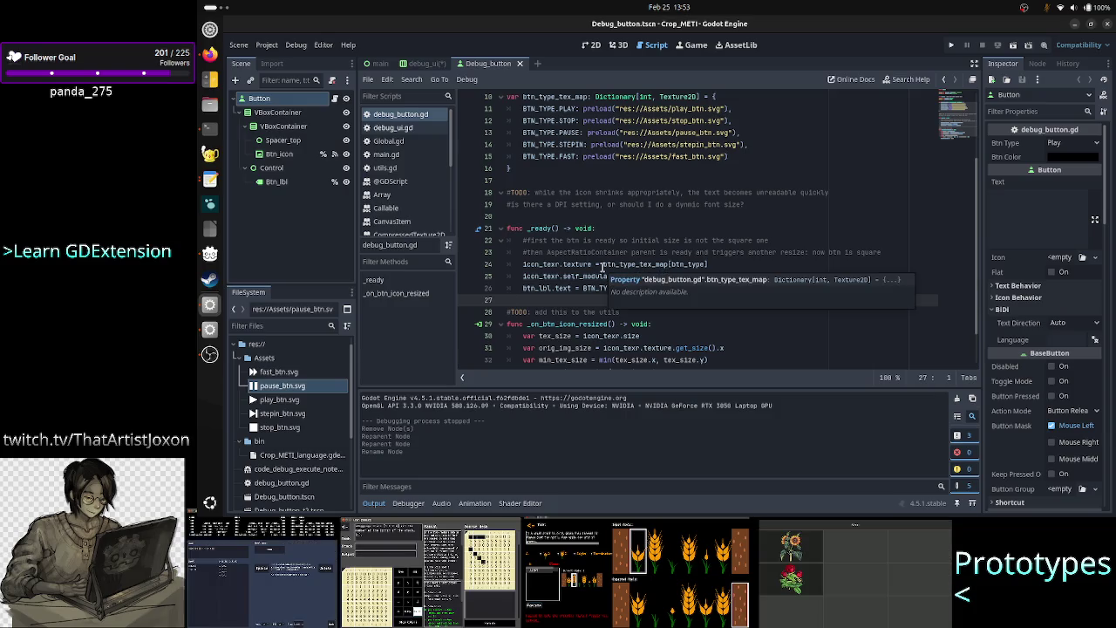
left_click(542, 229)
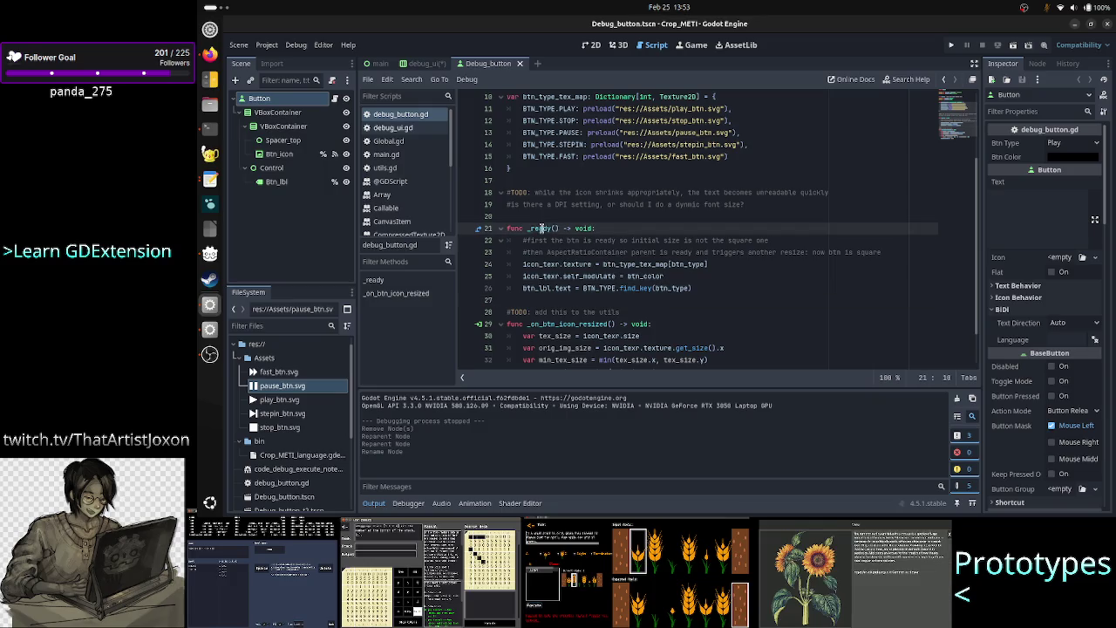
double_click(542, 228)
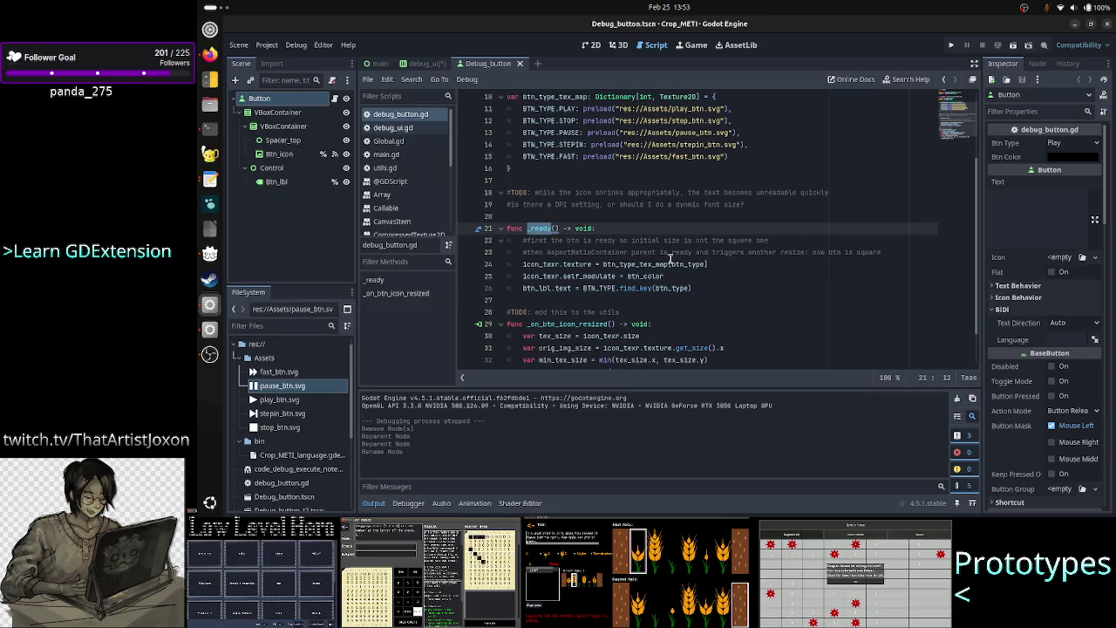
left_click_drag(706, 264, 674, 264)
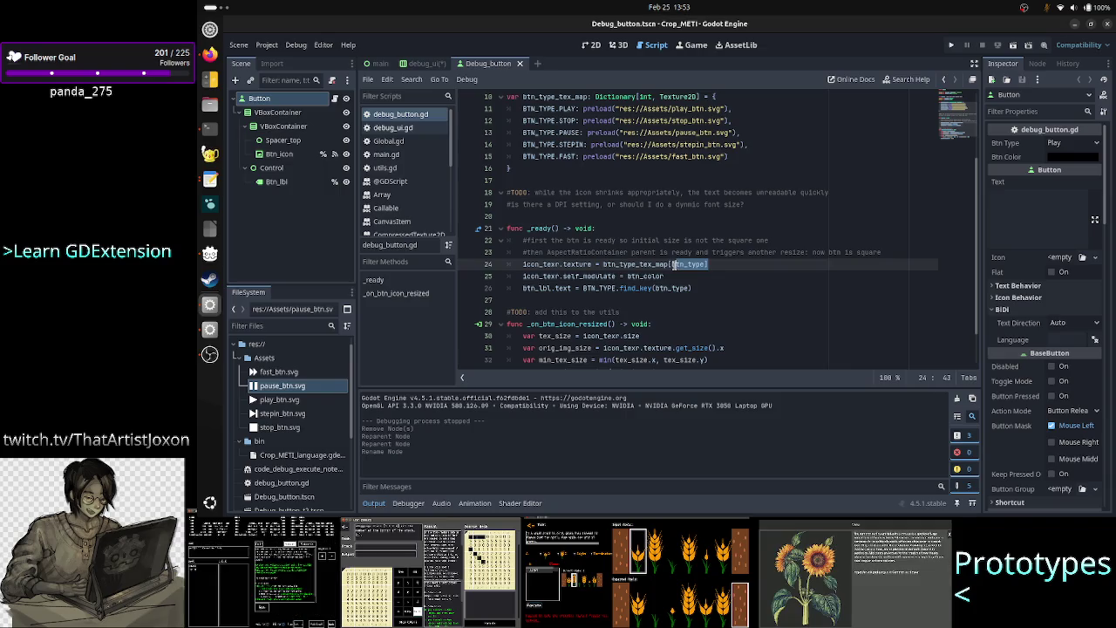
left_click(553, 299)
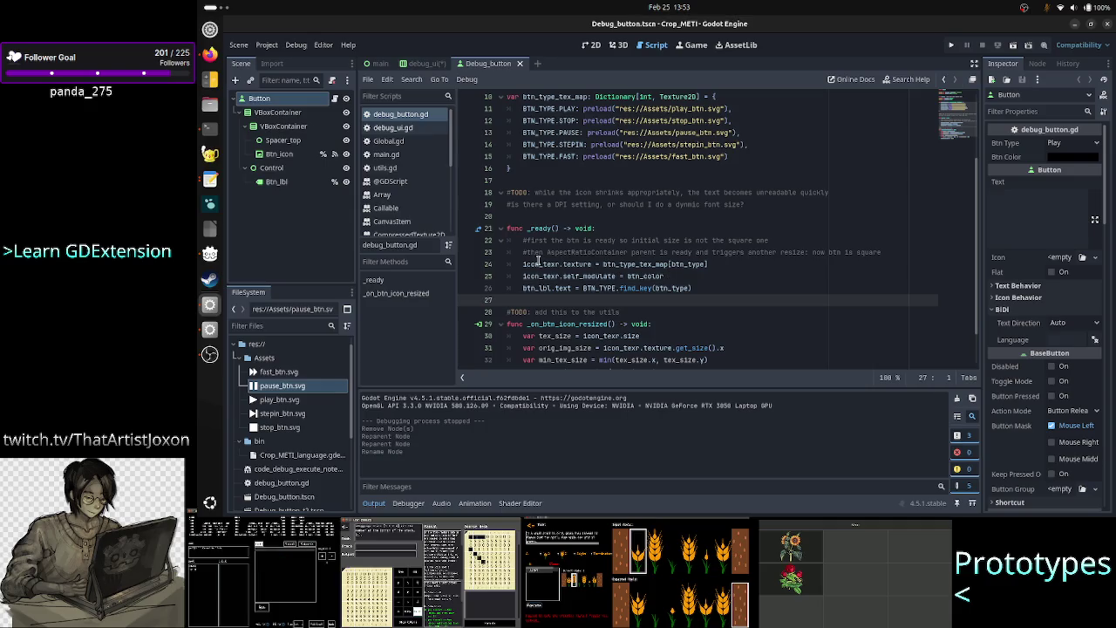
left_click(540, 265)
left_click_drag(541, 264, 703, 291)
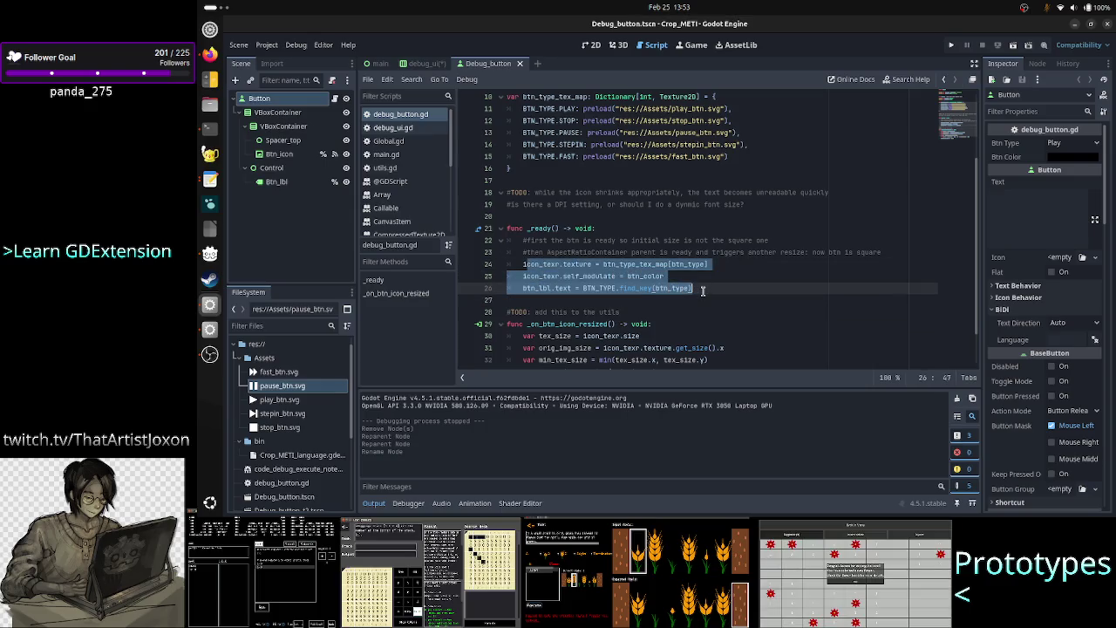
left_click(721, 291)
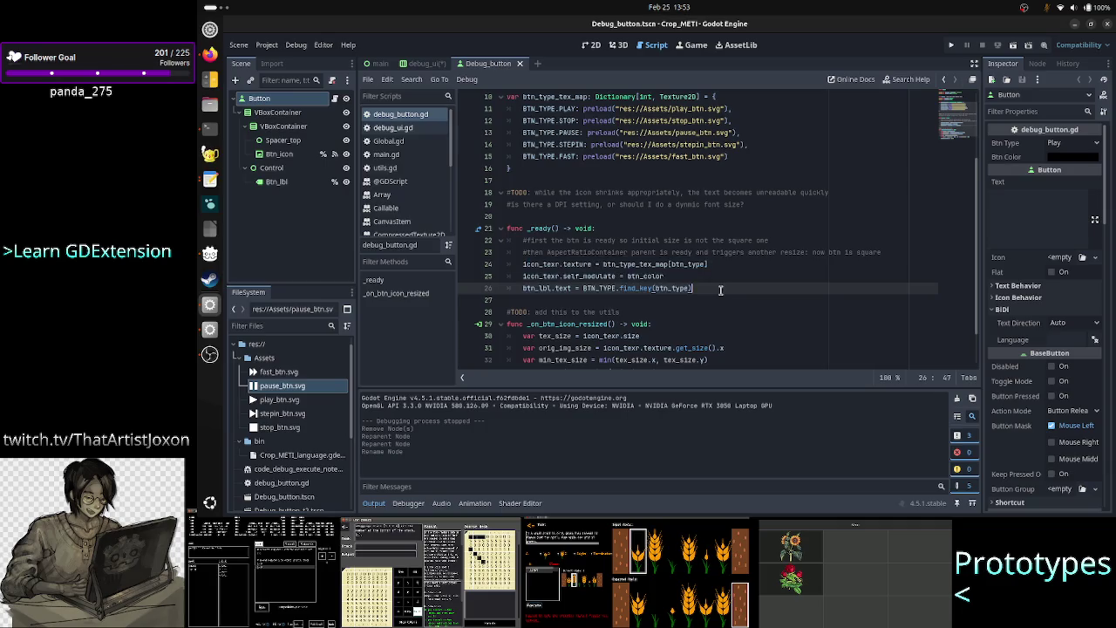
key("Return")
key("Return")
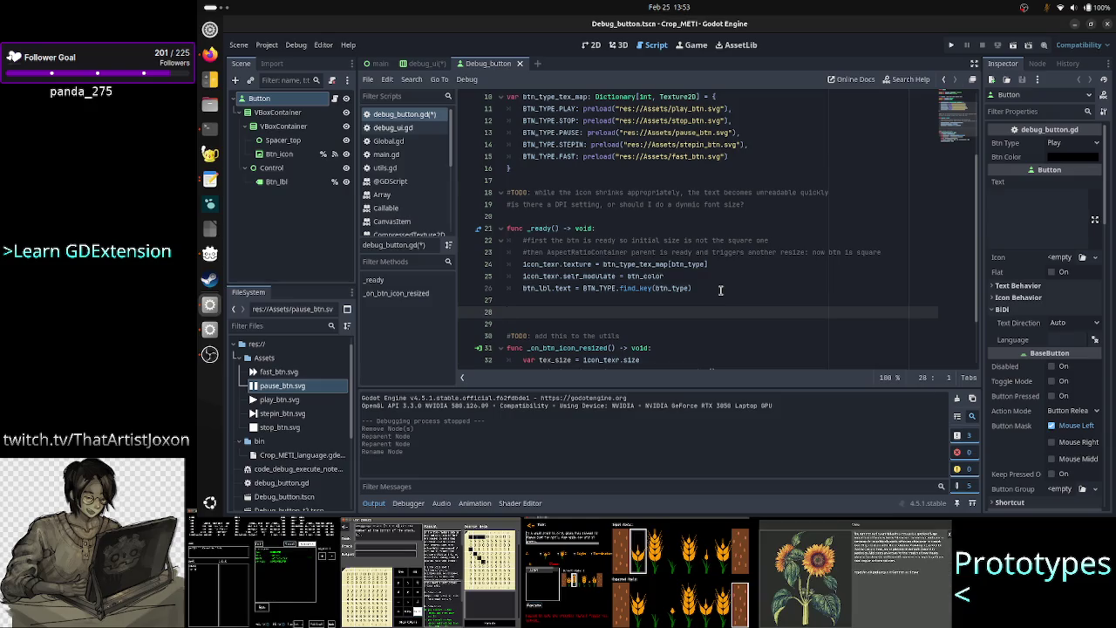
Write func set_btn_type(new_btn_type) -> void: on line 28, checking the btn_type export first
type("func se")
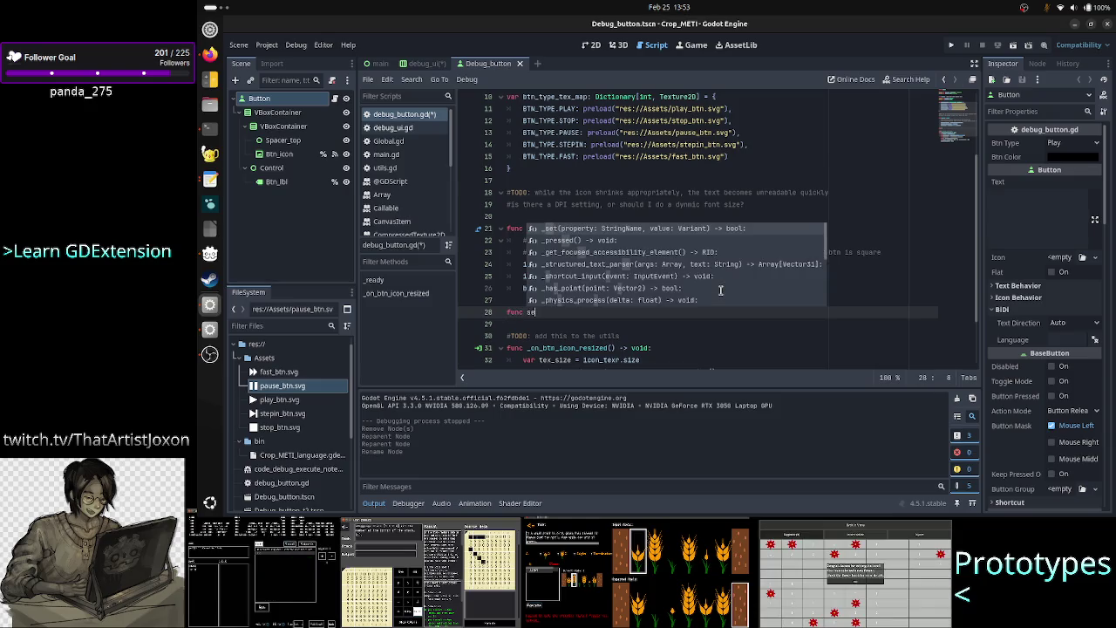
type("t_")
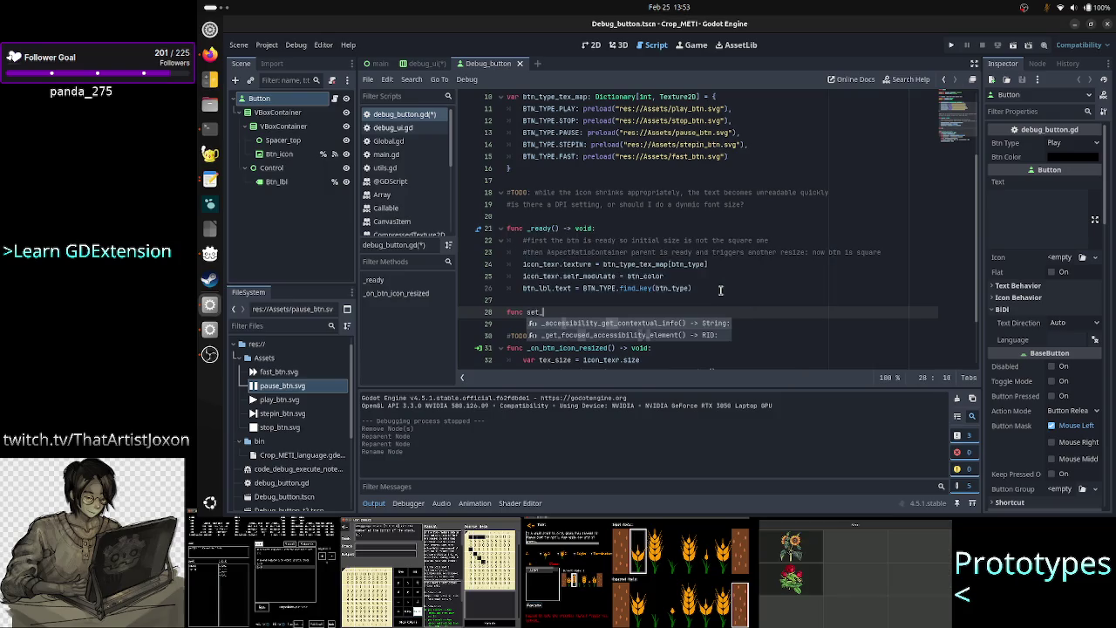
type("btn_type(")
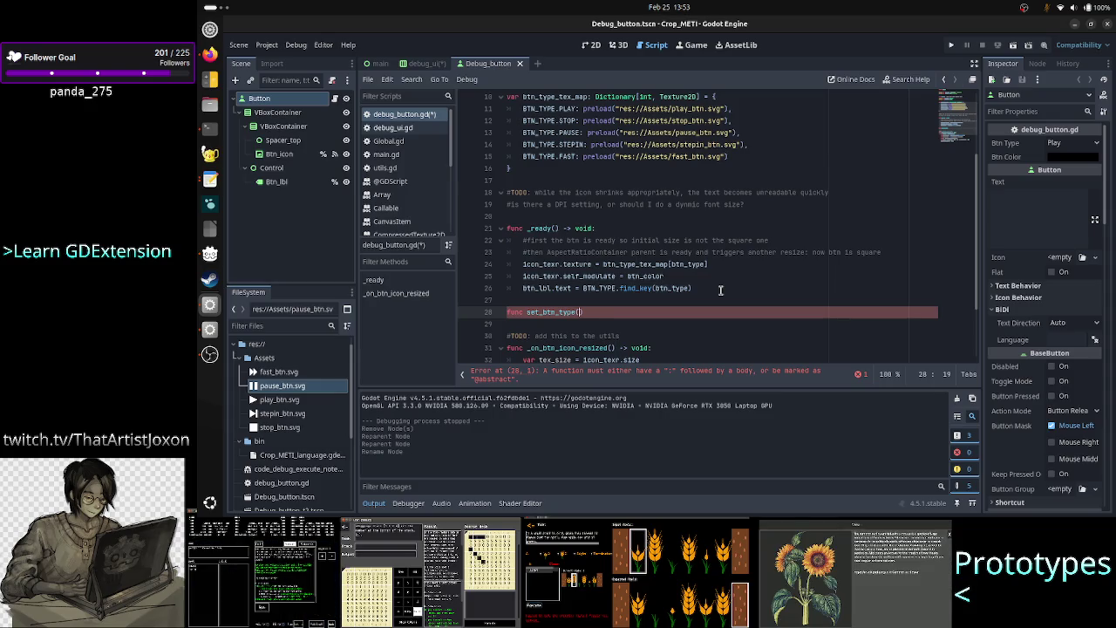
scroll(666, 260, "up", 2)
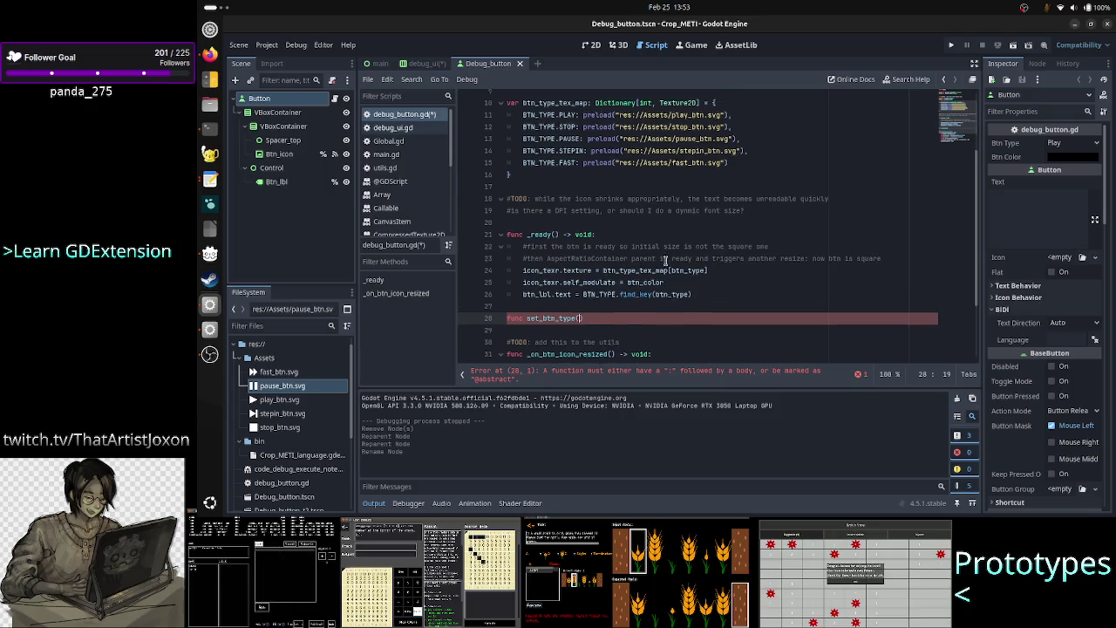
scroll(665, 259, "up", 1)
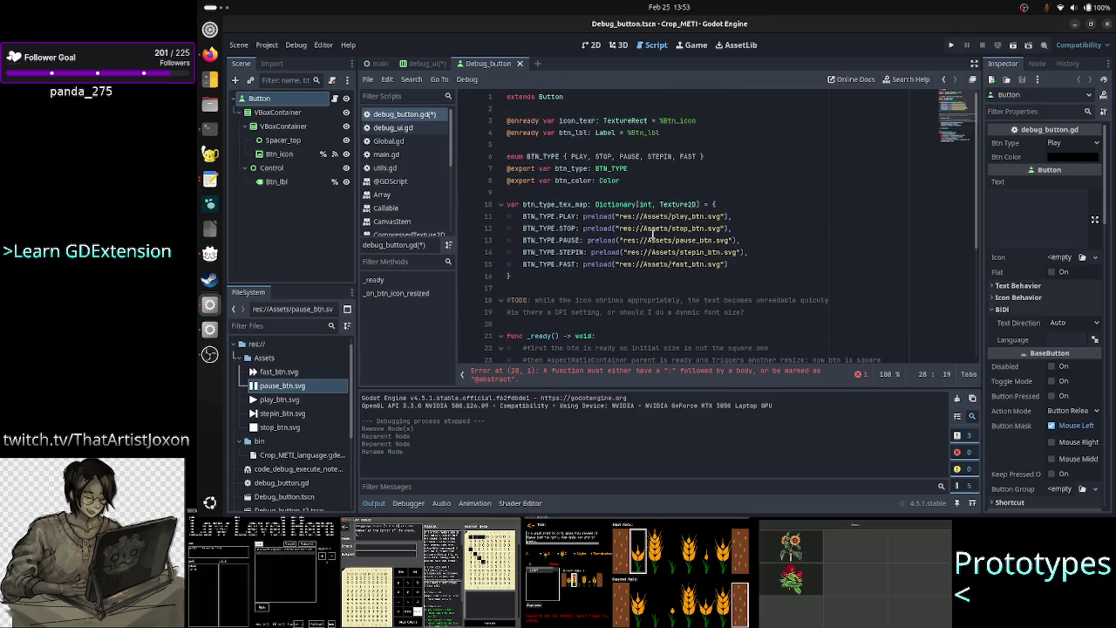
left_click(577, 169)
scroll(674, 206, "down", 4)
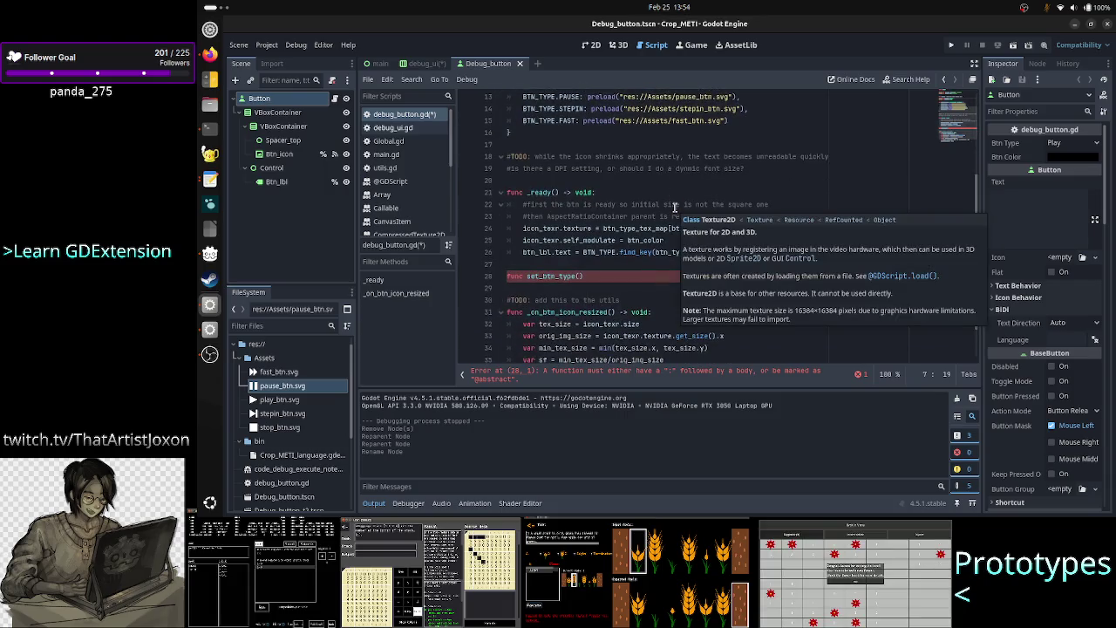
left_click(614, 274)
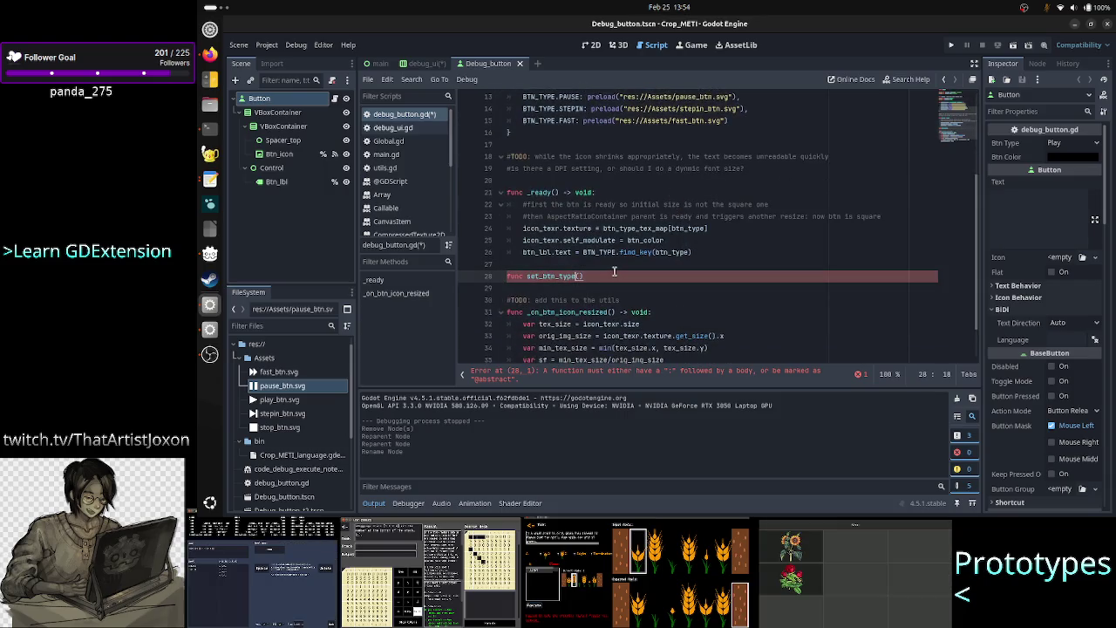
type("new_btn")
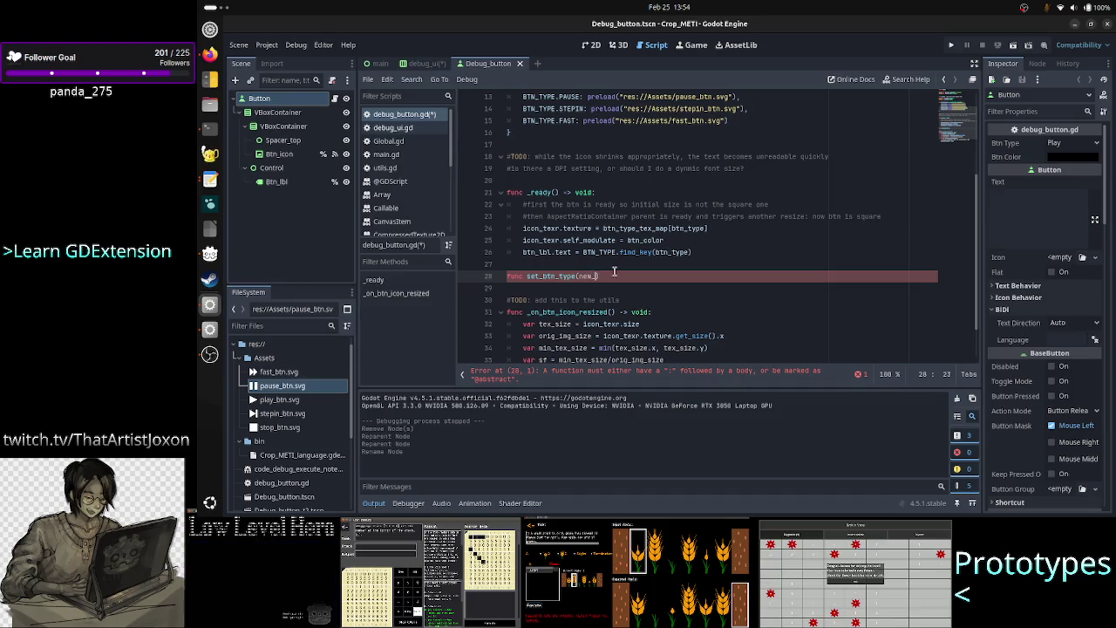
type("_type")
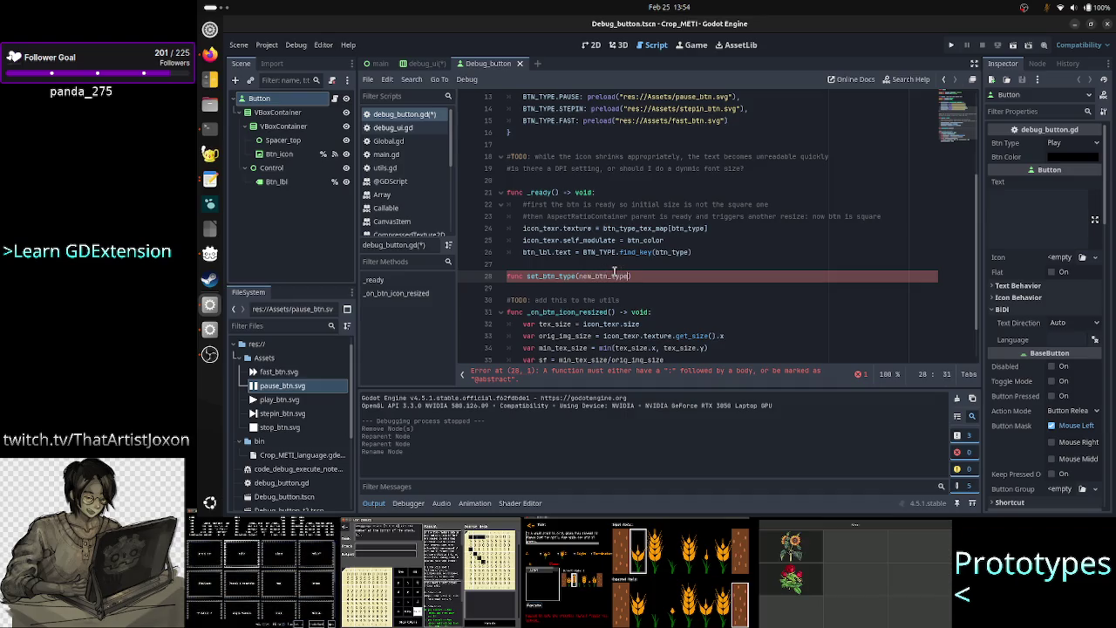
type(")")
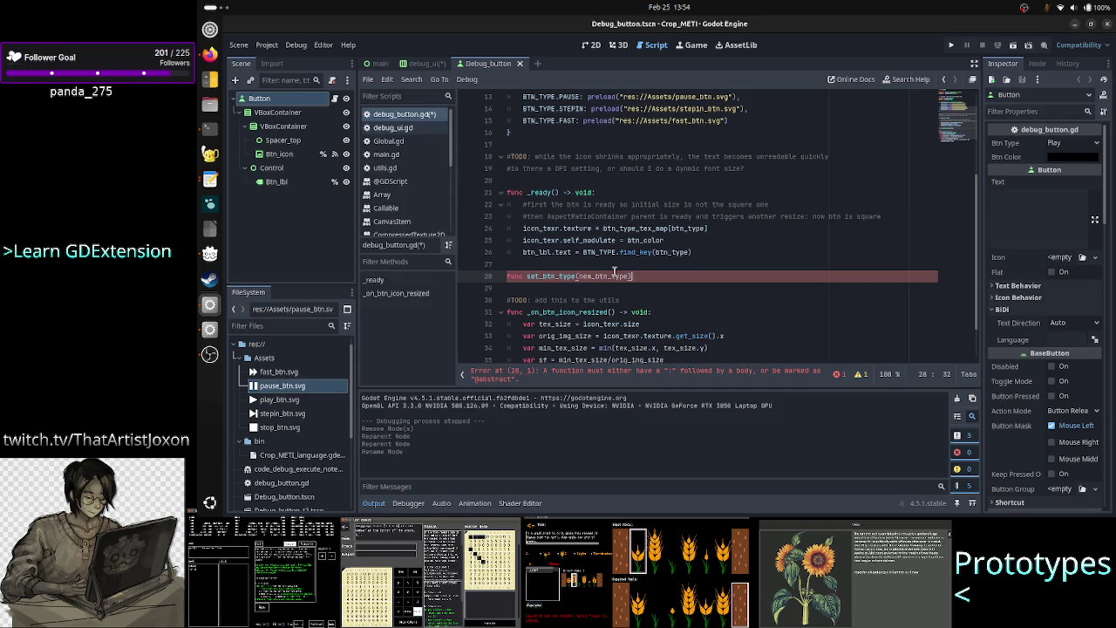
type(" -> void")
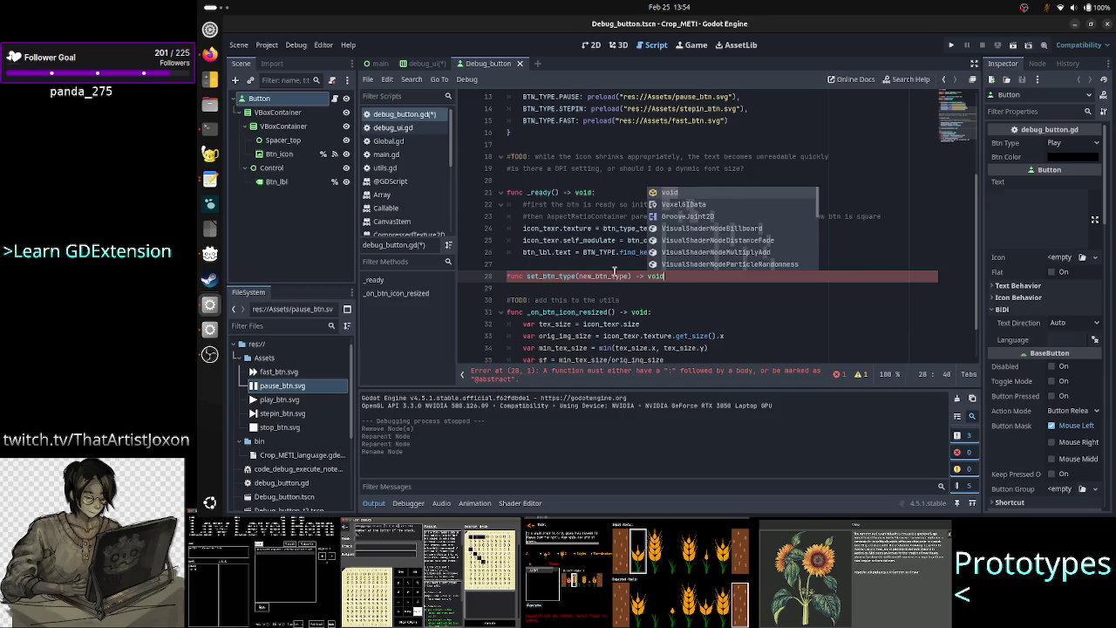
type(":")
key("Return")
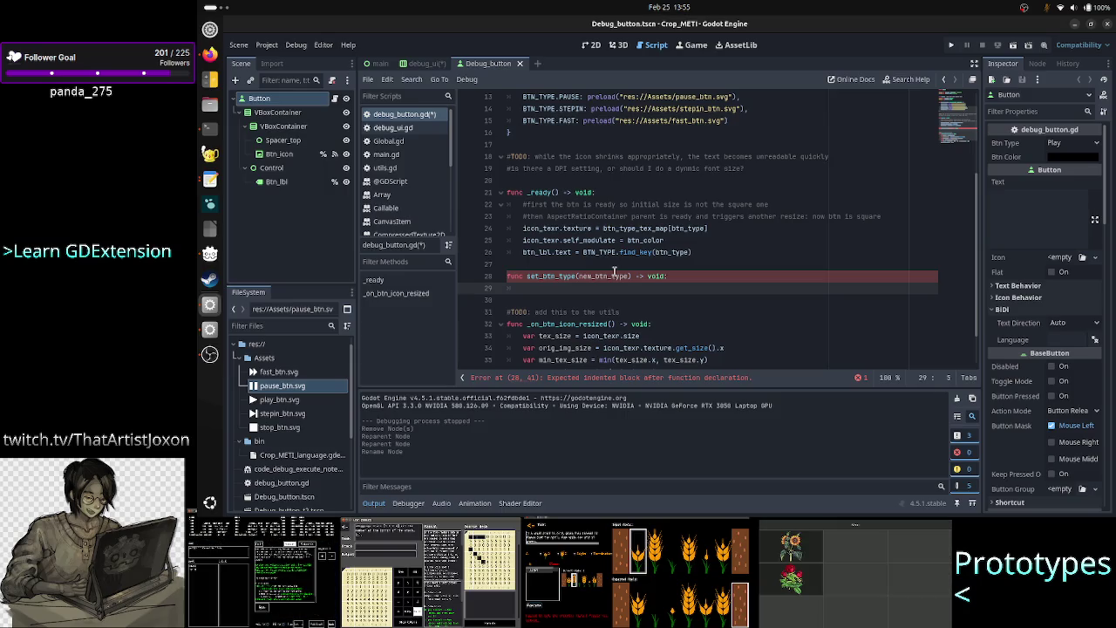
Move the icon_texr.texture assignment out of _ready into set_btn_type's body
key("Up")
key("Up")
key("Up")
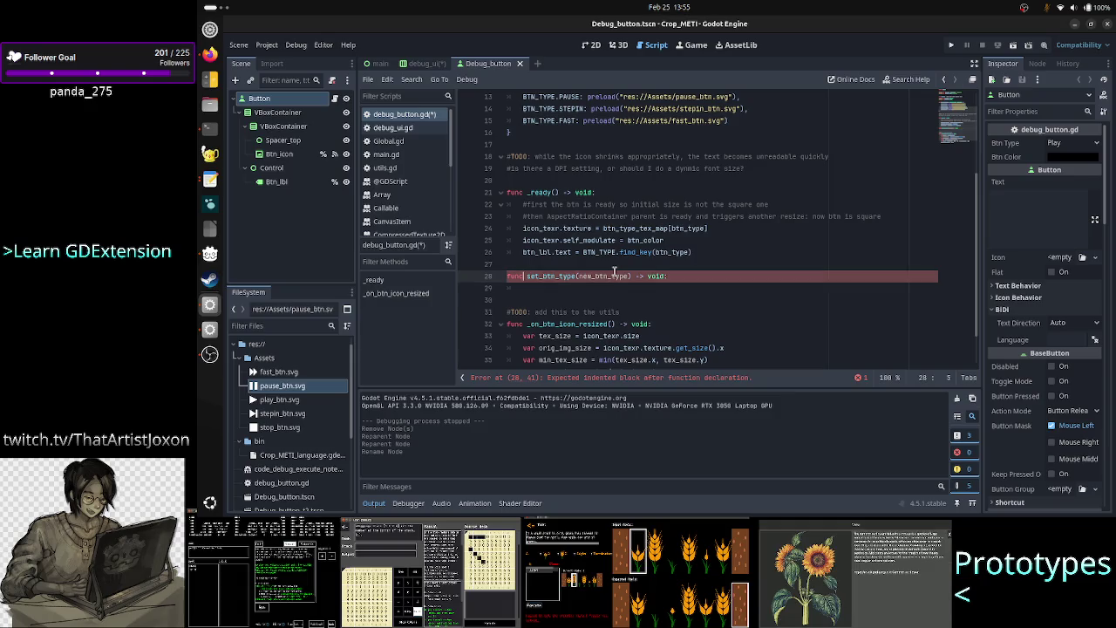
key("shift+Down")
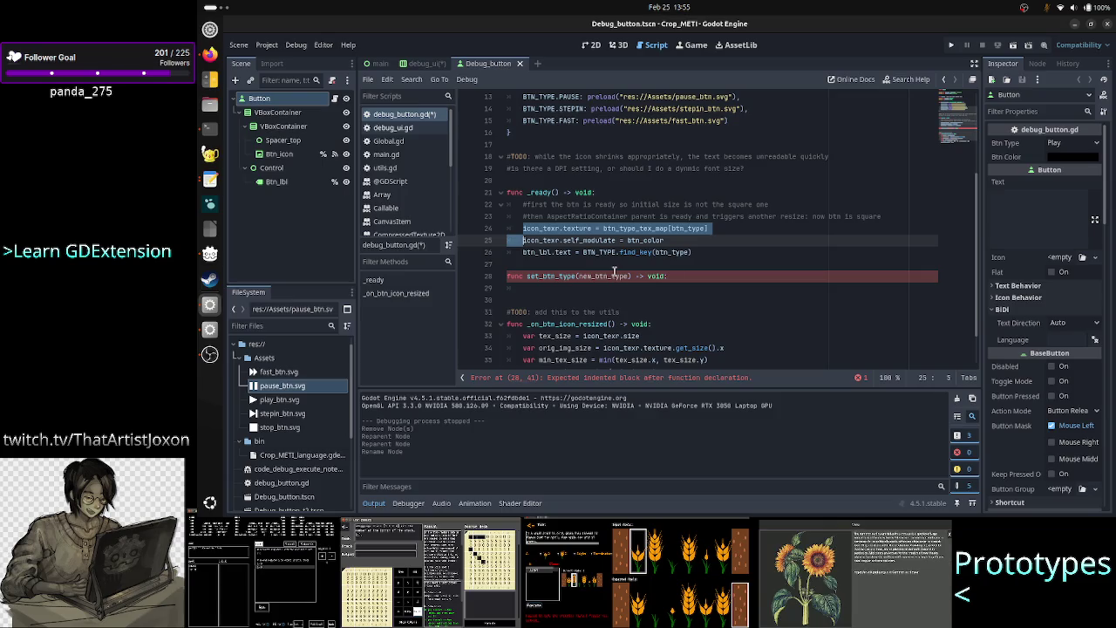
key("shift+Down")
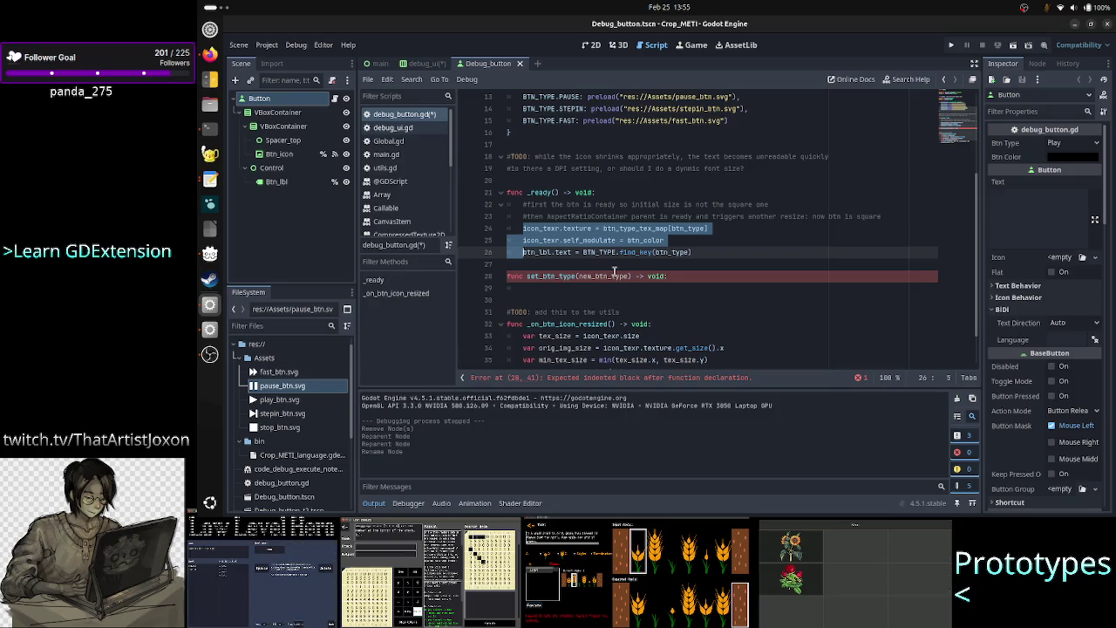
key("Right")
key("Up")
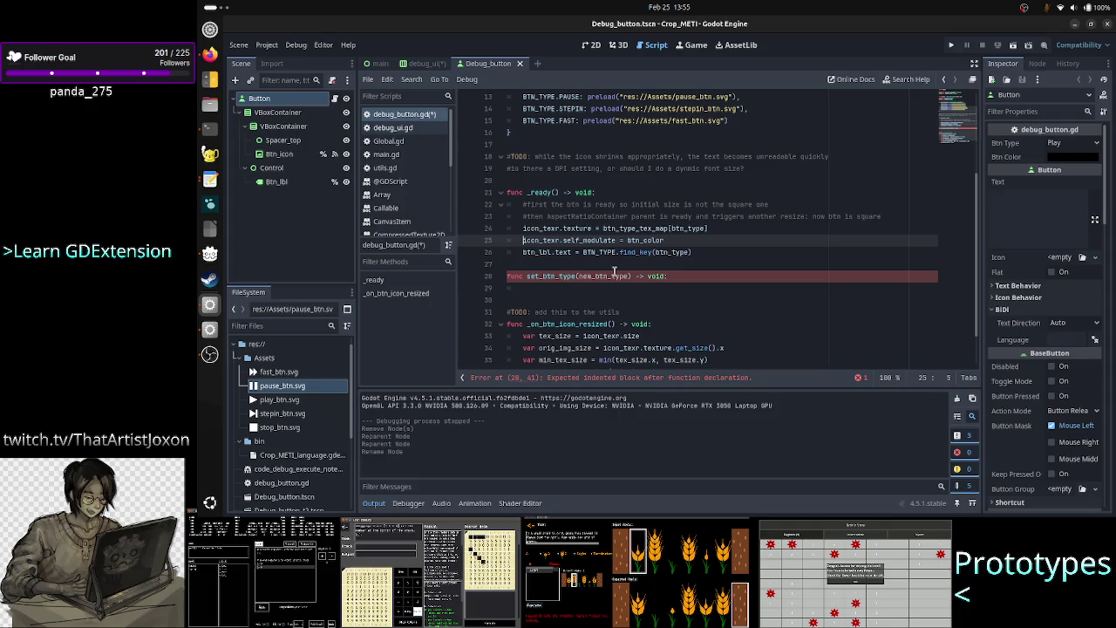
key("Down")
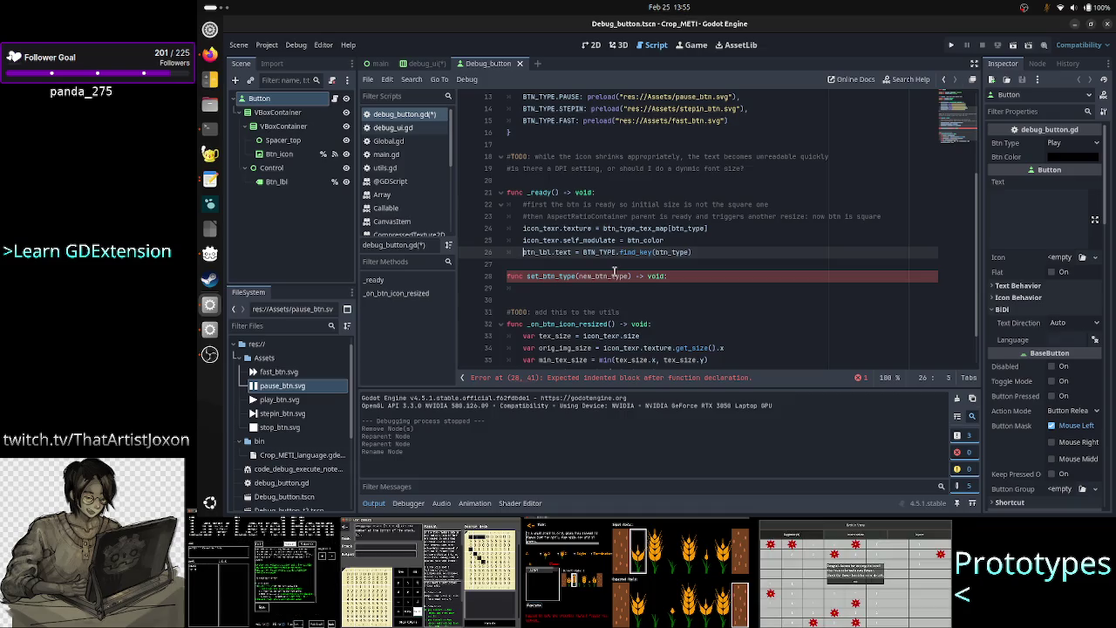
key("Up")
key("Up")
key("shift+Down")
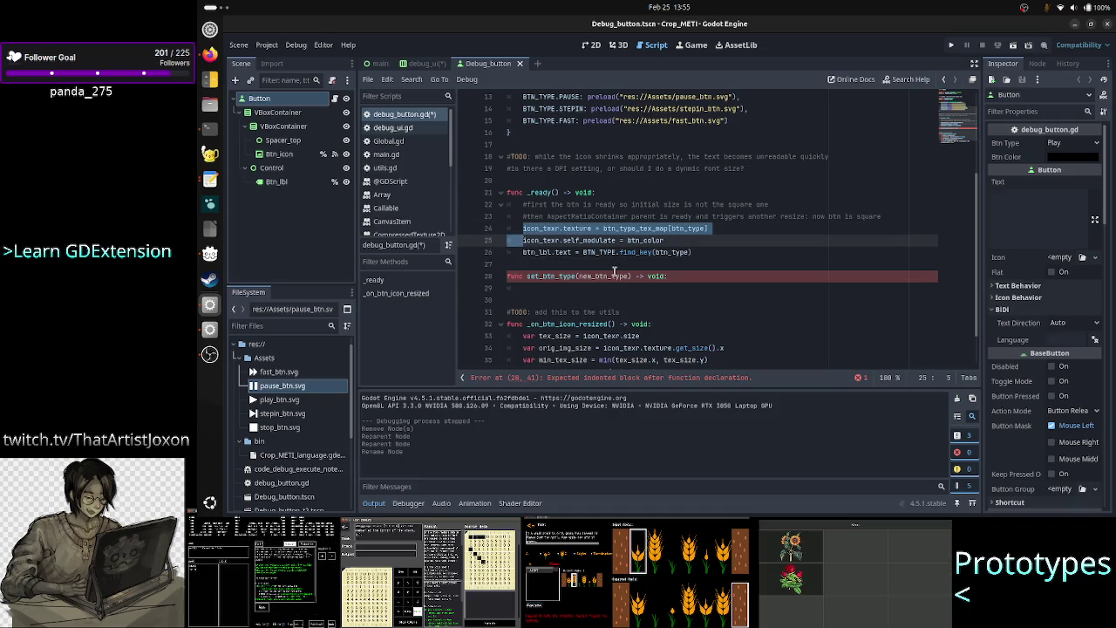
key("shift+Left")
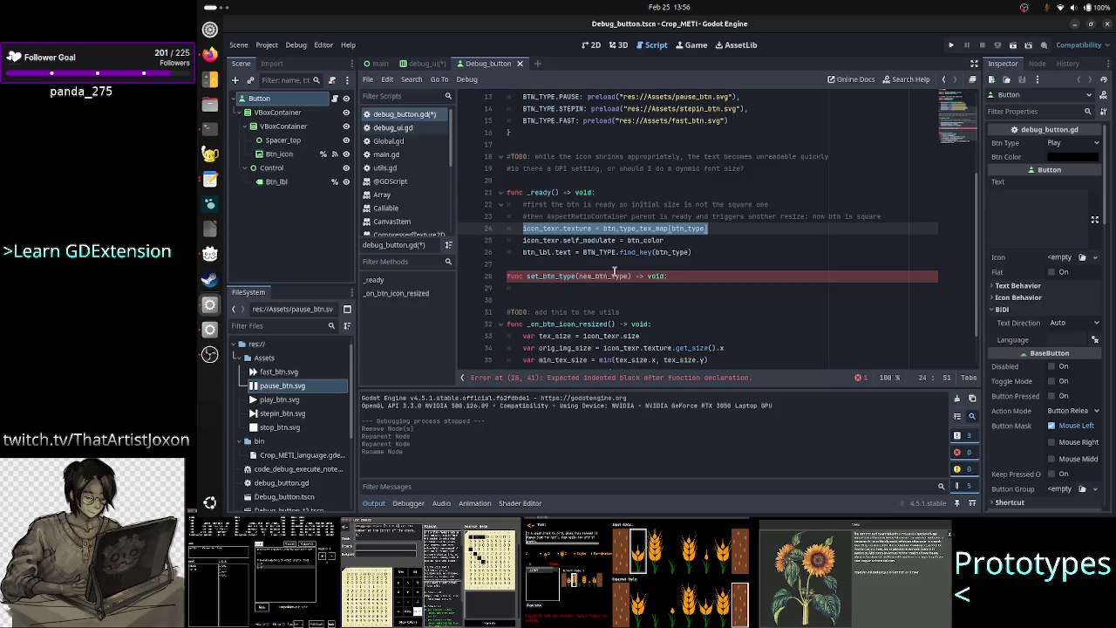
key("ctrl+x")
key("Down")
key("Down")
key("Down")
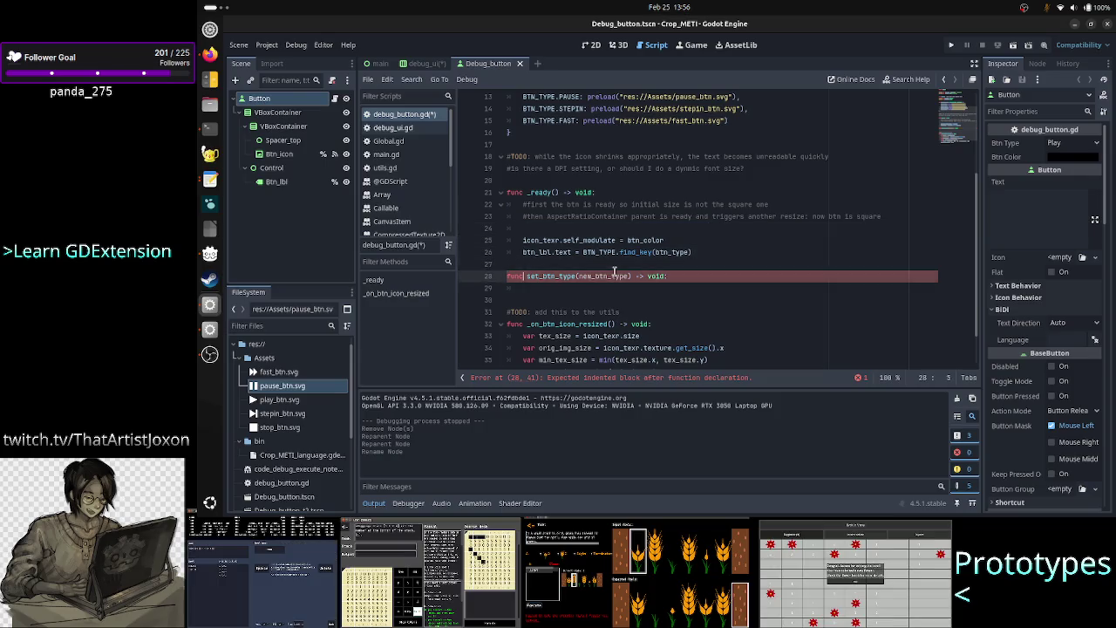
key("ctrl+v")
key("Up")
key("Up")
key("Up")
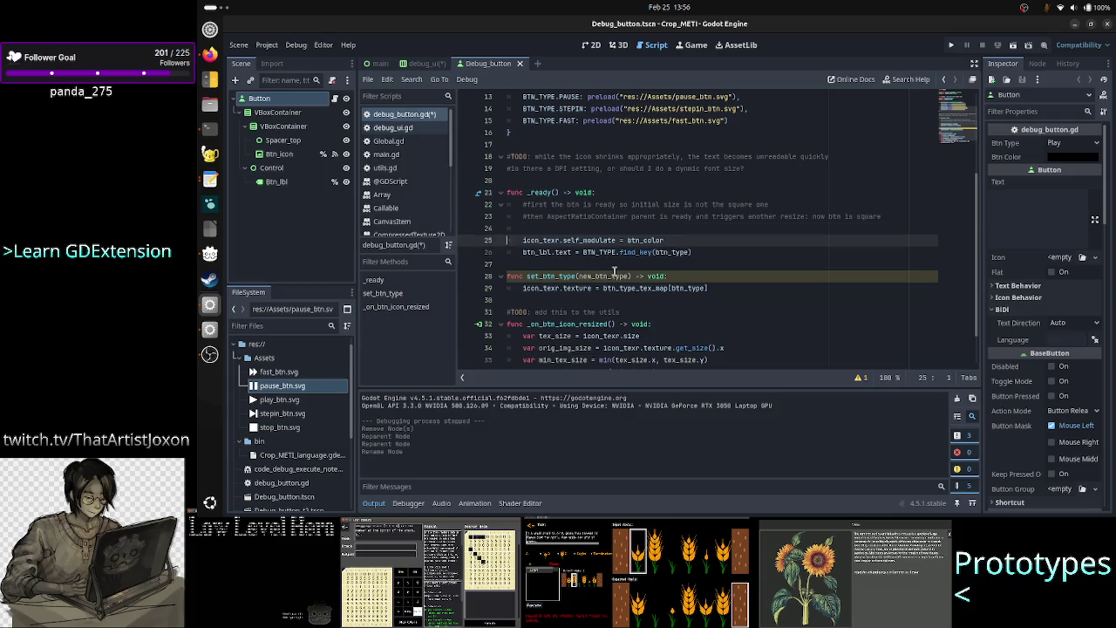
Move the btn_lbl.text assignment from _ready into set_btn_type as well
key("Down")
key("Down")
key("shift+End")
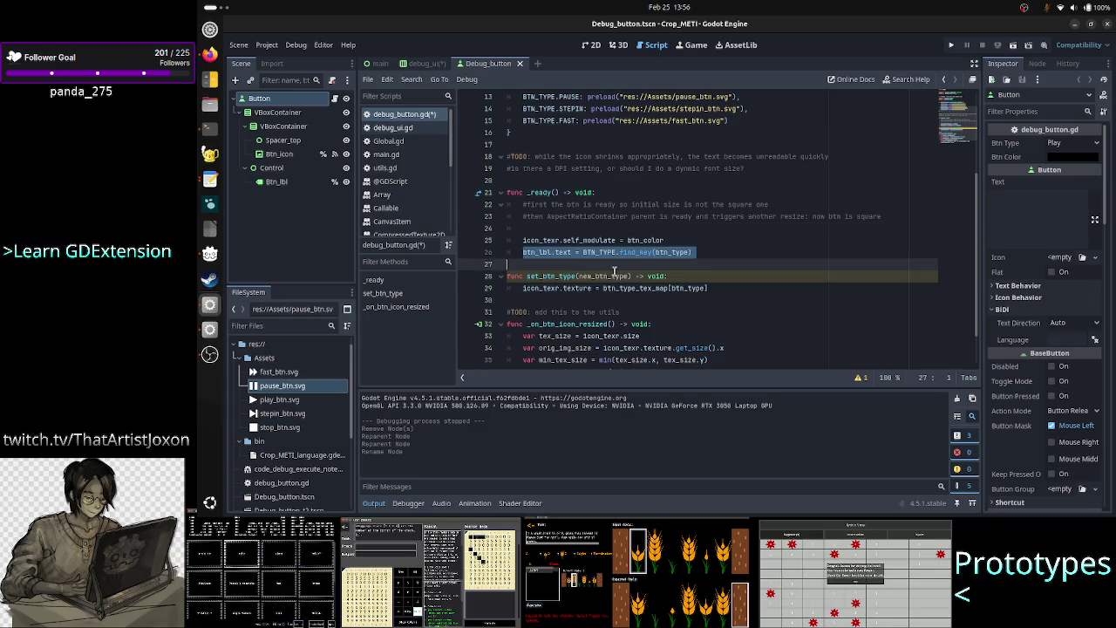
key("ctrl+x")
key("Down")
key("Down")
key("Down")
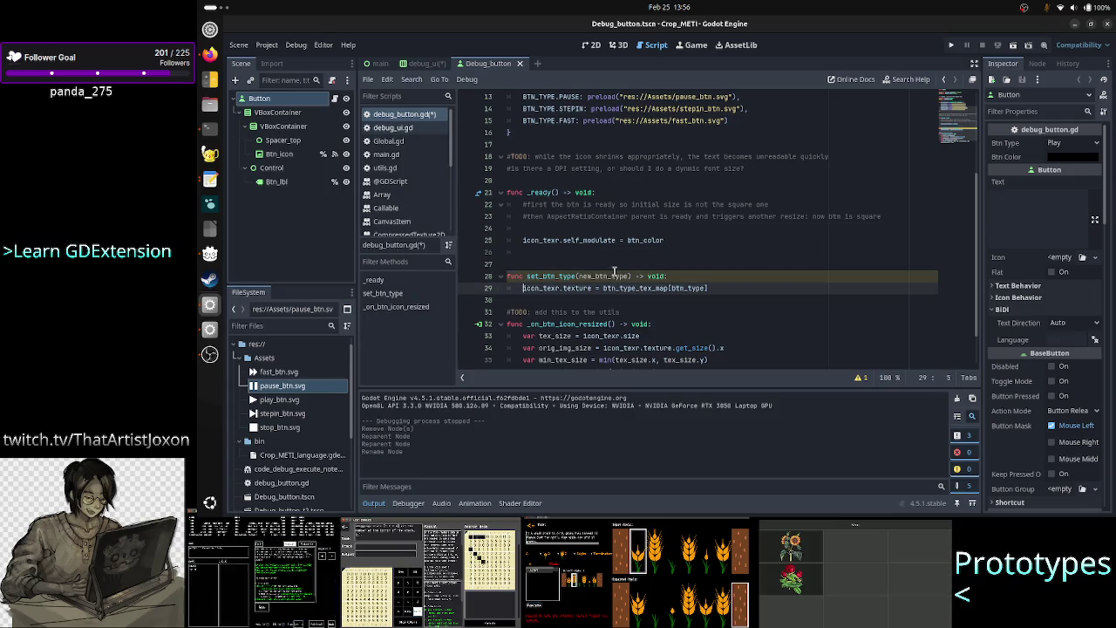
key("Tab")
key("ctrl+v")
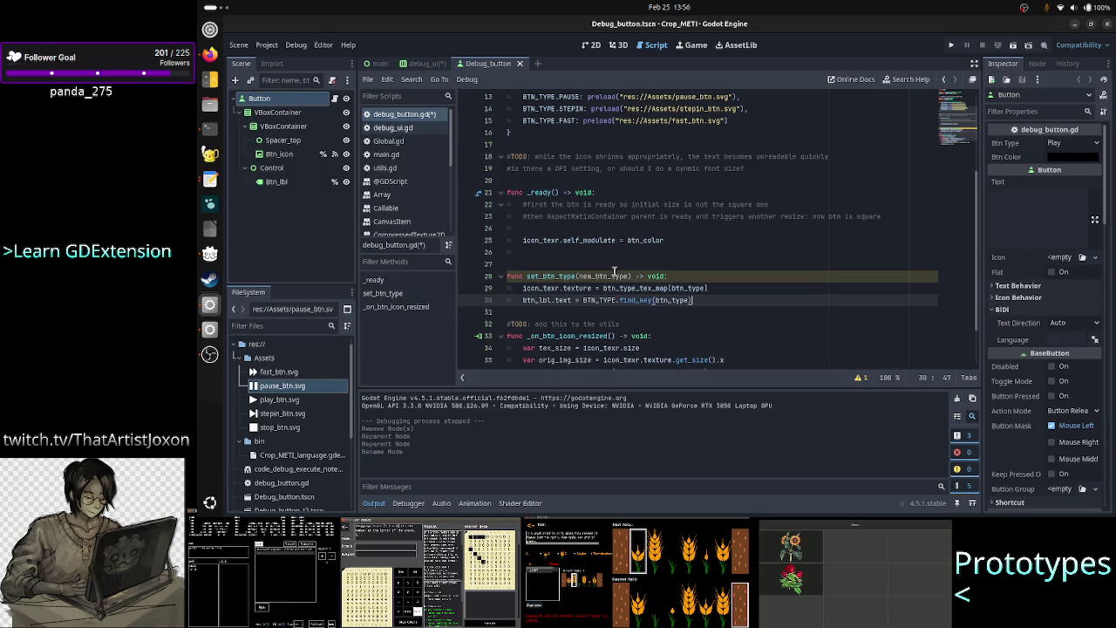
key("Up")
key("Up")
key("Up")
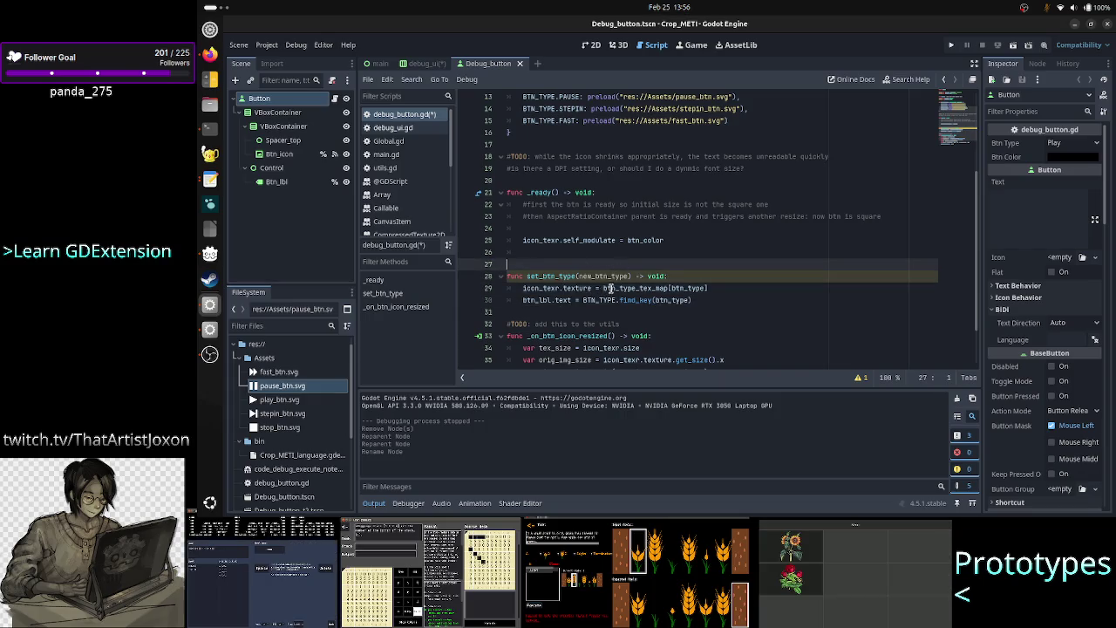
left_click(619, 276)
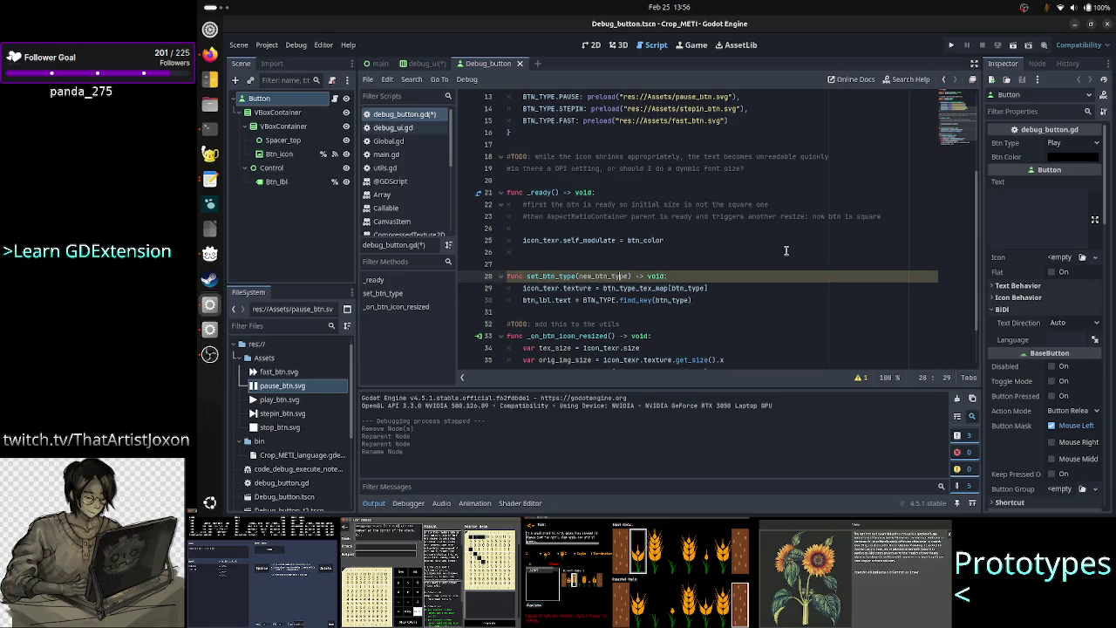
Replace btn_type with new_btn_type in the texture lookup and find_key call on lines 29–30
key("Down")
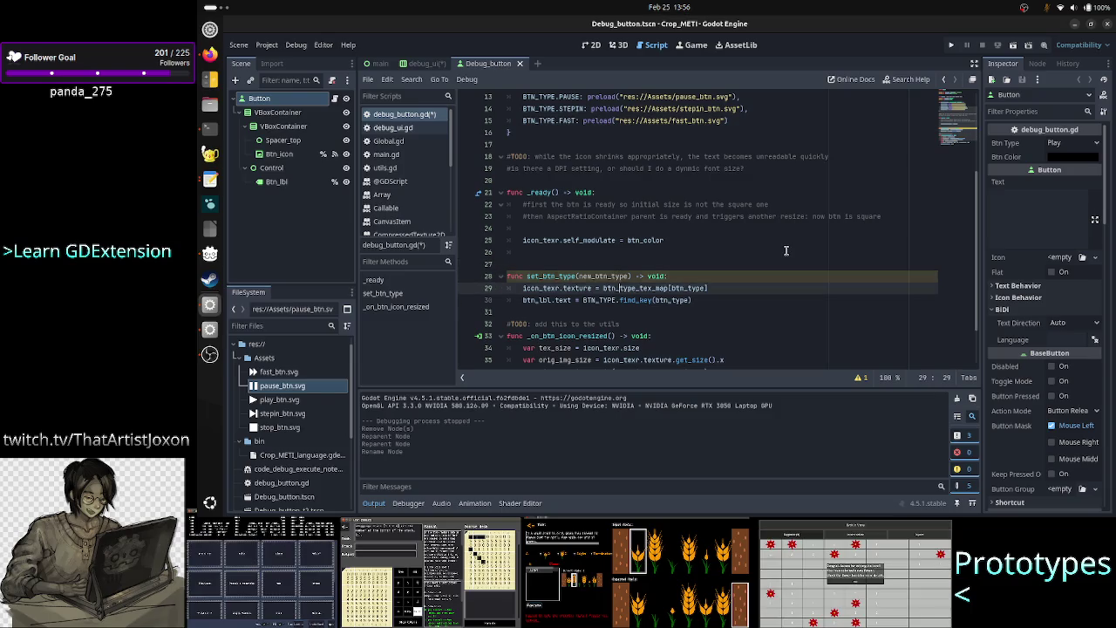
key("Right")
key("Right")
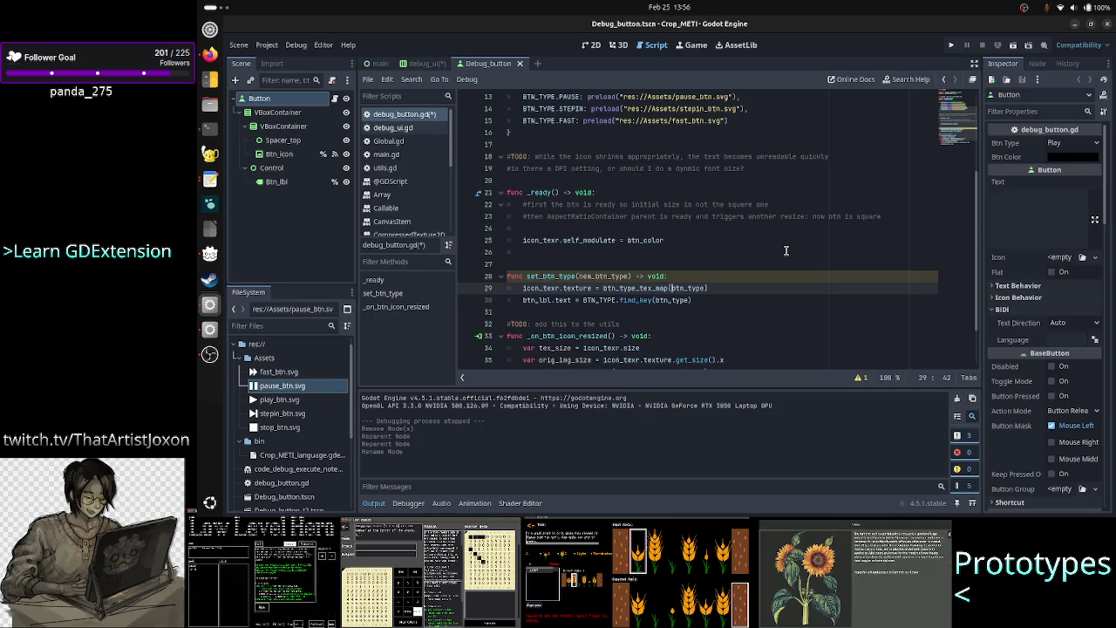
type("new_")
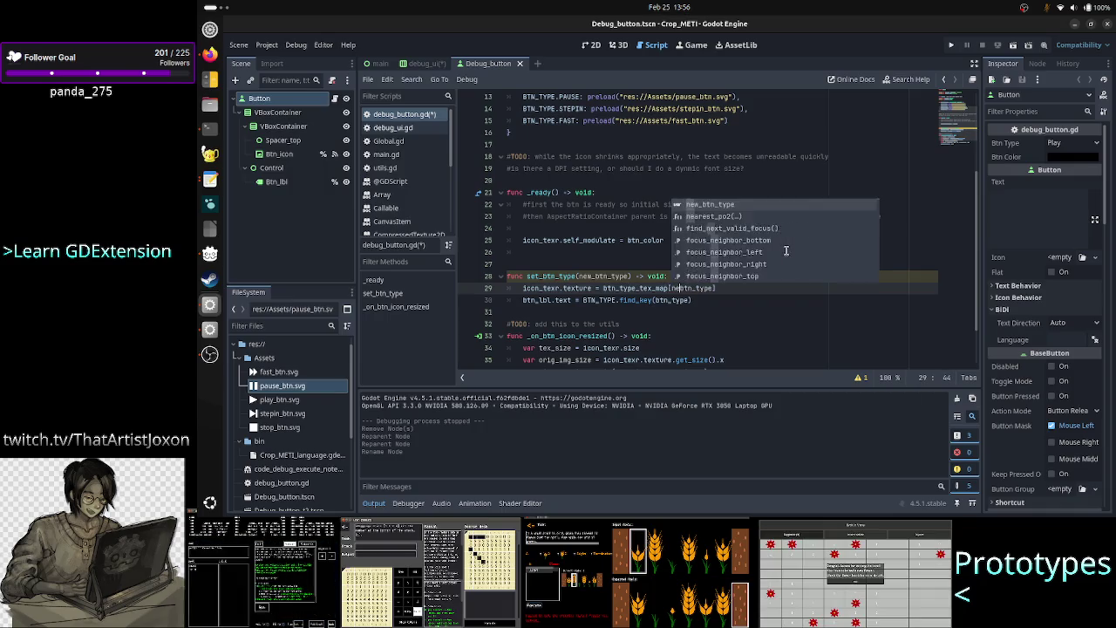
key("Escape")
key("Down")
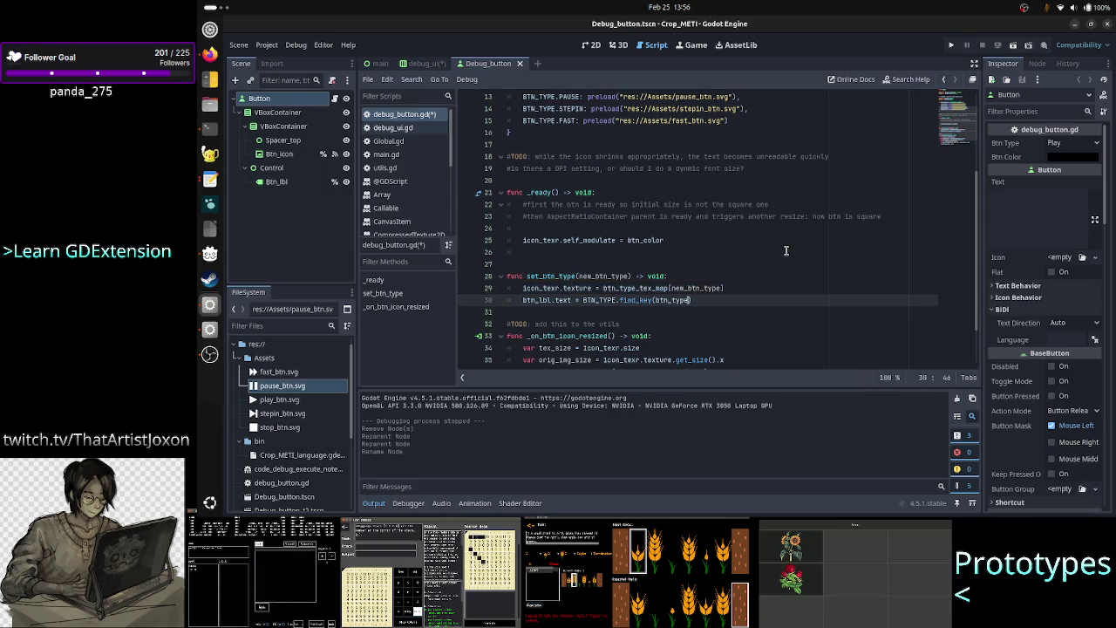
key("ctrl+Left")
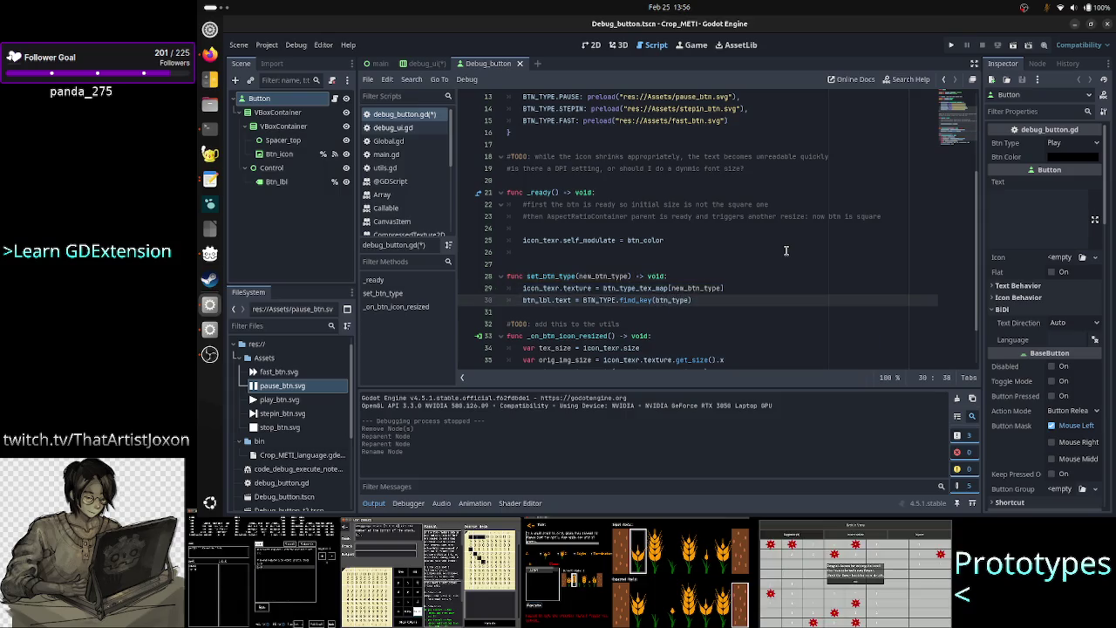
type("ne")
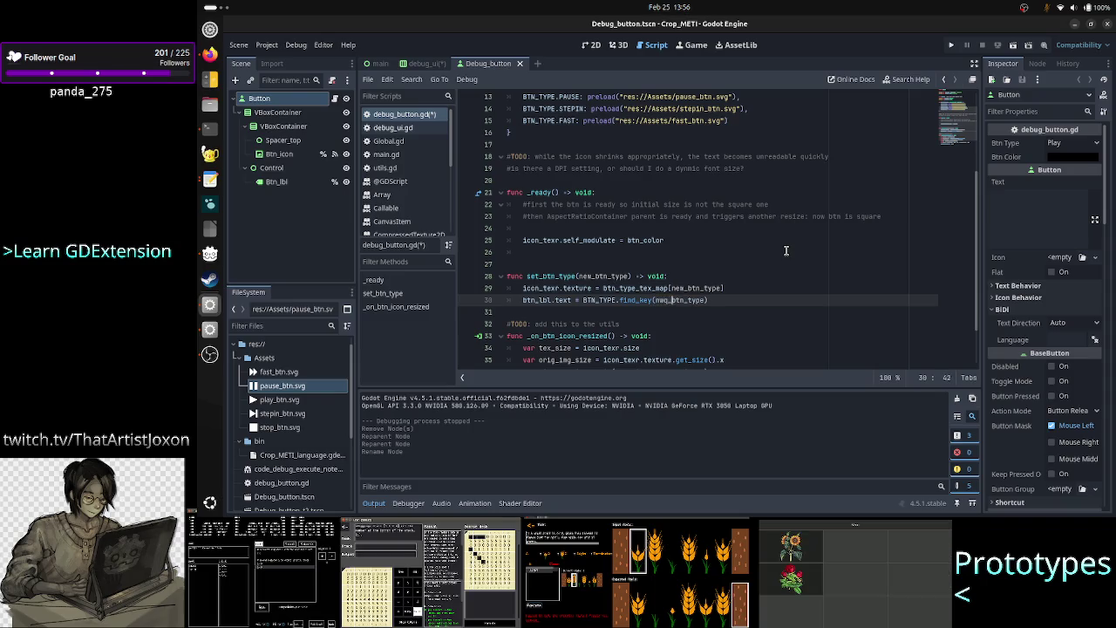
key("BackSpace")
type("ew_")
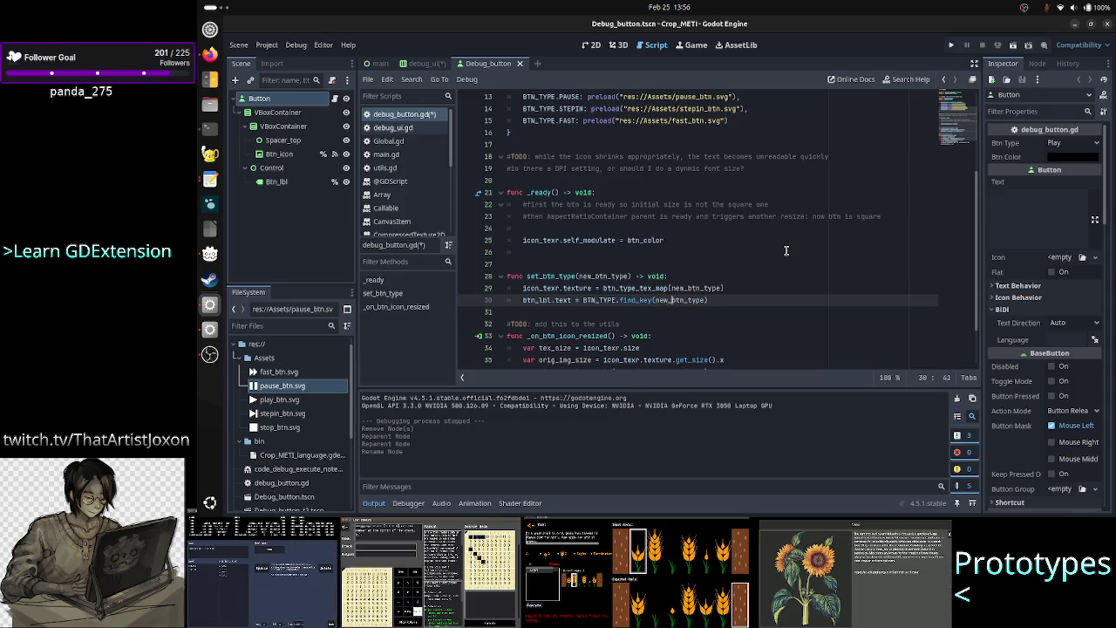
key("Escape")
Add a func set_btn_color(new_color) header on new line 32 below set_btn_type
key("Up")
key("Up")
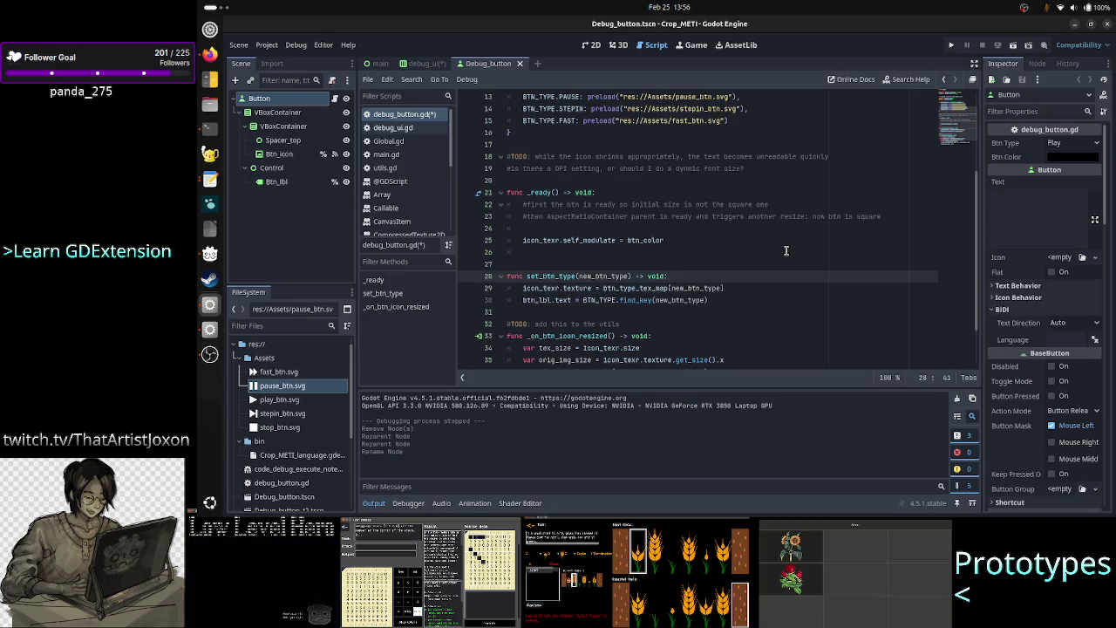
key("Up")
key("Up")
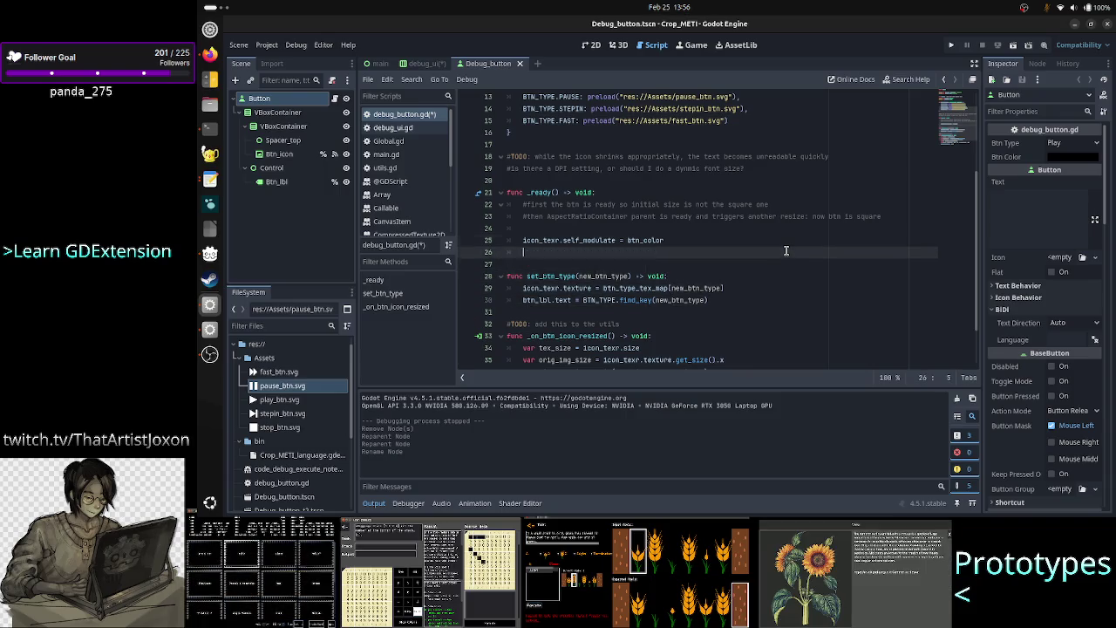
key("Down")
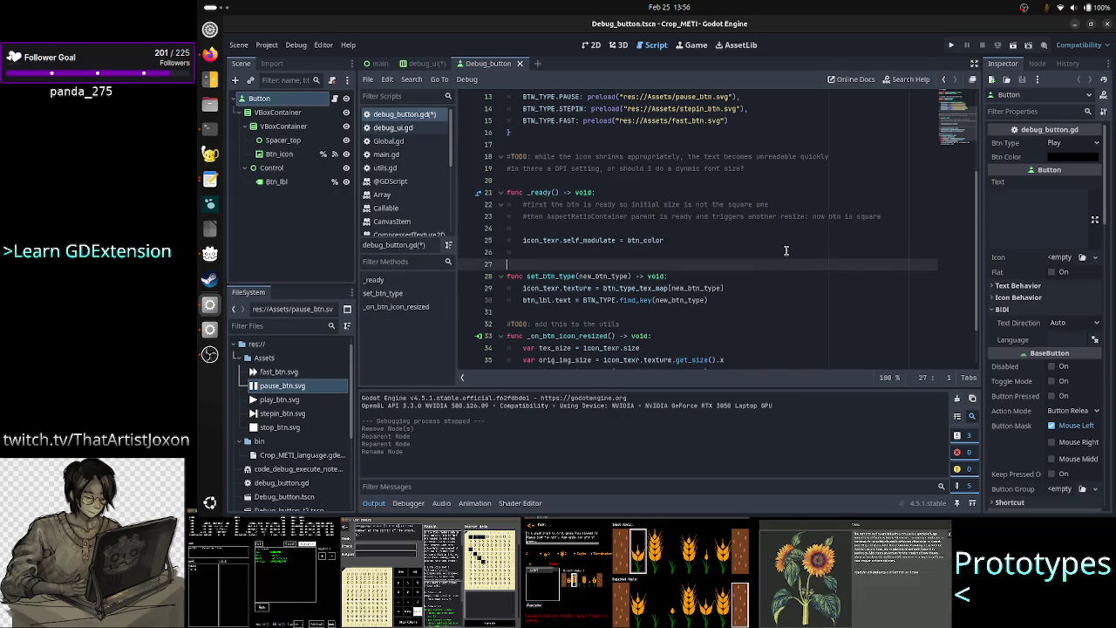
key("Down")
key("Down")
key("Down")
key("Return")
key("Return")
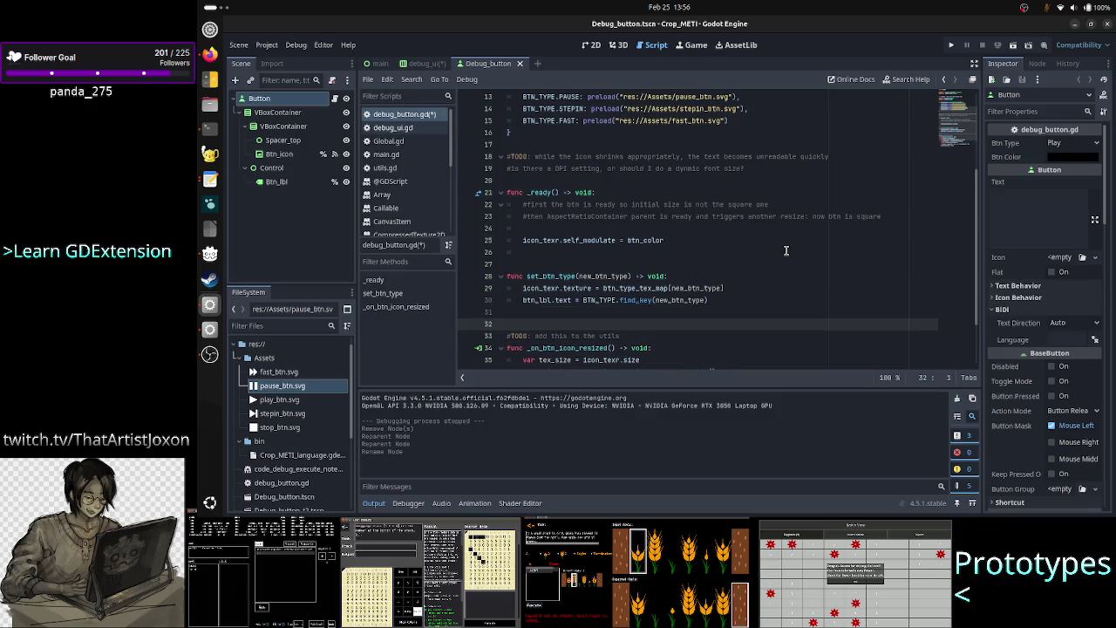
key("Up")
type("func ")
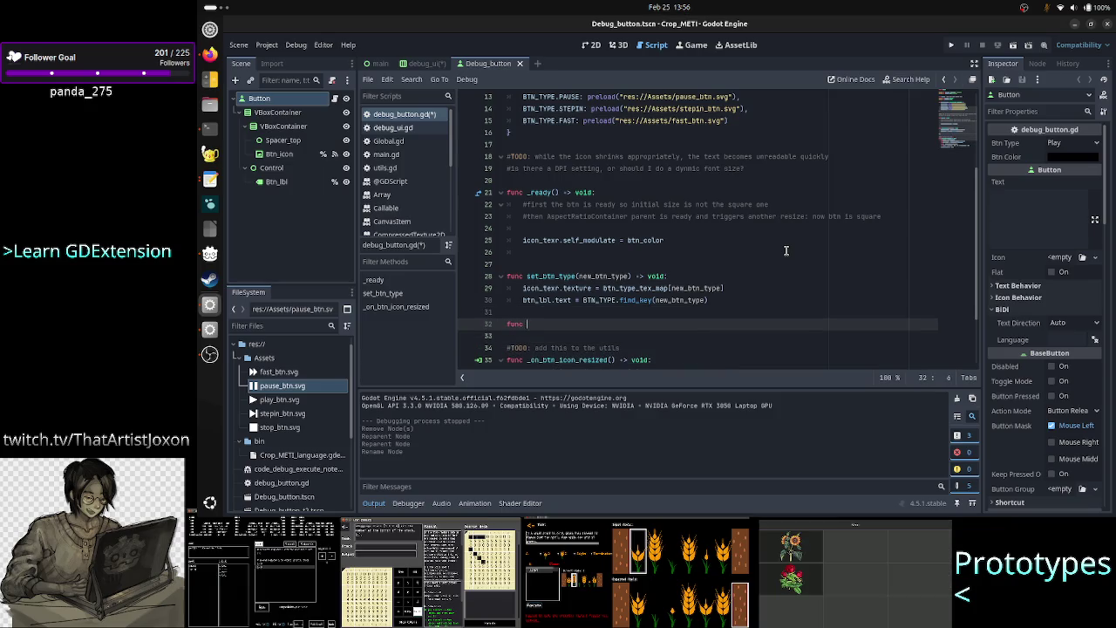
type("set_btn_c")
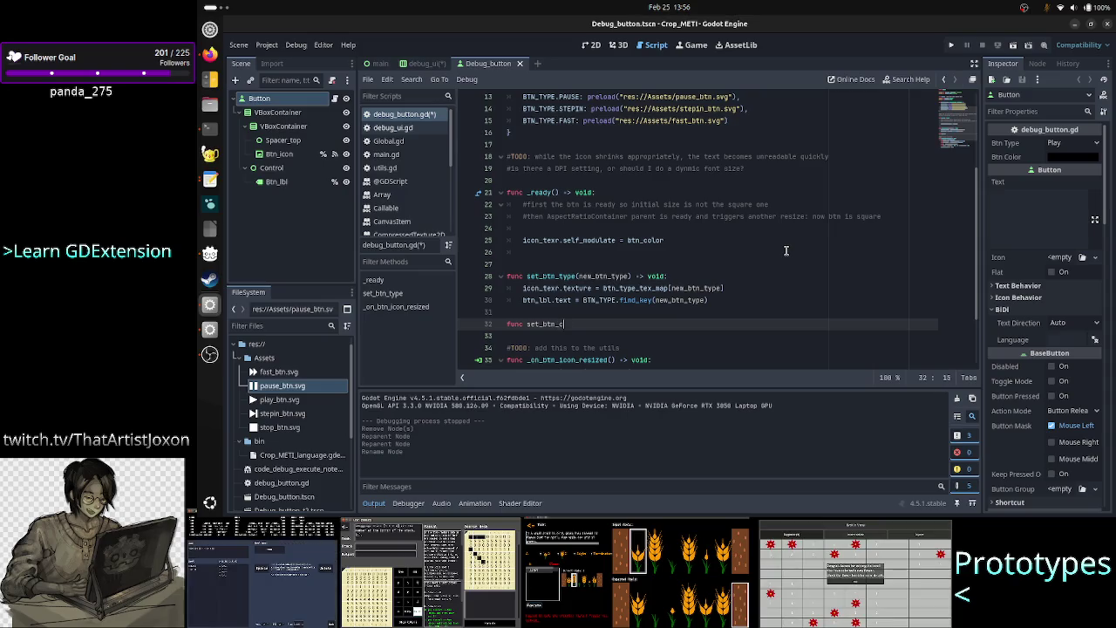
type("olor")
left_click(785, 250)
type("(")
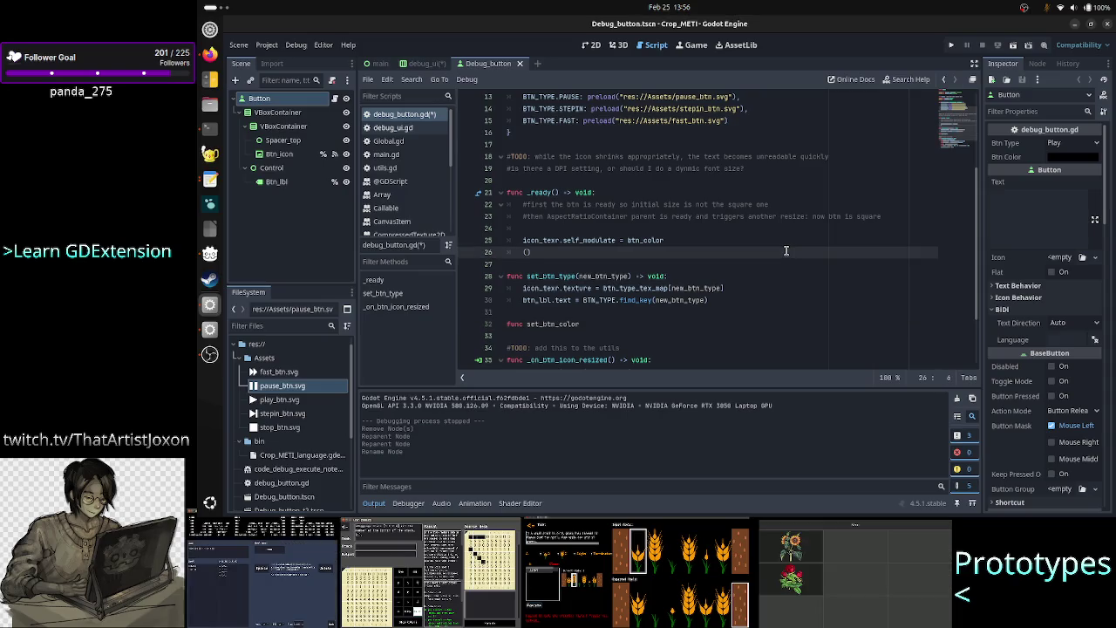
key("BackSpace")
key("Down")
key("Down")
key("Down")
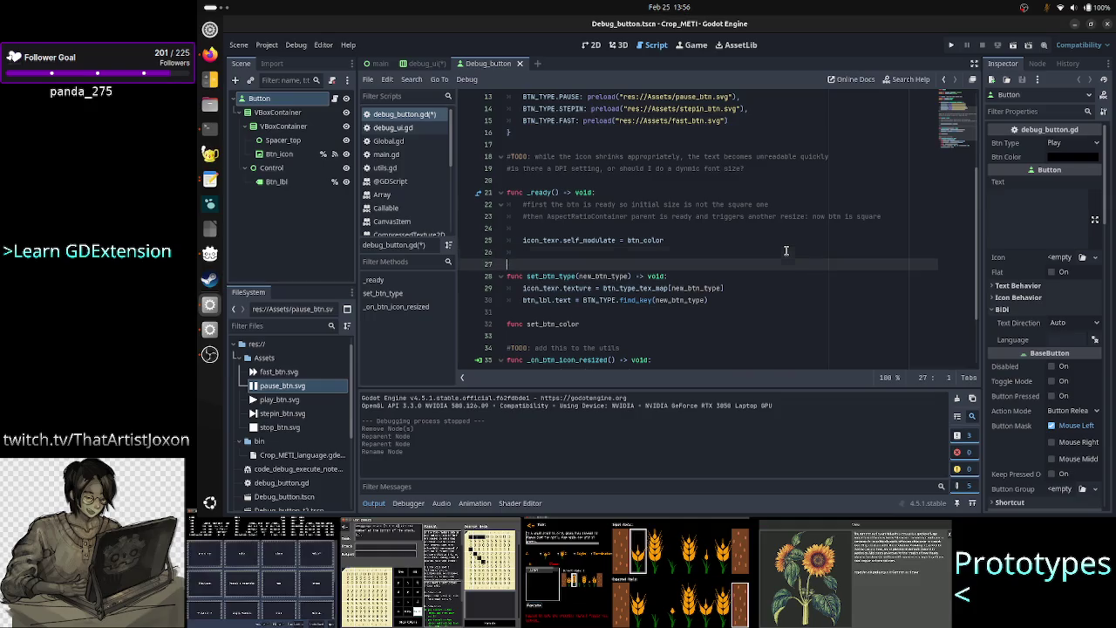
key("Down")
key("Down")
key("End")
type("(new")
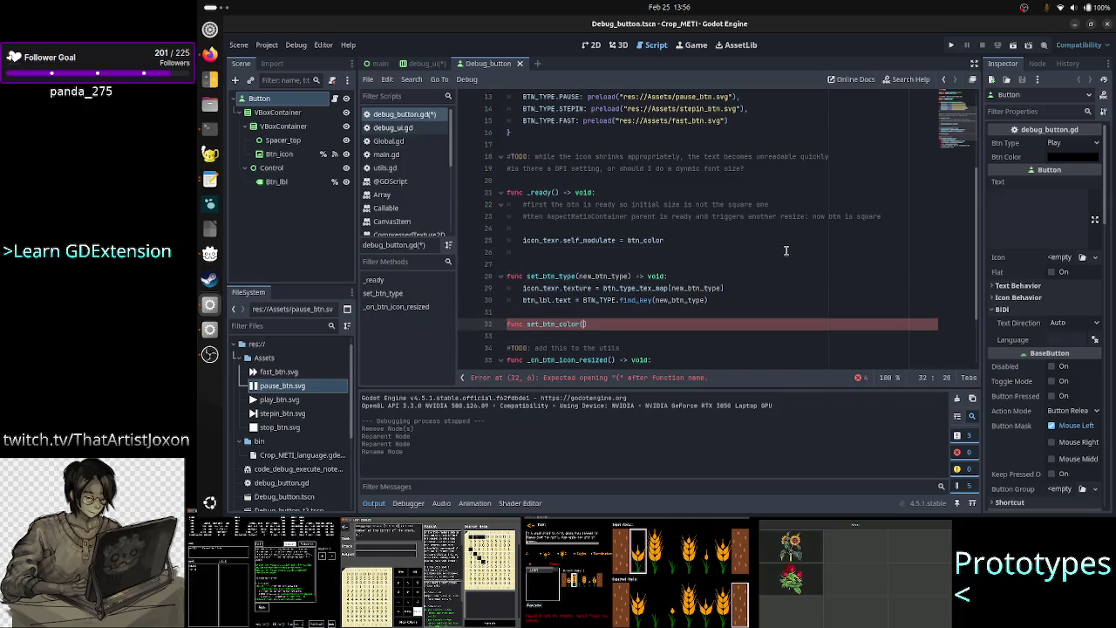
type("_color")
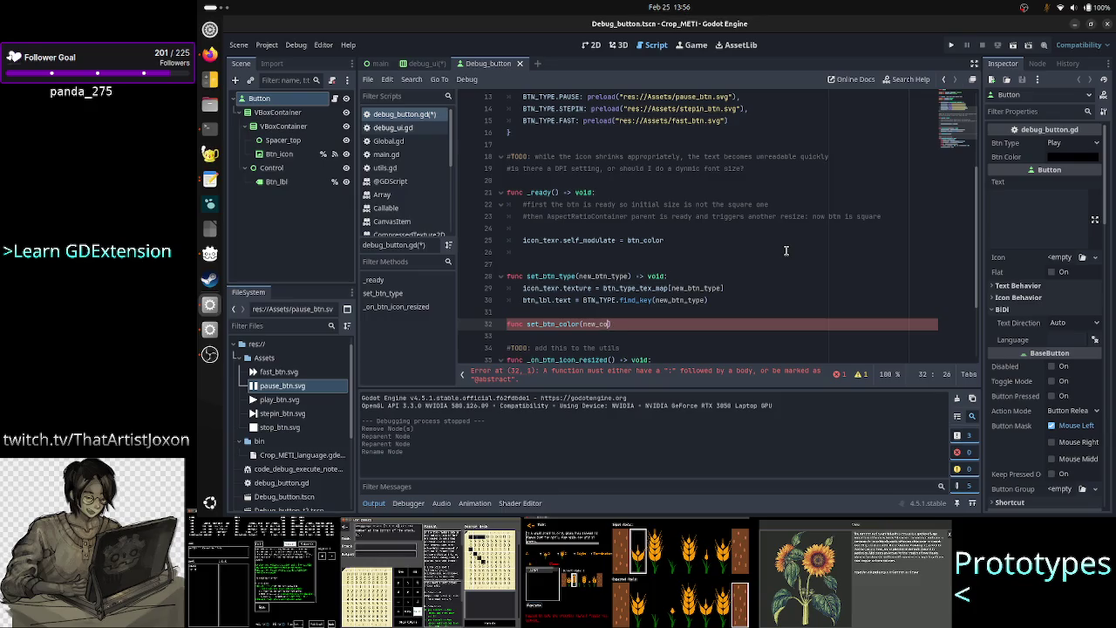
key("Up")
key("Up")
key("Up")
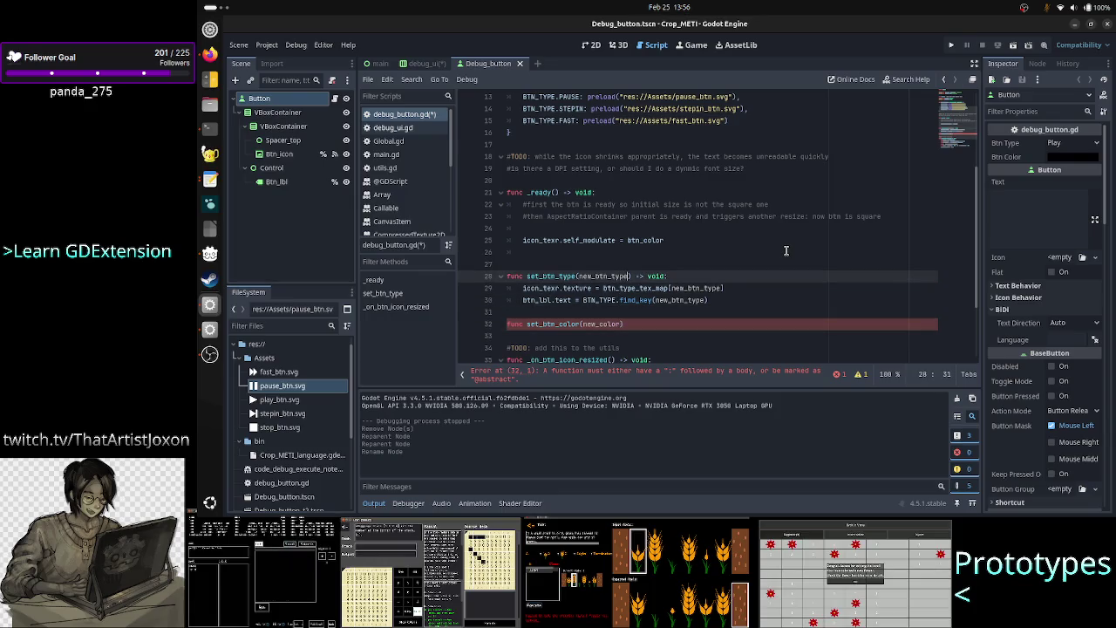
Type new_btn_type as BTN_TYPE and finish the header as set_btn_color(new_color: Color) -> void:
type(":")
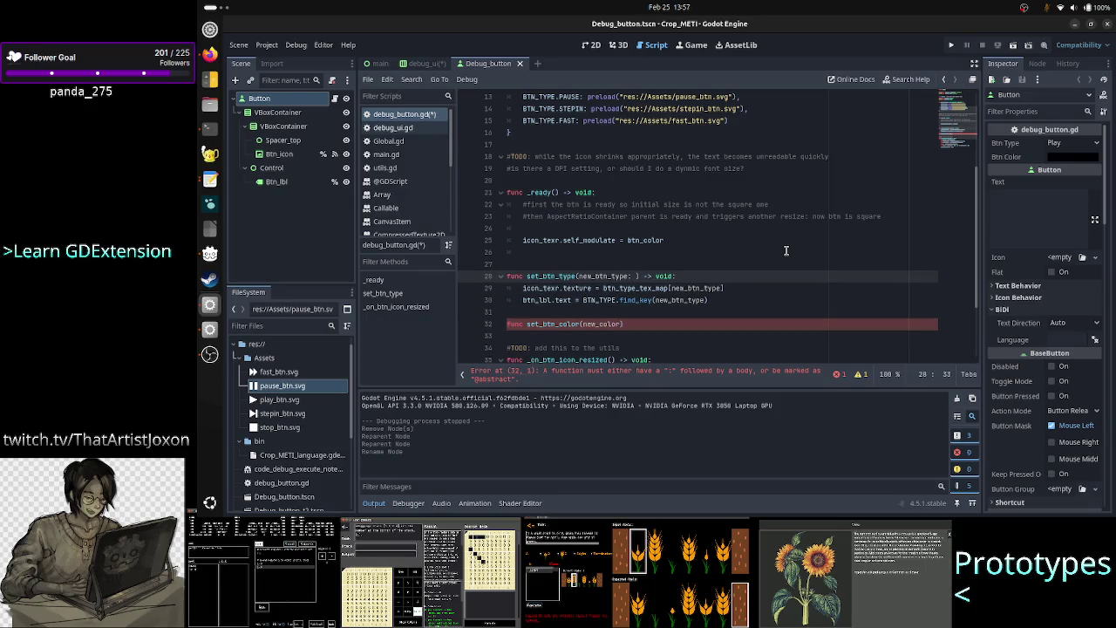
scroll(754, 218, "up", 4)
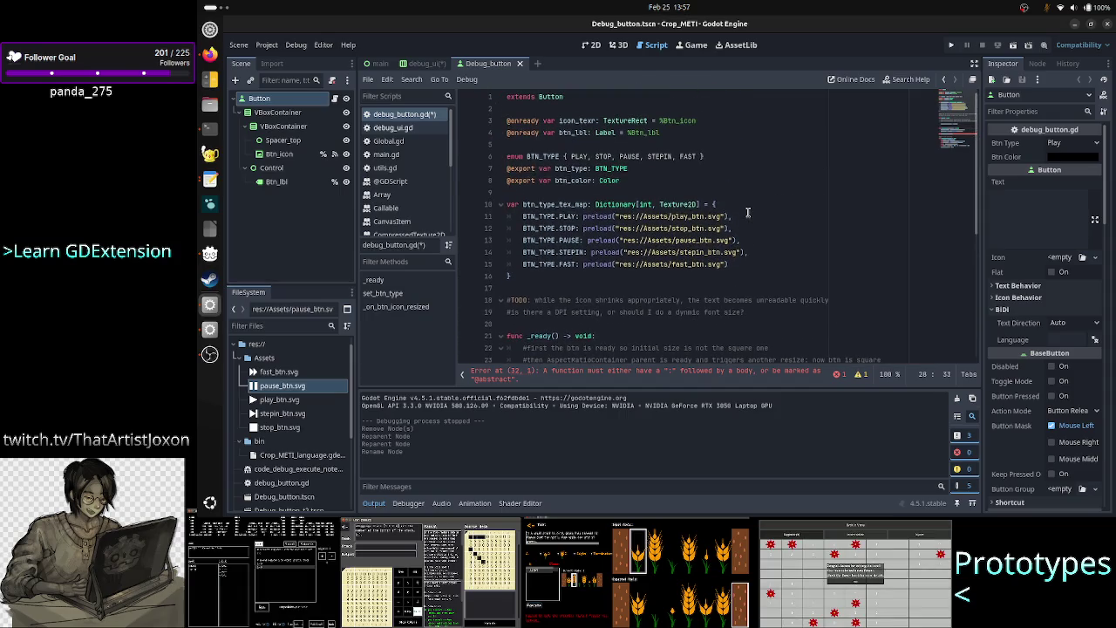
scroll(748, 212, "down", 5)
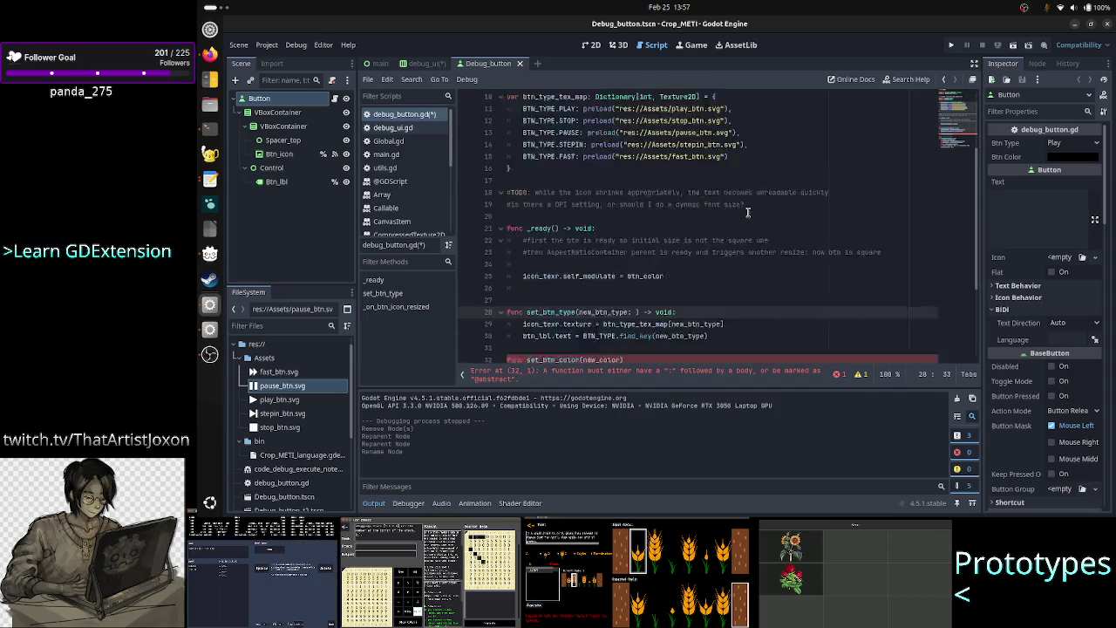
type("BTN_TYPE")
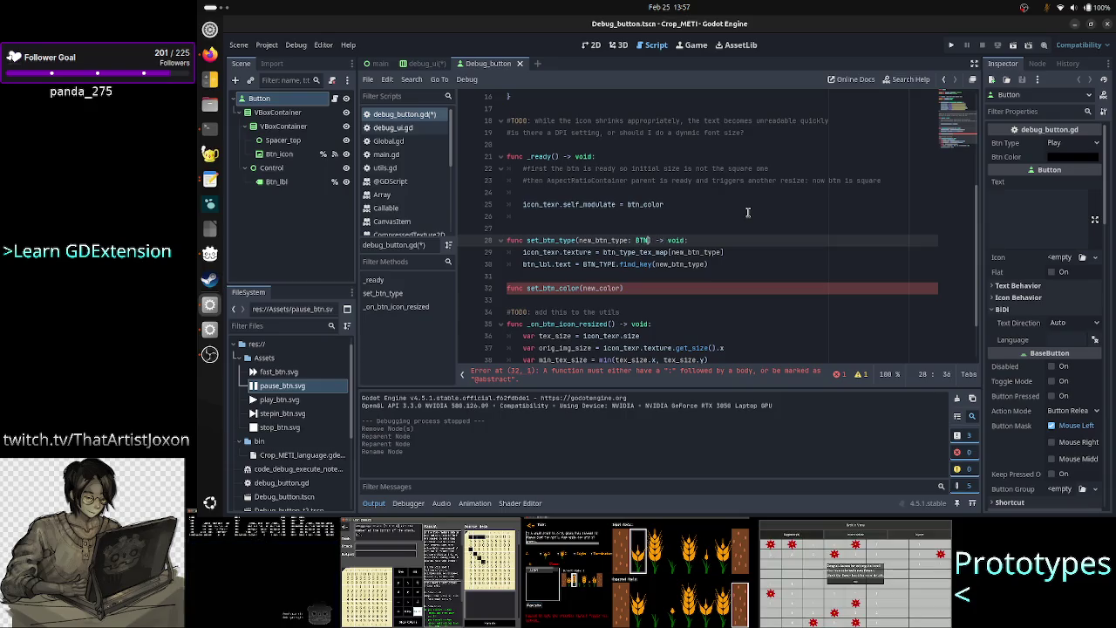
key("Down")
key("Down")
key("Down")
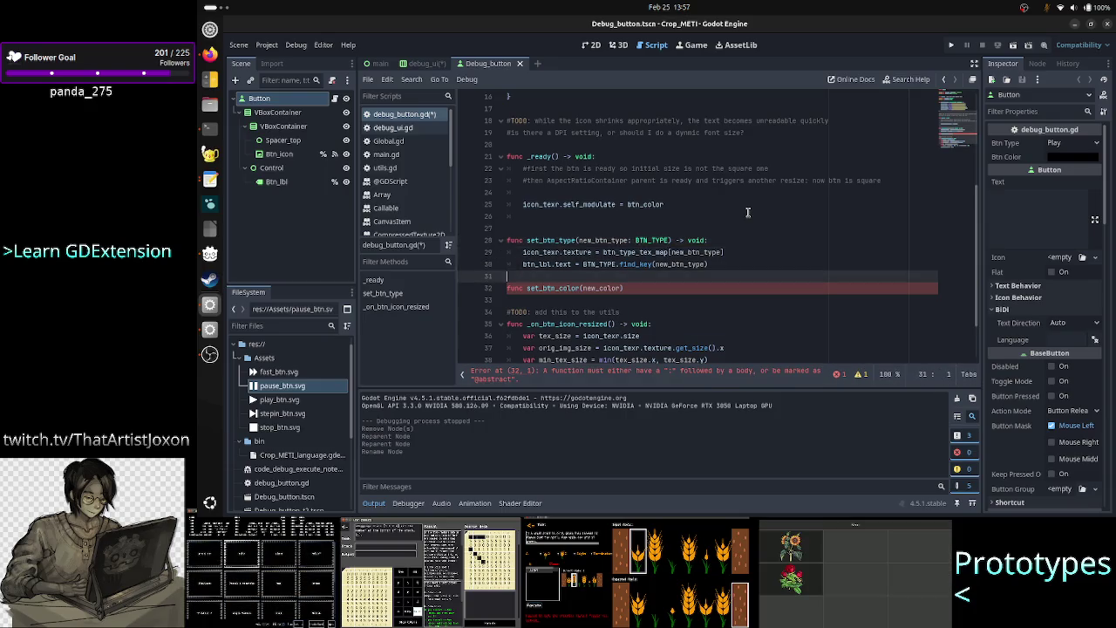
type(": Colo")
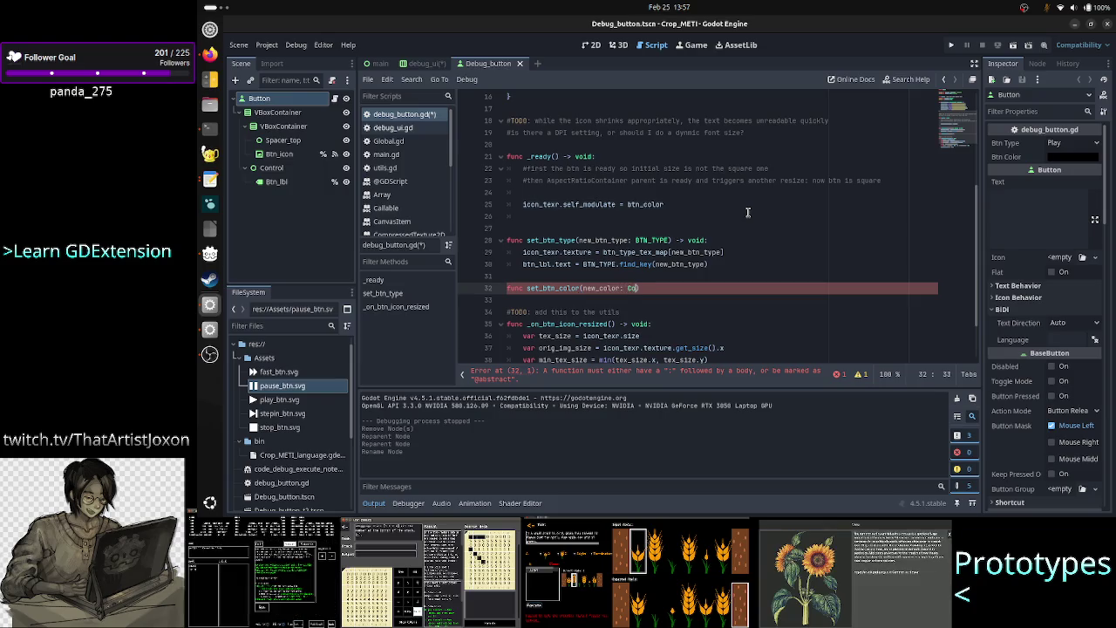
type("r)")
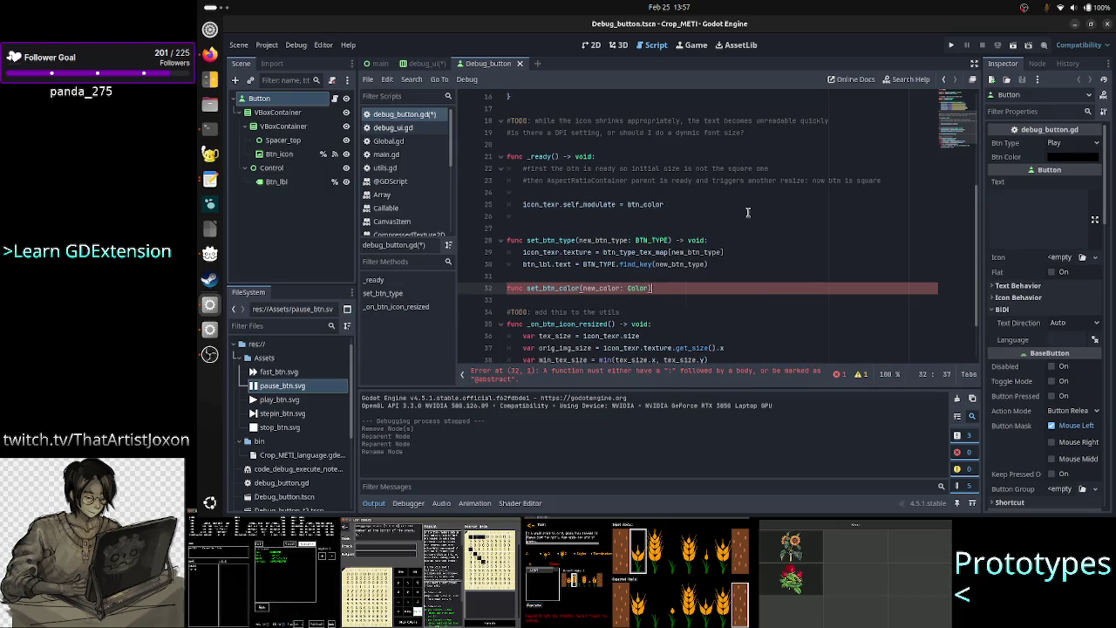
type(" -> vo")
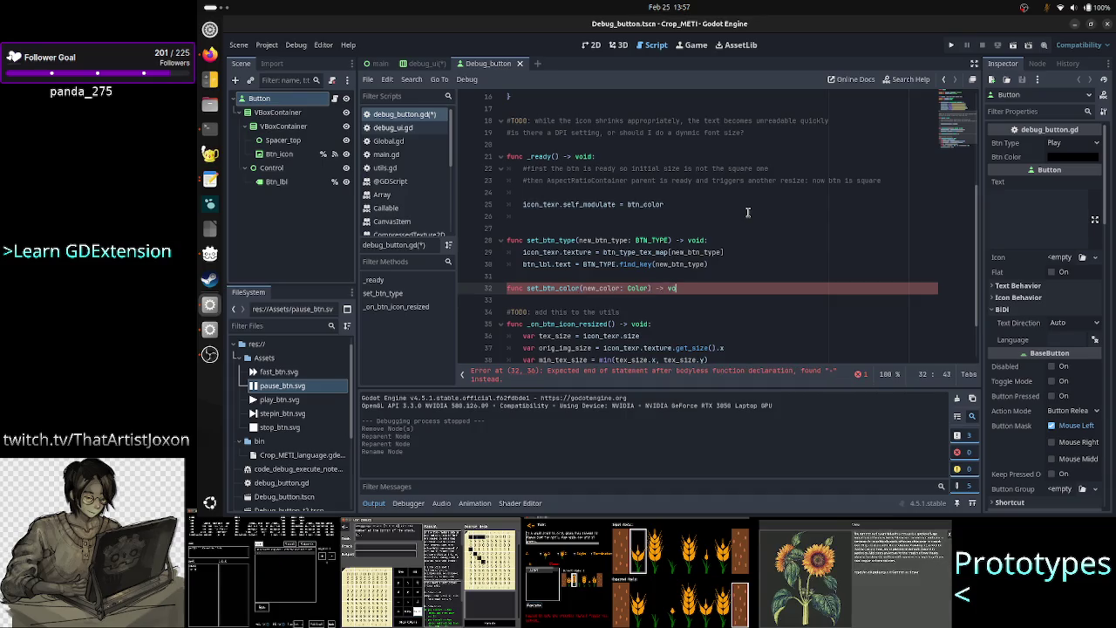
type("id:")
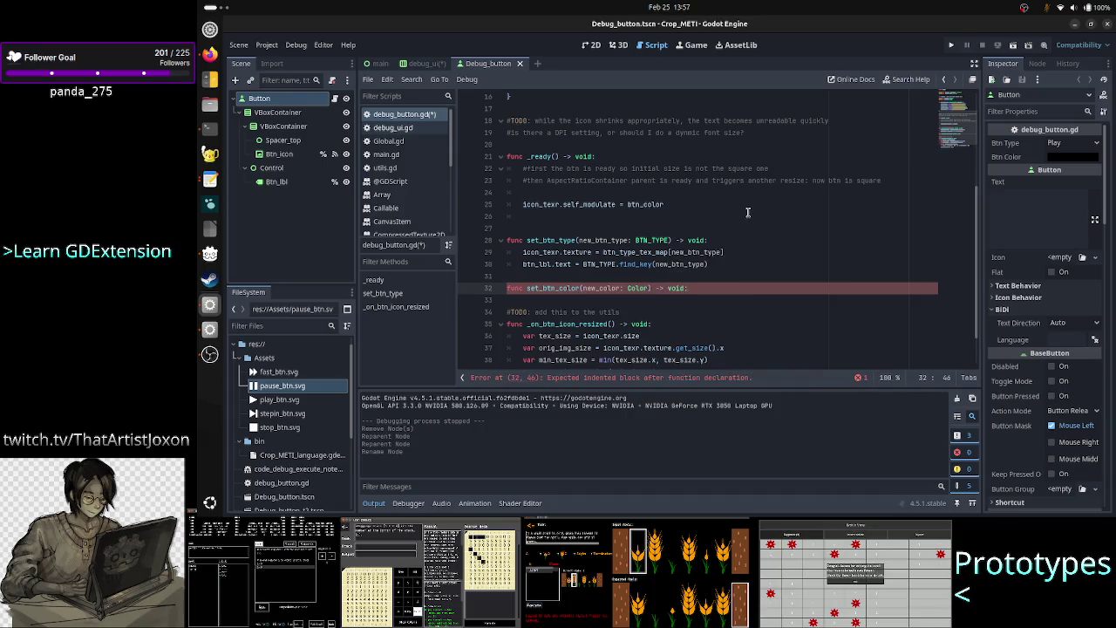
key("Return")
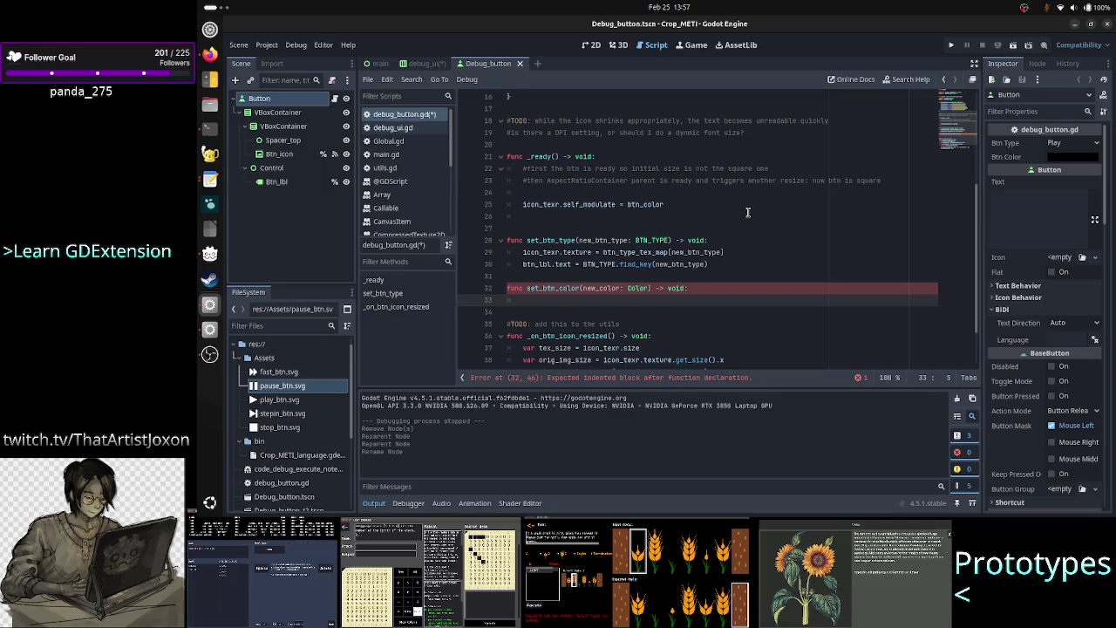
key("Up")
key("Up")
key("Up")
key("Up")
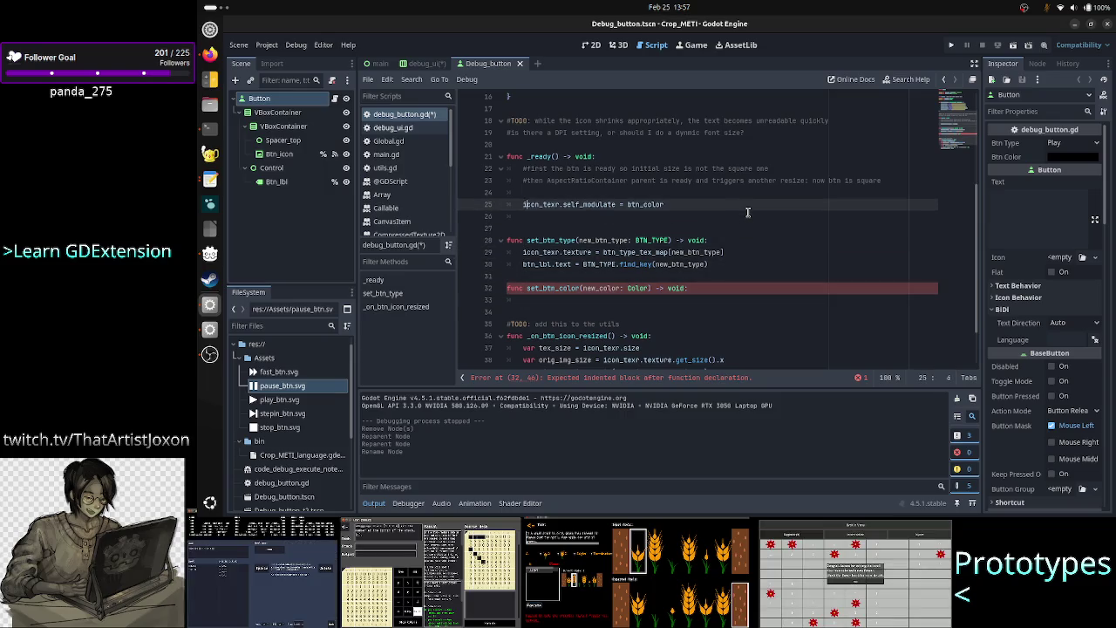
key("shift+End")
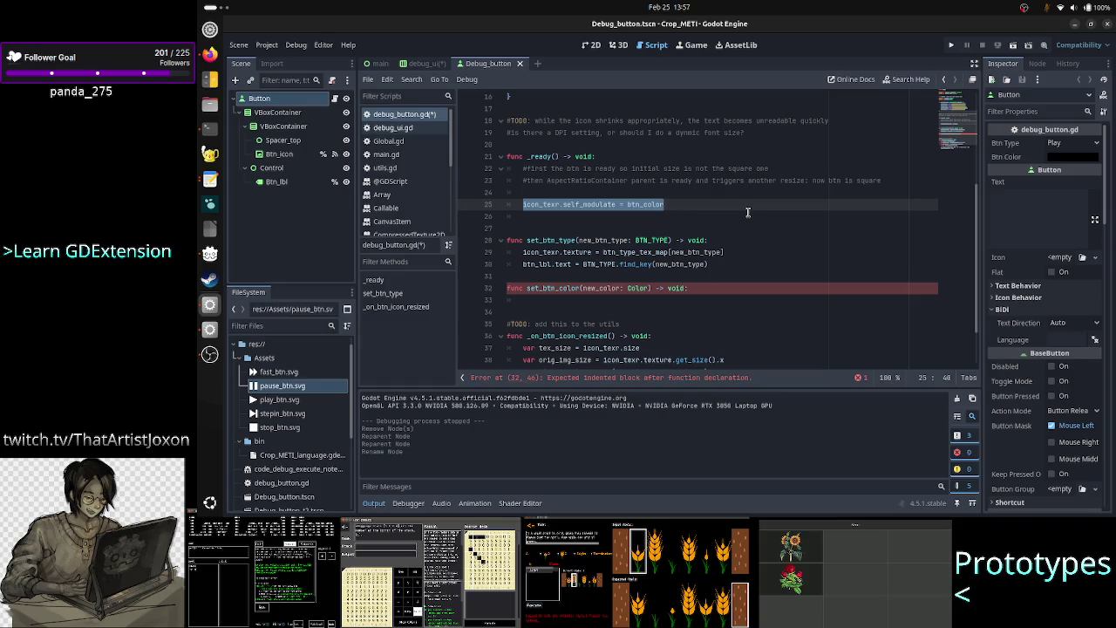
scroll(639, 191, "up", 1)
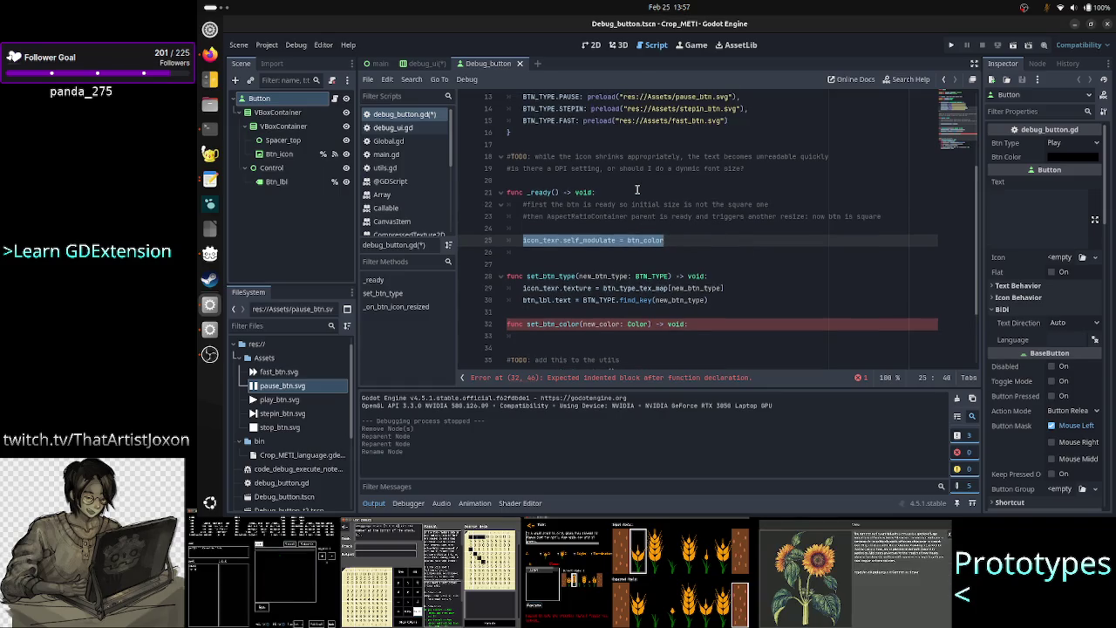
scroll(636, 189, "up", 3)
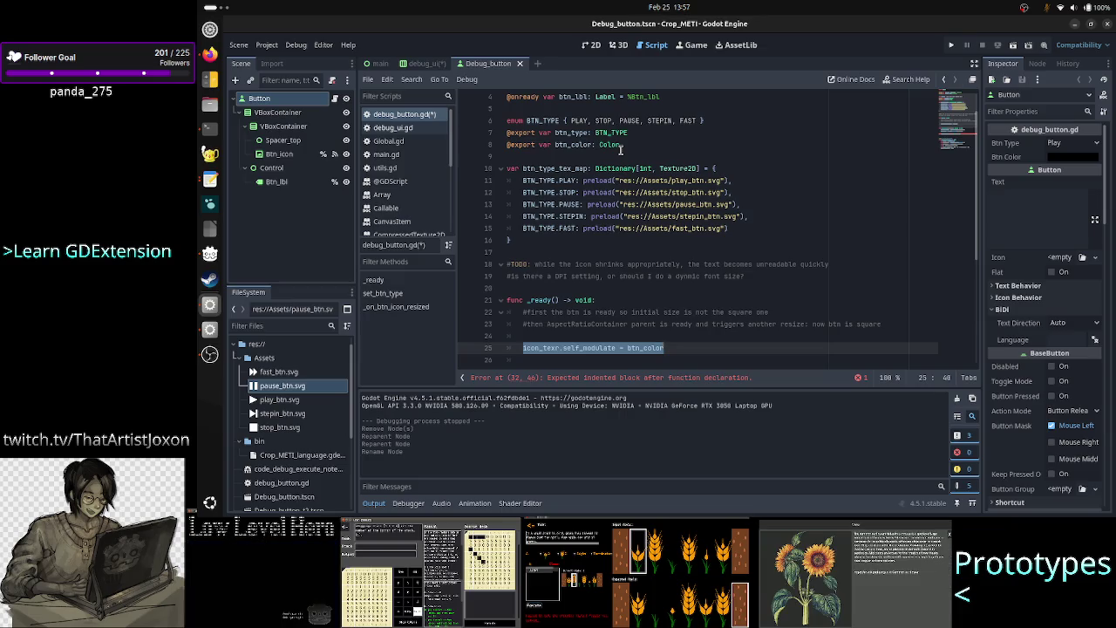
scroll(616, 167, "down", 1)
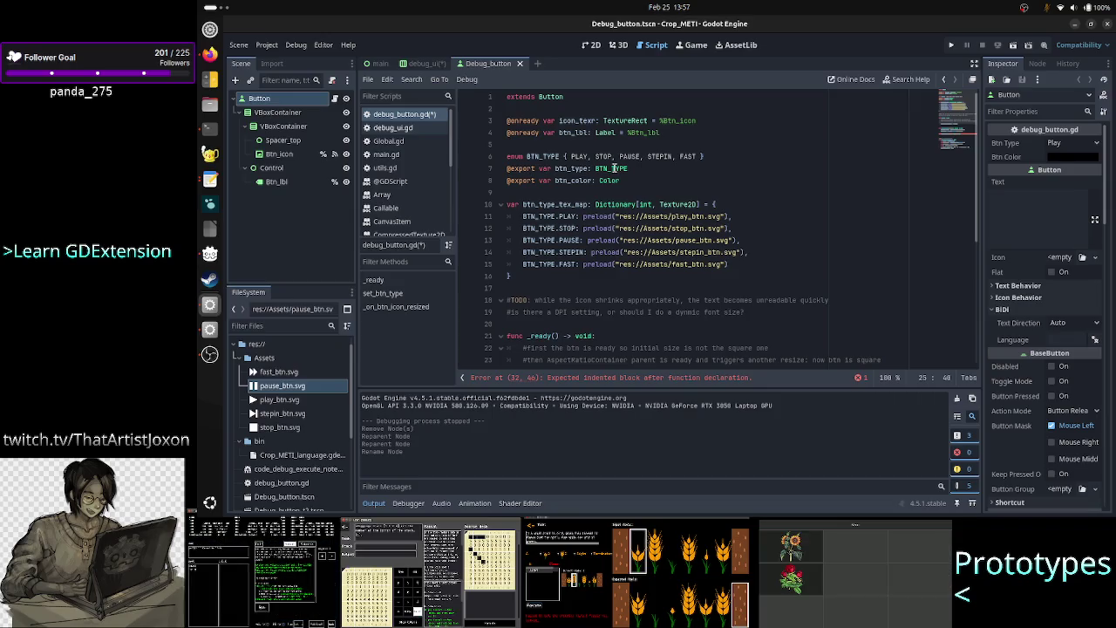
scroll(615, 167, "down", 1)
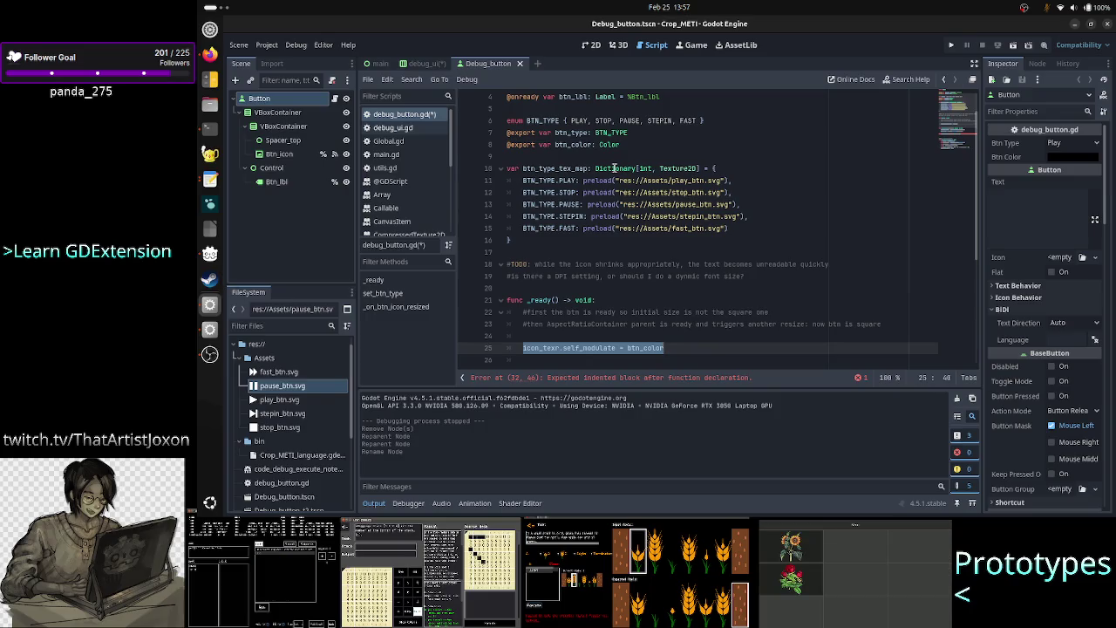
double_click(572, 133)
double_click(575, 145)
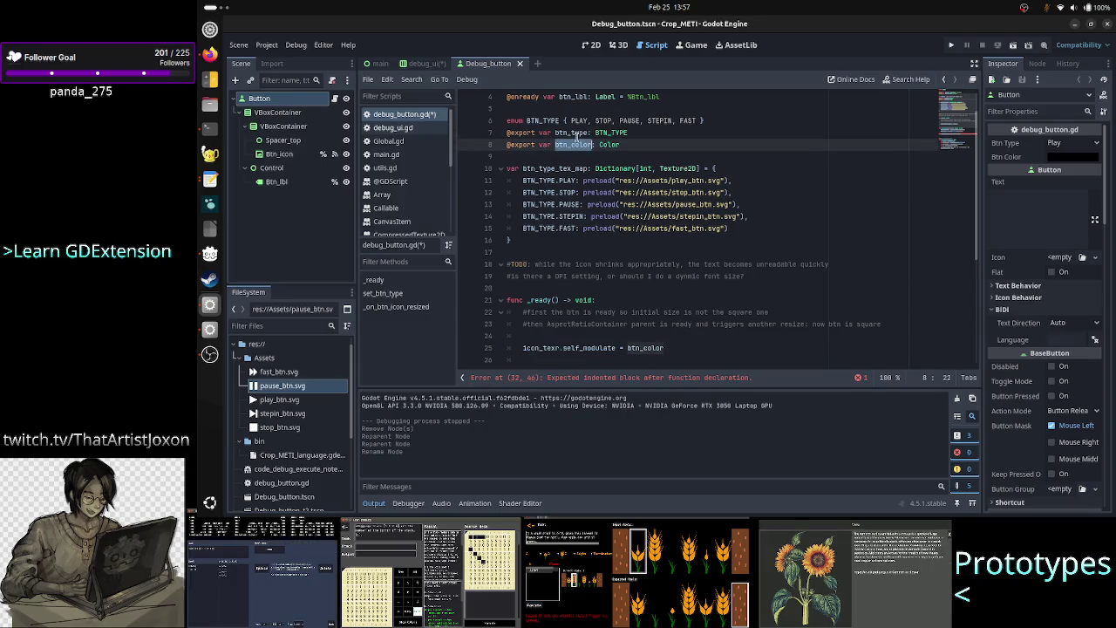
double_click(571, 132)
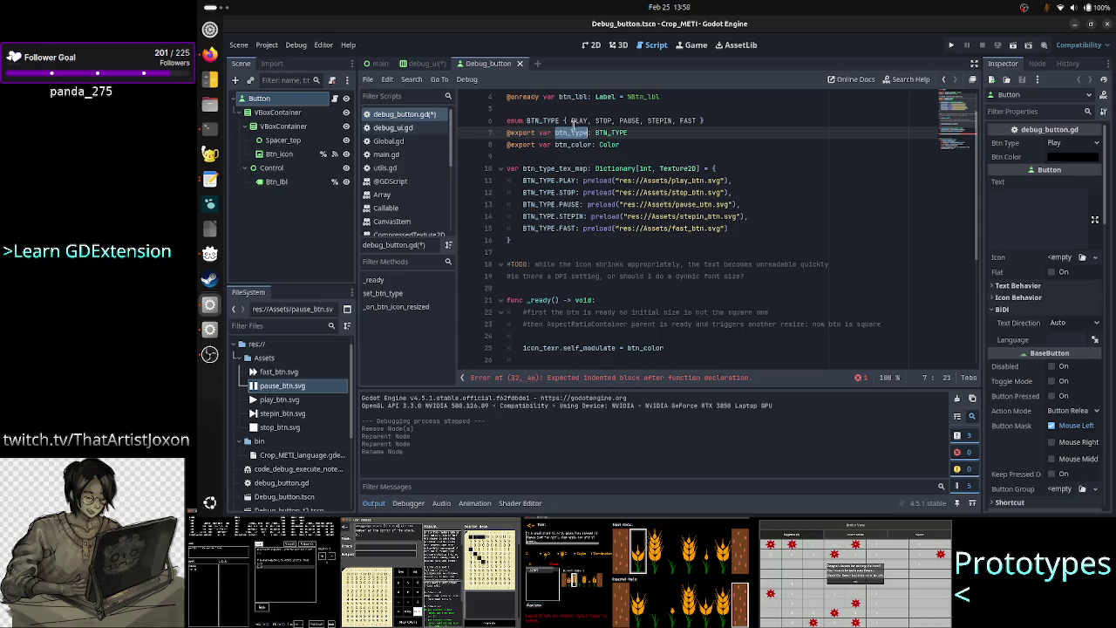
double_click(577, 143)
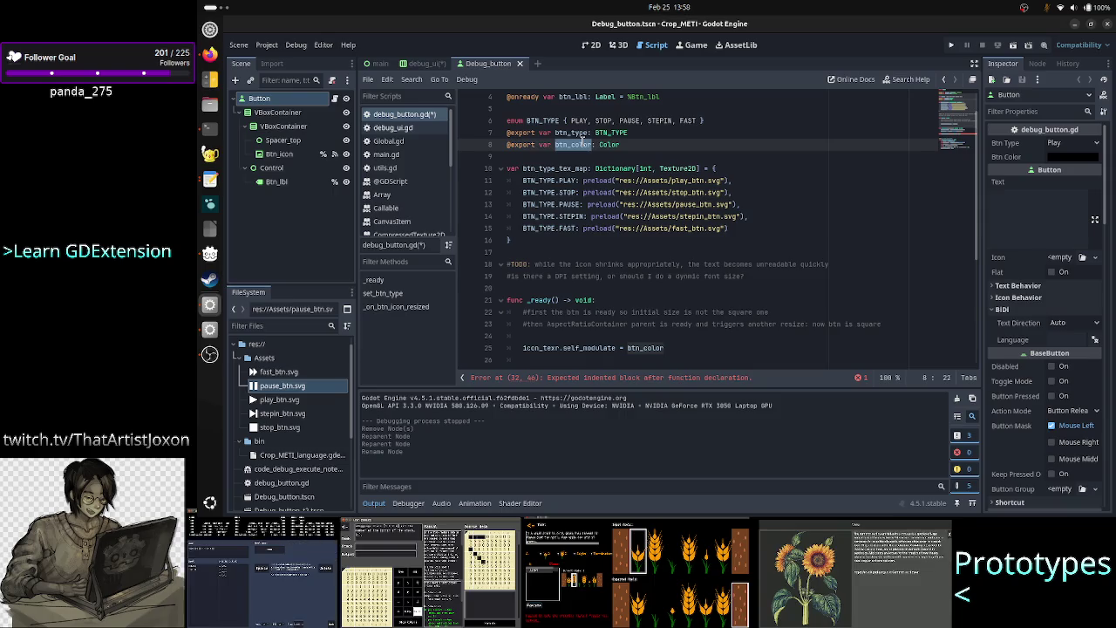
left_click(578, 132)
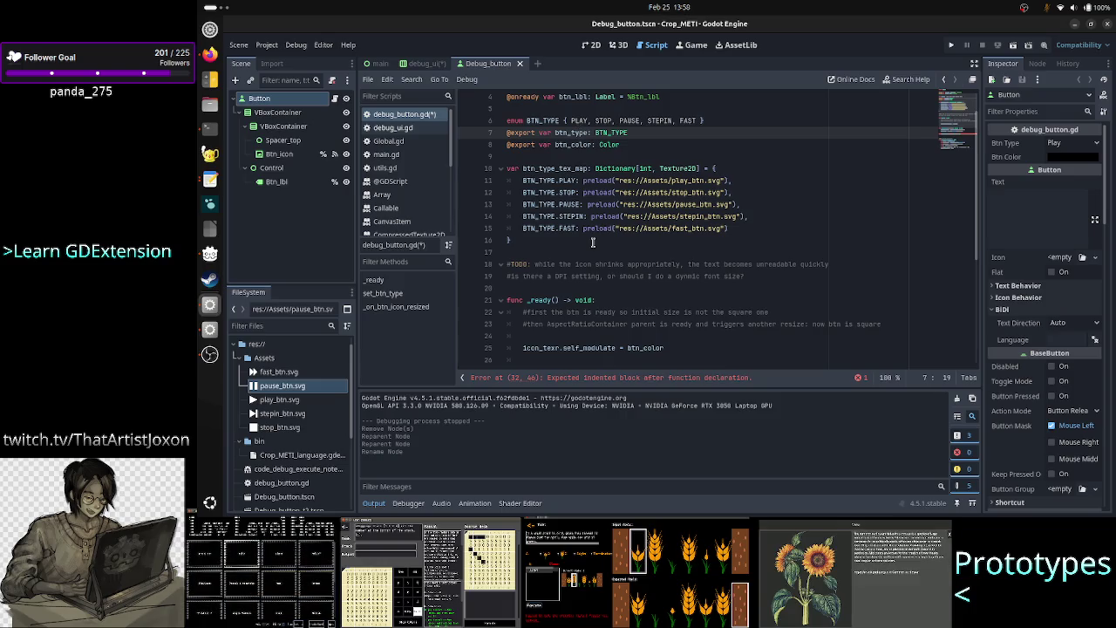
scroll(591, 272, "down", 2)
scroll(591, 271, "down", 1)
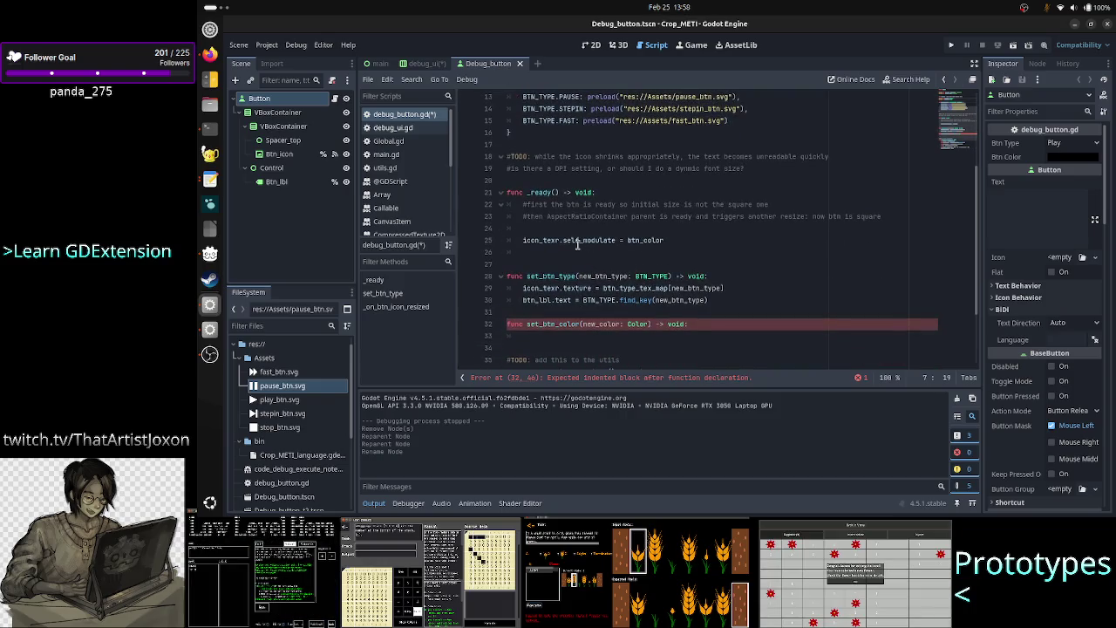
mouse_move(595, 236)
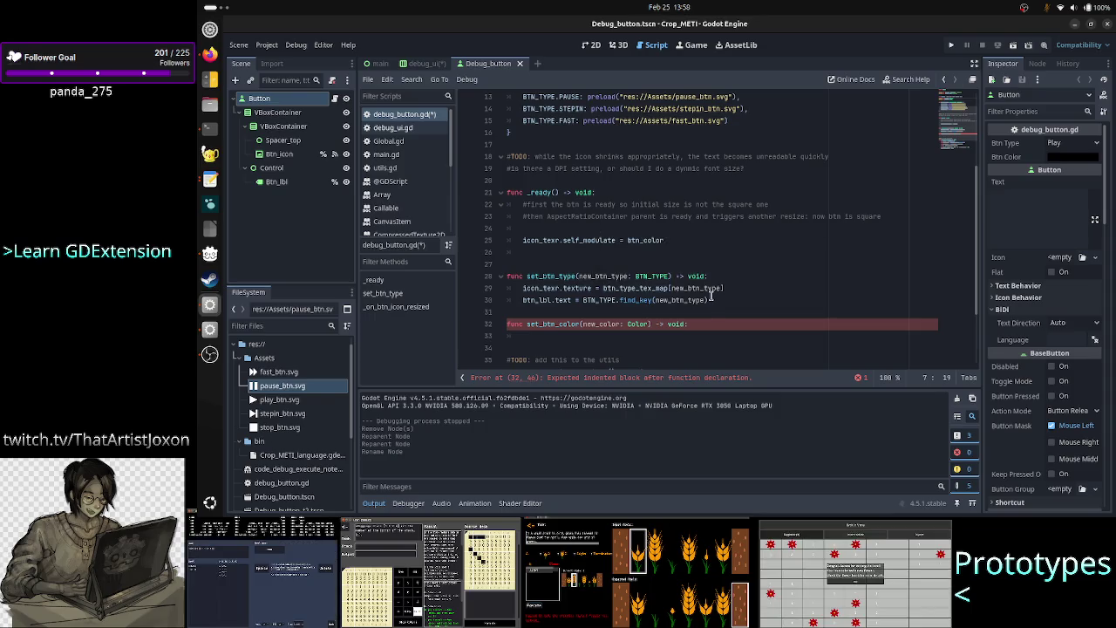
Add the comment '#TODO: use setter/getter instead of the custom set functions below' on line 7
left_click(706, 323)
key("Return")
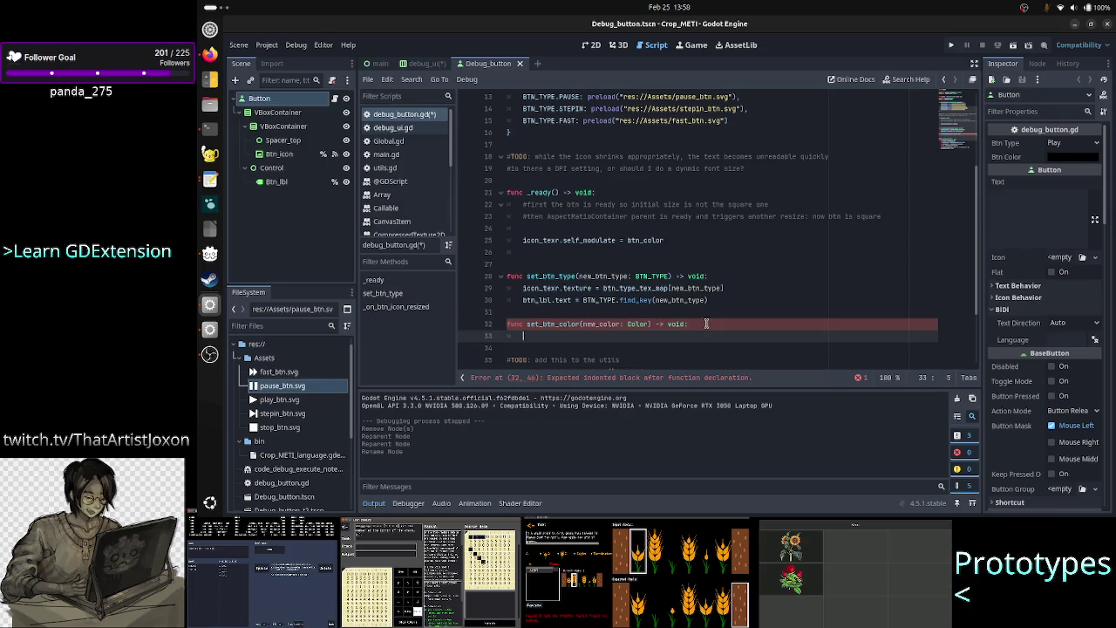
key("ctrl+z")
key("ctrl+z")
key("ctrl+z")
type("#TODO")
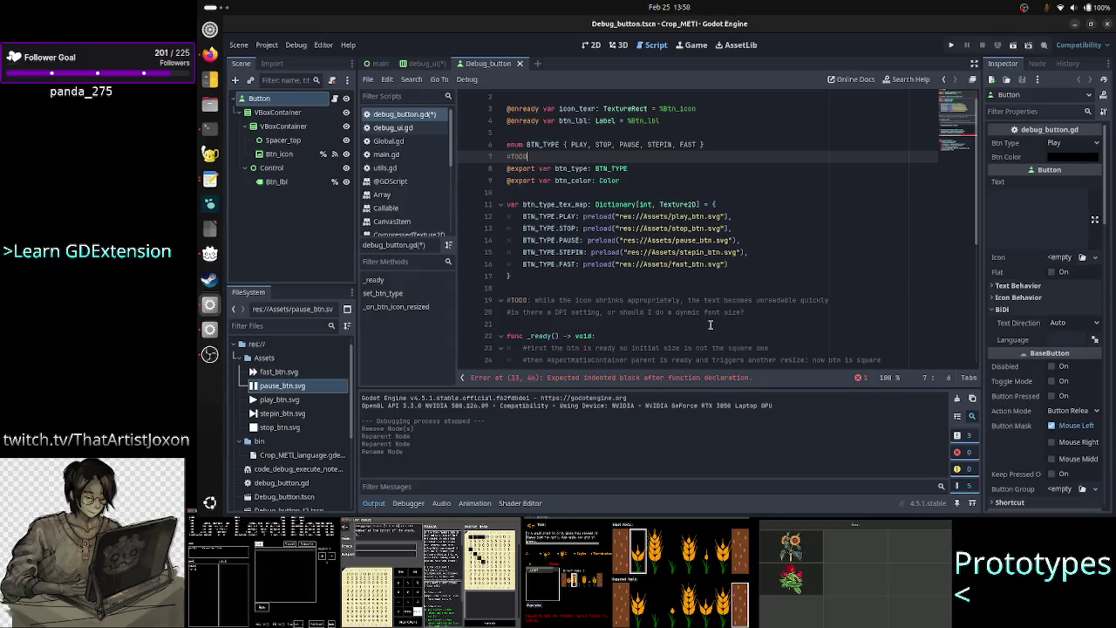
type("res")
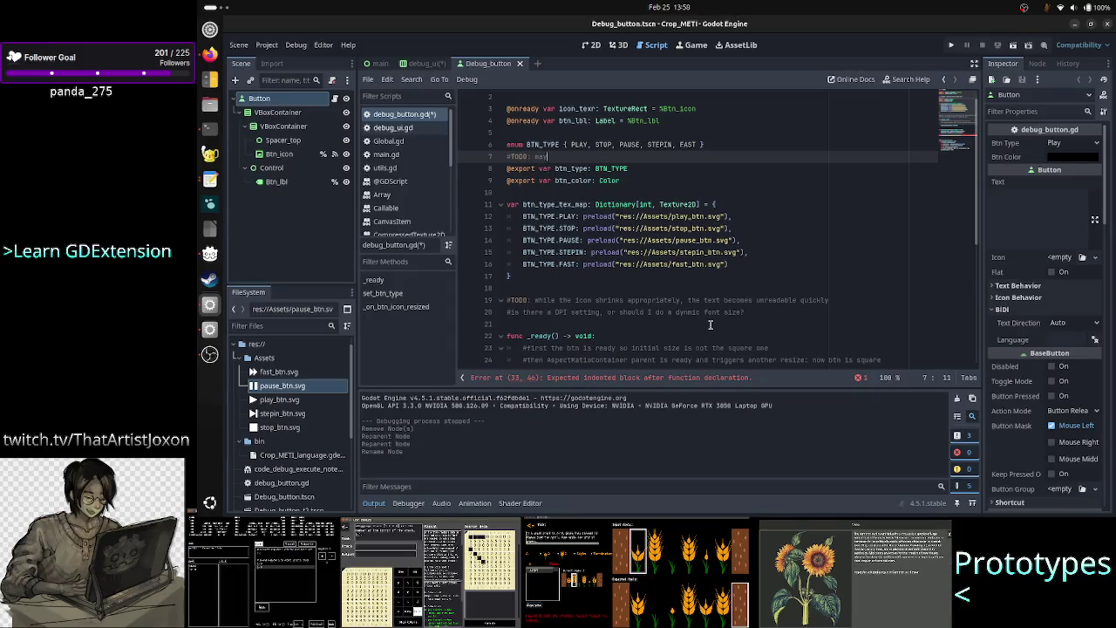
key("BackSpace")
key("BackSpace")
key("BackSpace")
type("use sette")
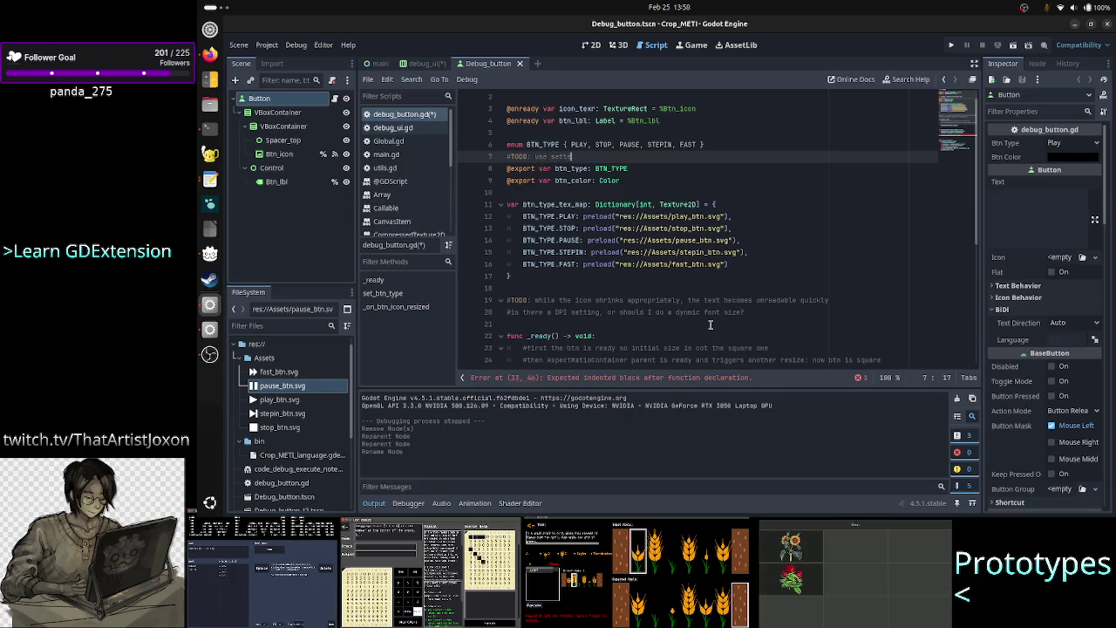
type("r/getter in")
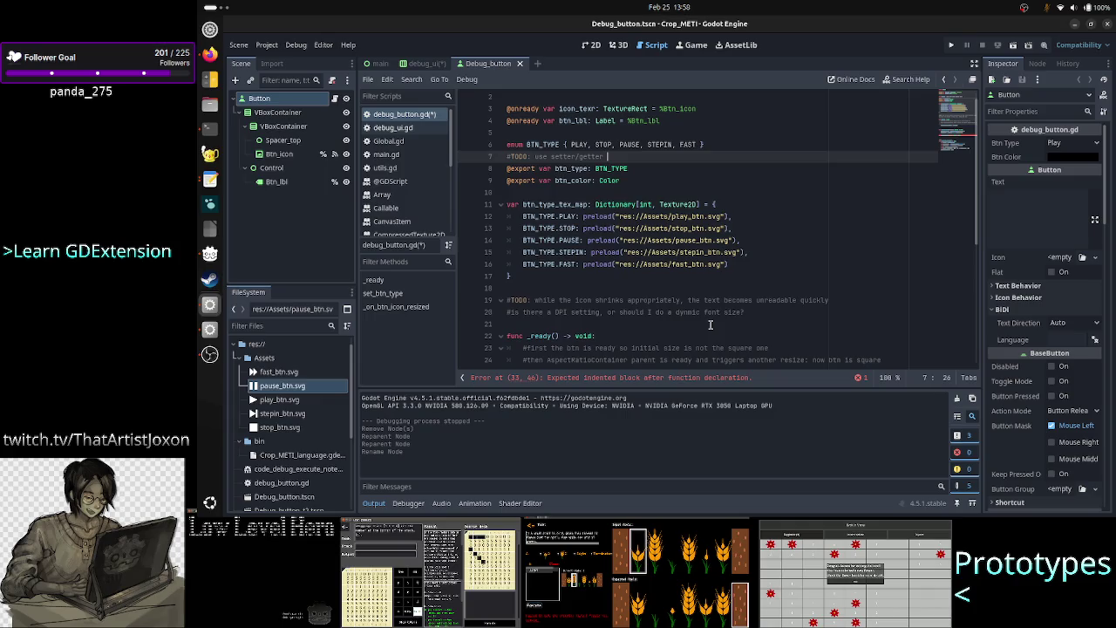
type("stead of the")
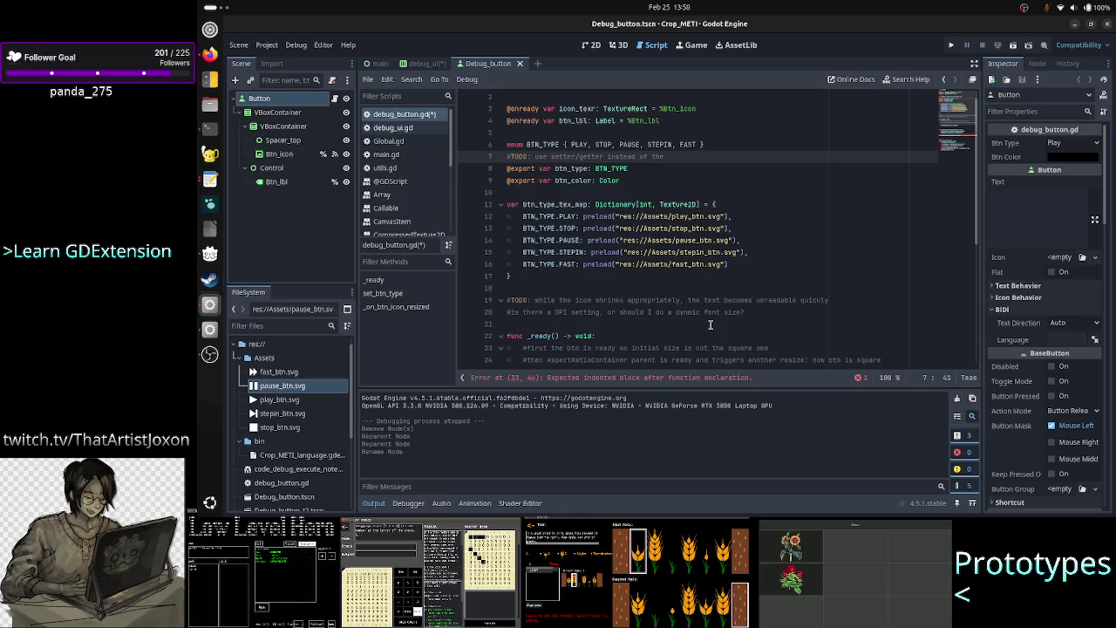
key("BackSpace")
key("BackSpace")
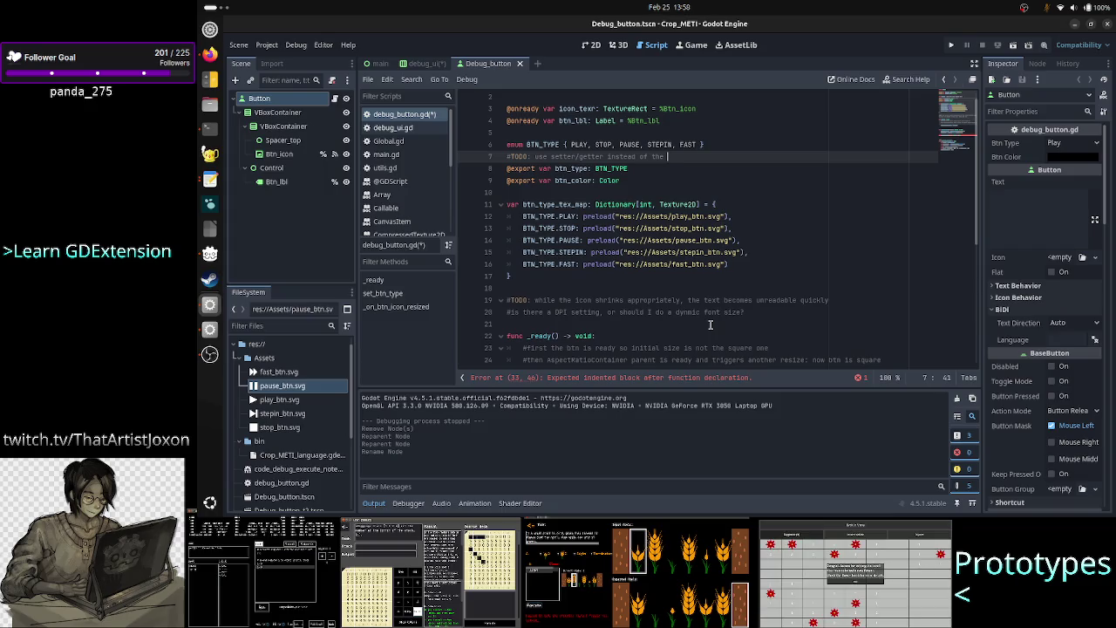
type("custom ")
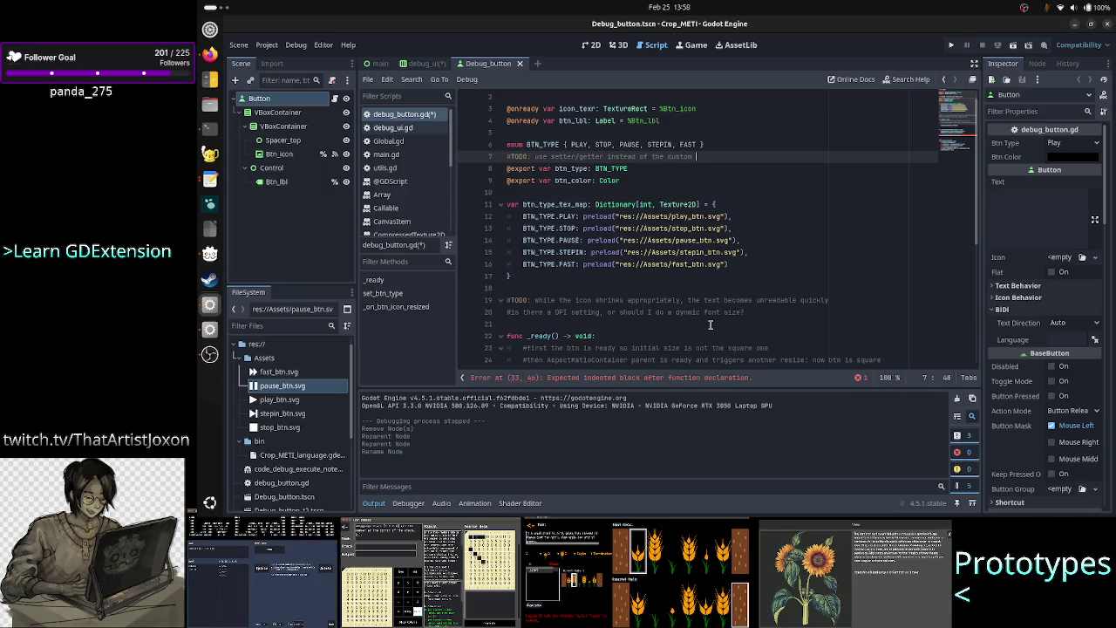
type("set function")
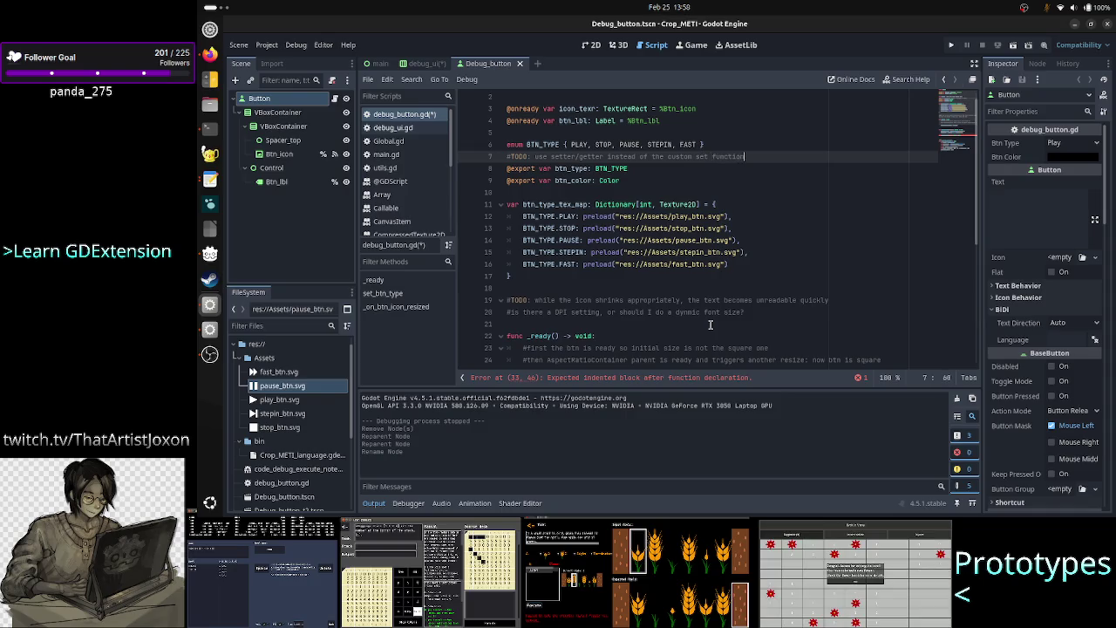
type("s below")
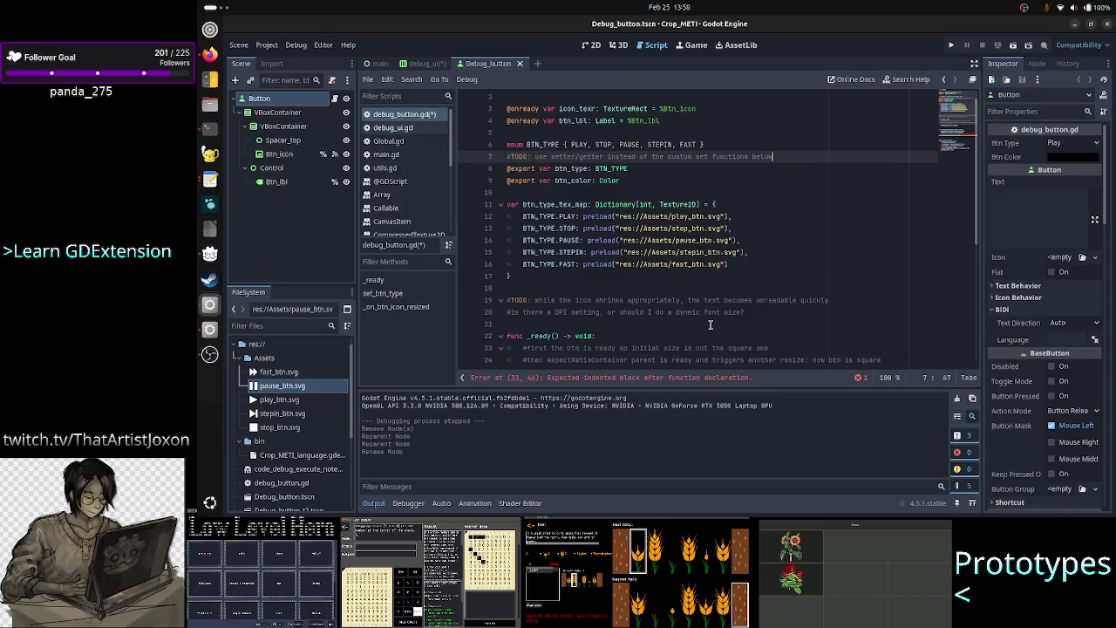
key("Down")
key("Down")
key("Down")
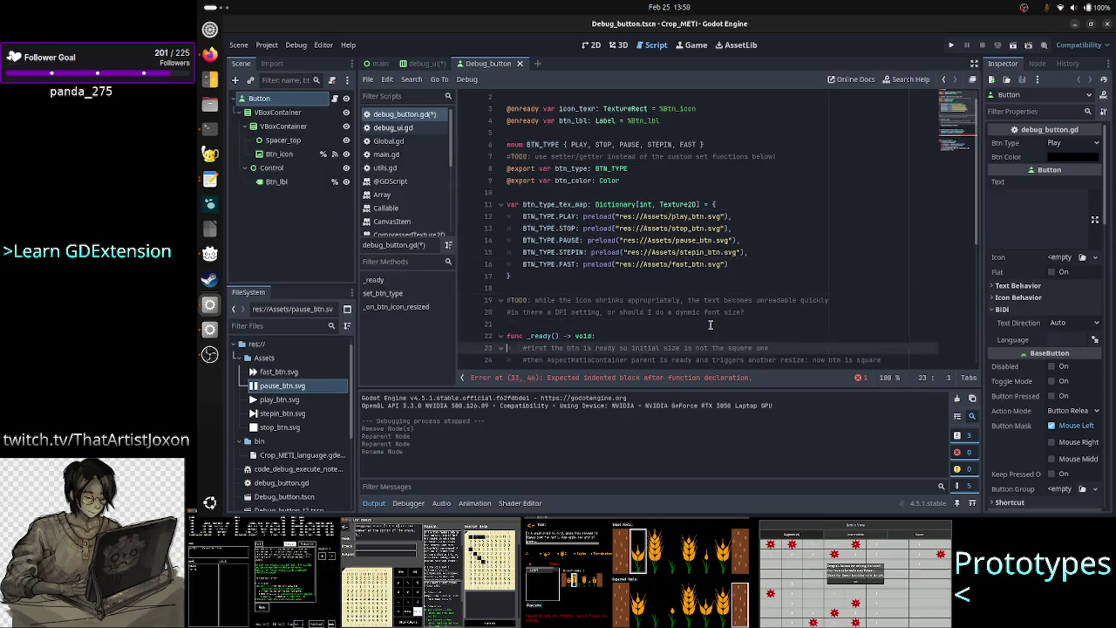
Copy the icon_texr.self_modulate assignment from _ready into set_btn_color, assigning new_color instead
key("Up")
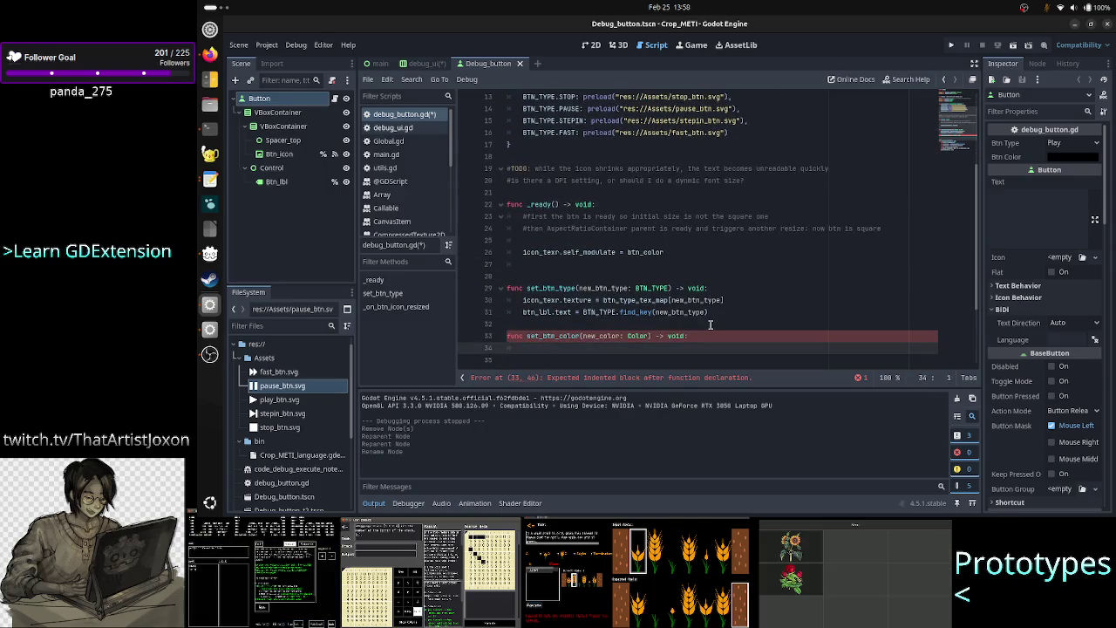
key("Tab")
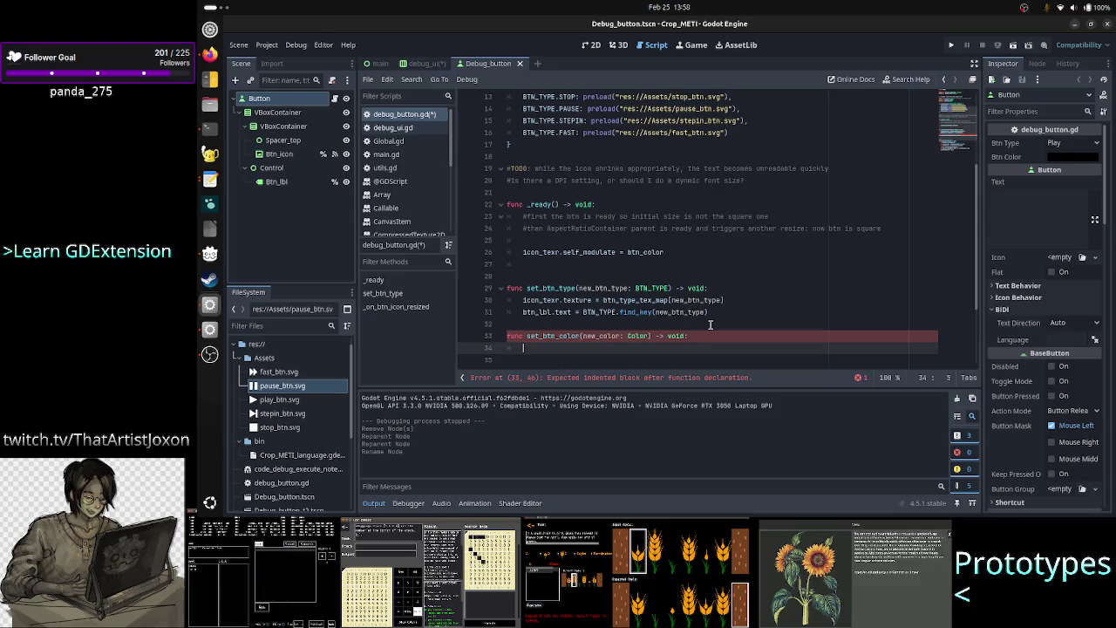
key("Up")
key("Up")
key("Up")
key("Up")
key("Up")
key("Up")
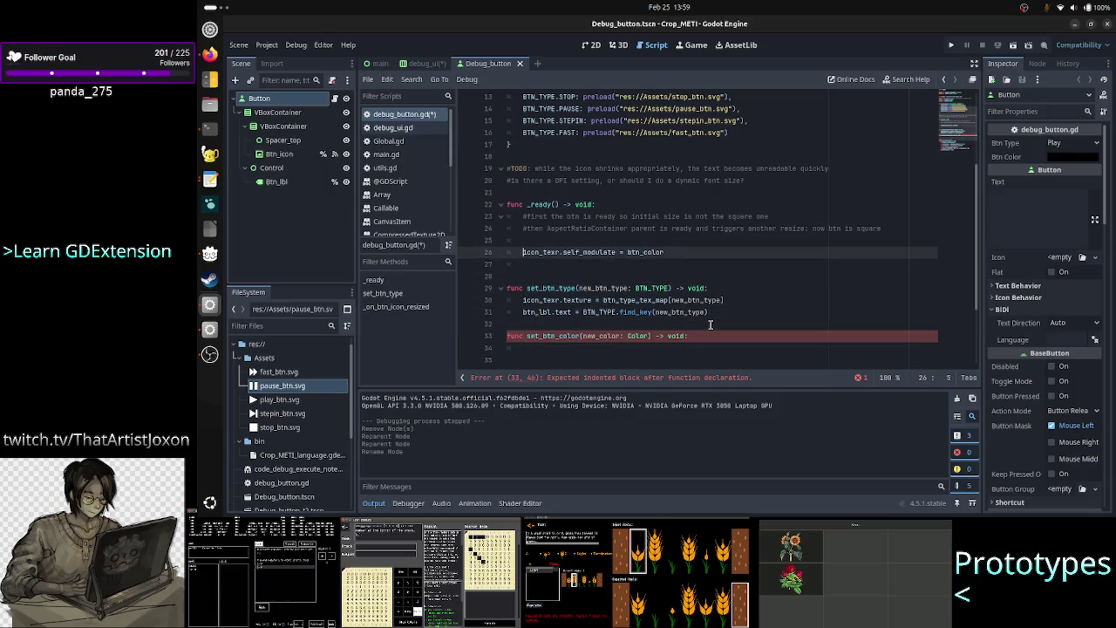
key("shift+Down")
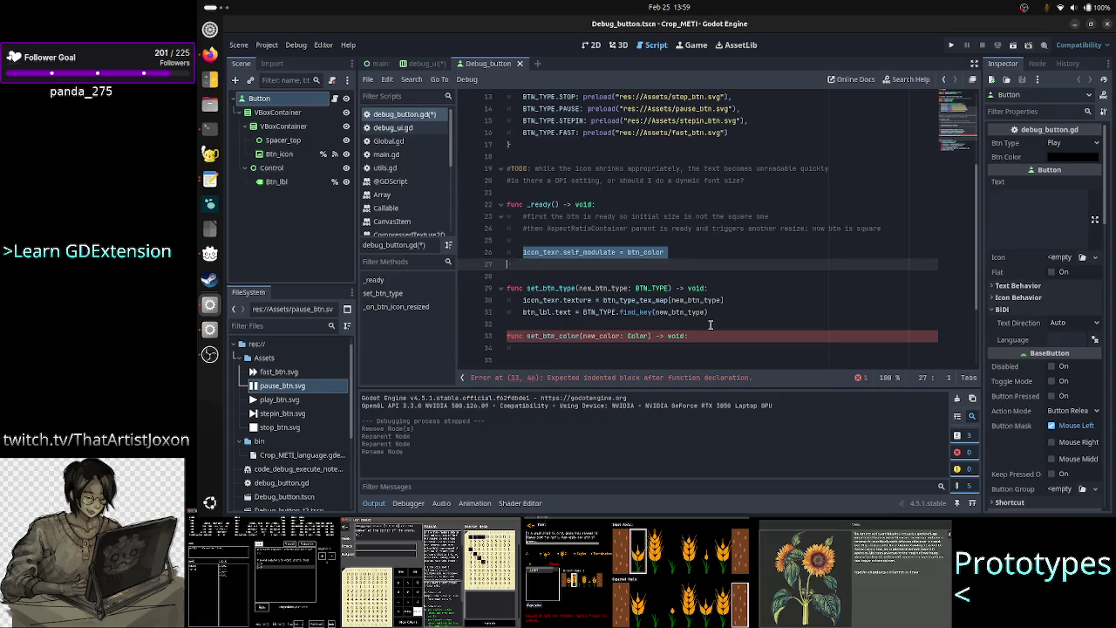
key("shift+Left")
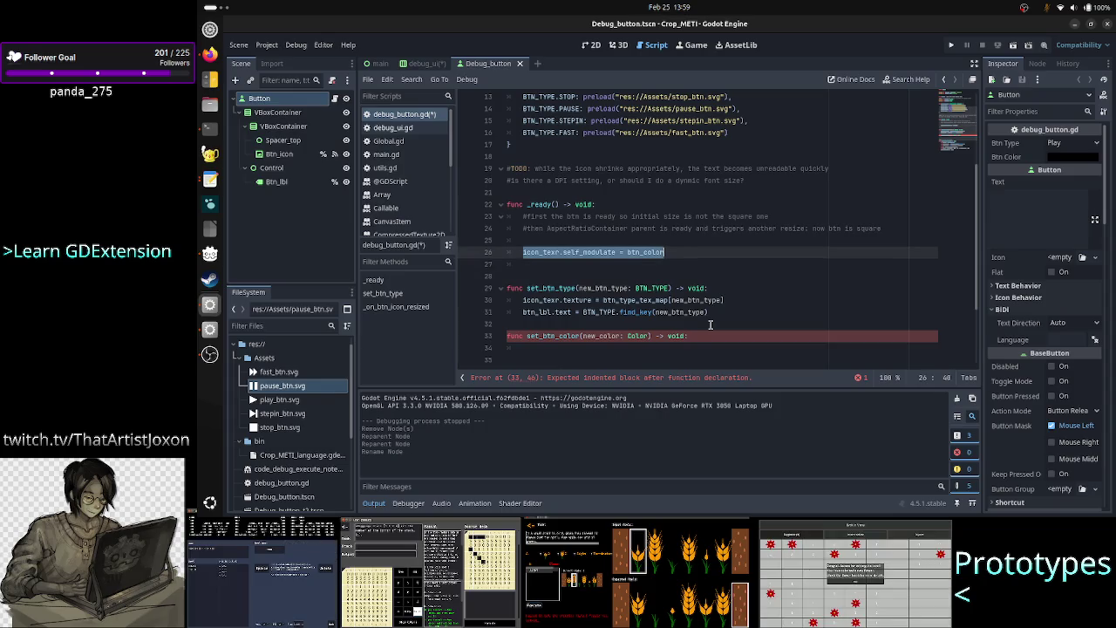
key("ctrl+c")
key("Down")
key("Down")
key("Down")
key("End")
key("Return")
key("ctrl+v")
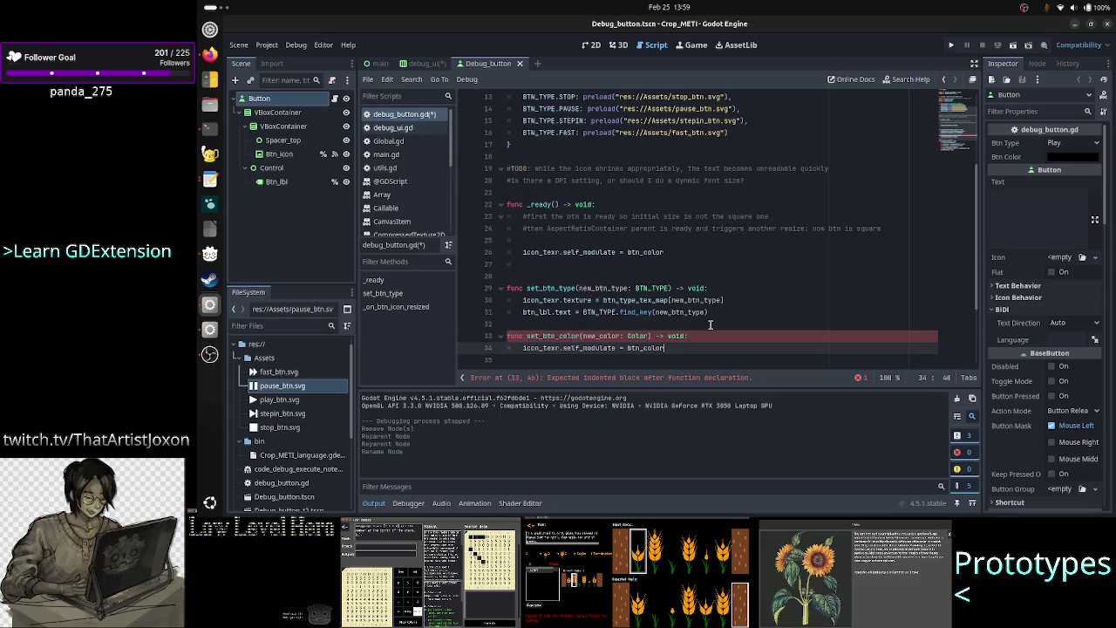
key("BackSpace")
key("BackSpace")
key("BackSpace")
type("new_")
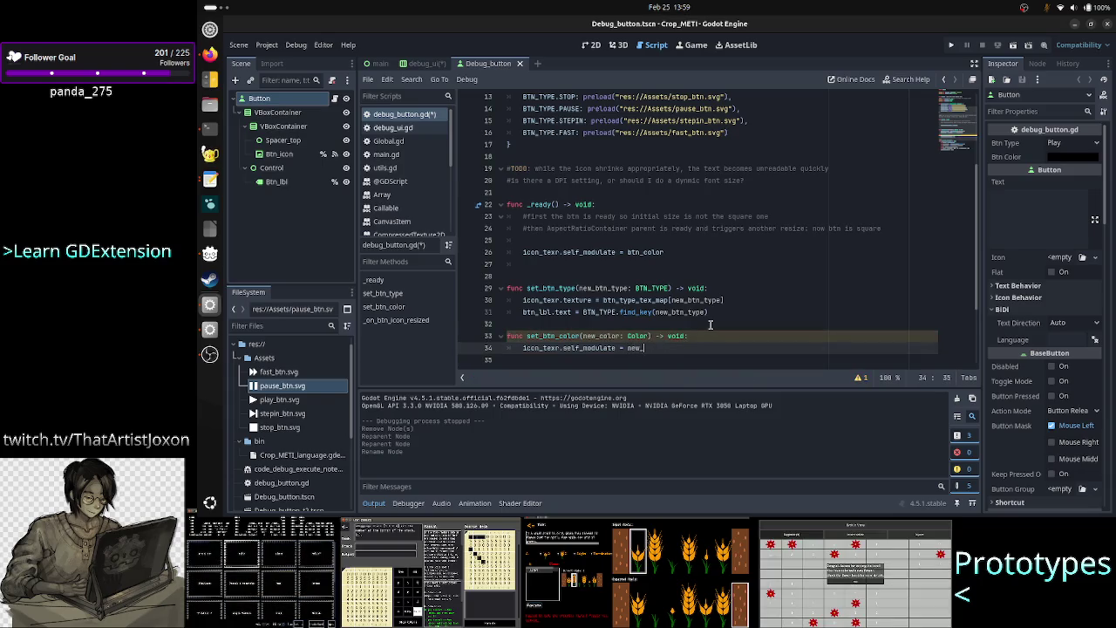
type("color")
Rename set_btn_color's parameter and its use in the assignment to new_btn_color
key("Up")
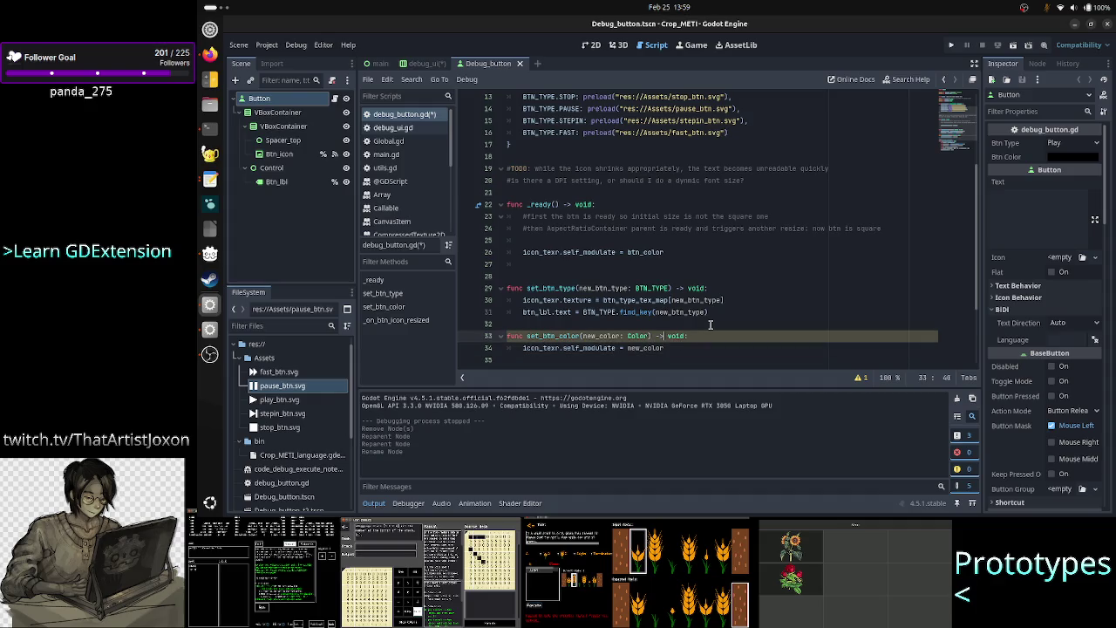
key("Left")
key("Left")
key("Left")
key("Left")
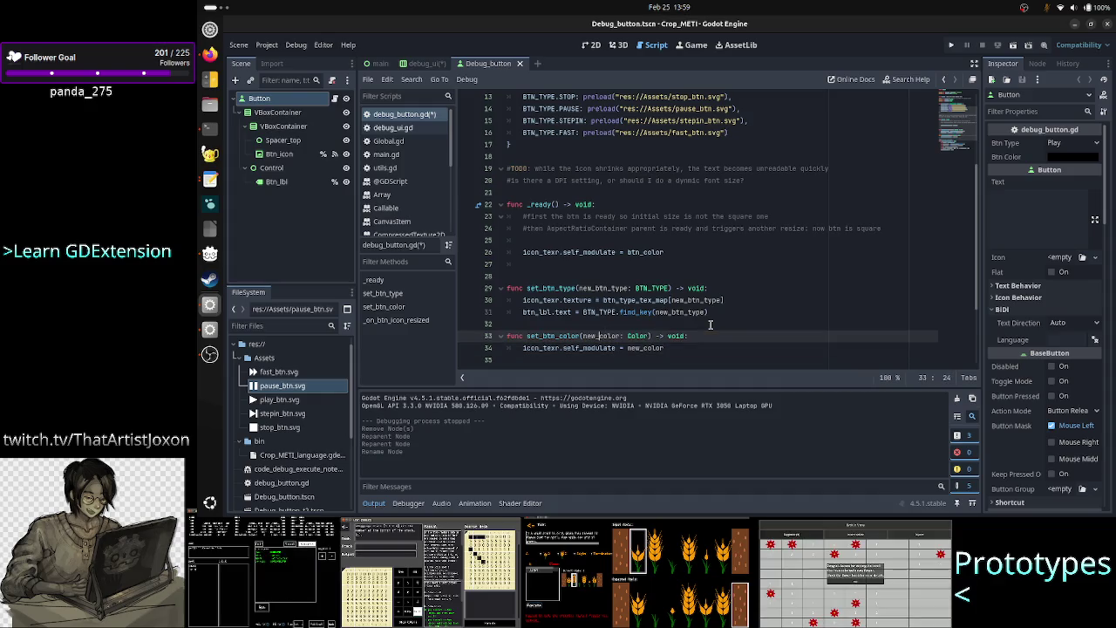
type("btn_")
key("Down")
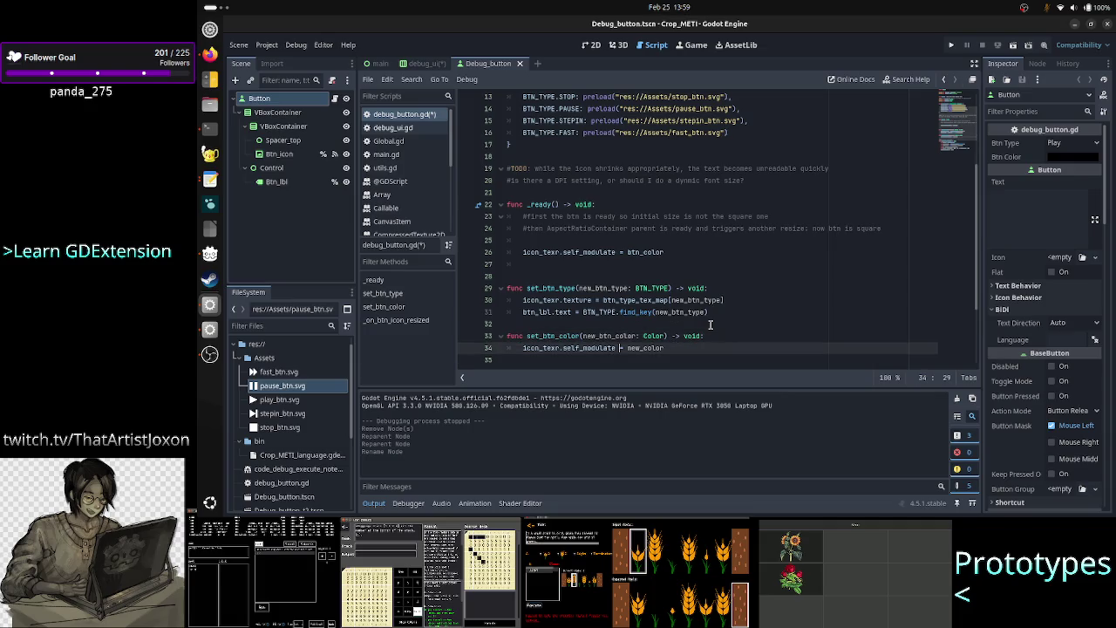
key("Right")
key("Right")
key("Right")
type("btn_")
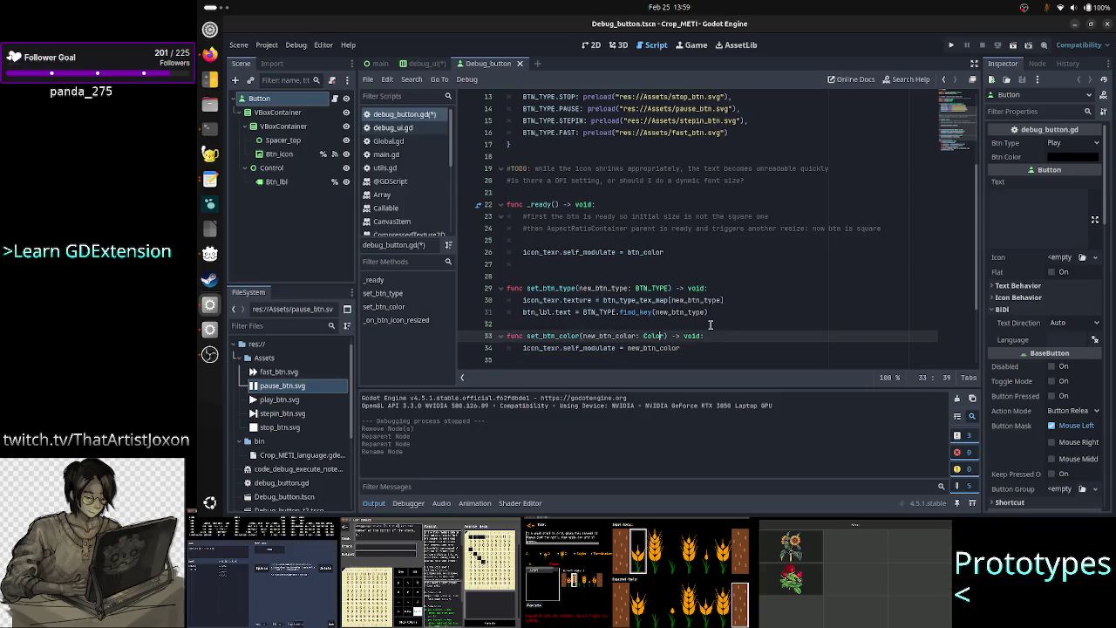
Delete the icon_texr.self_modulate = btn_color line from _ready
key("Up")
key("Up")
key("Up")
key("Down")
key("Down")
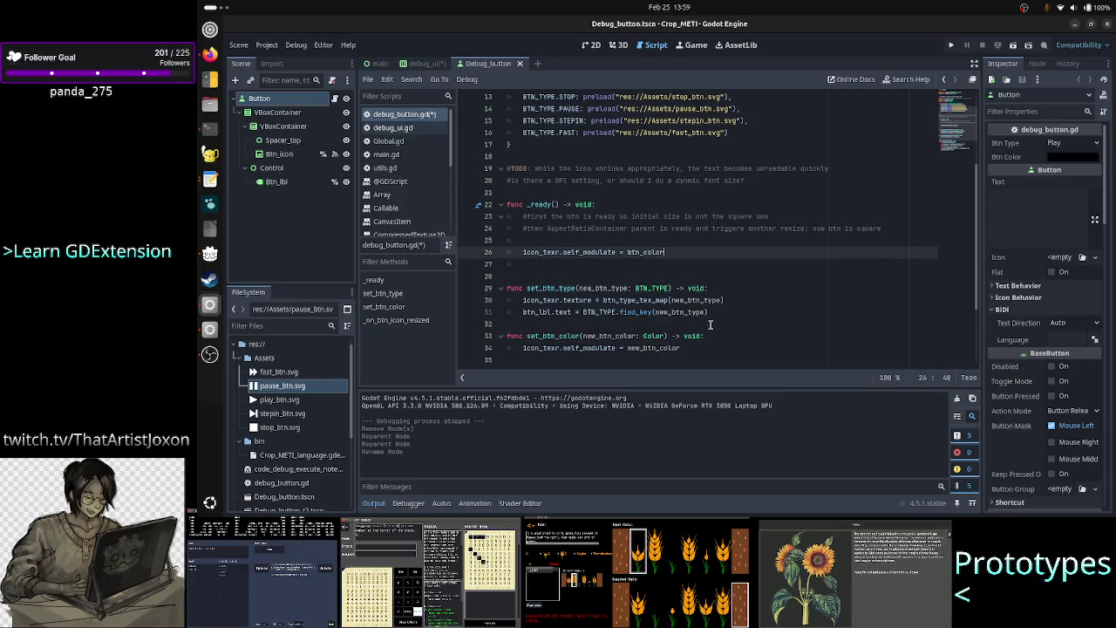
key("BackSpace")
key("BackSpace")
key("BackSpace")
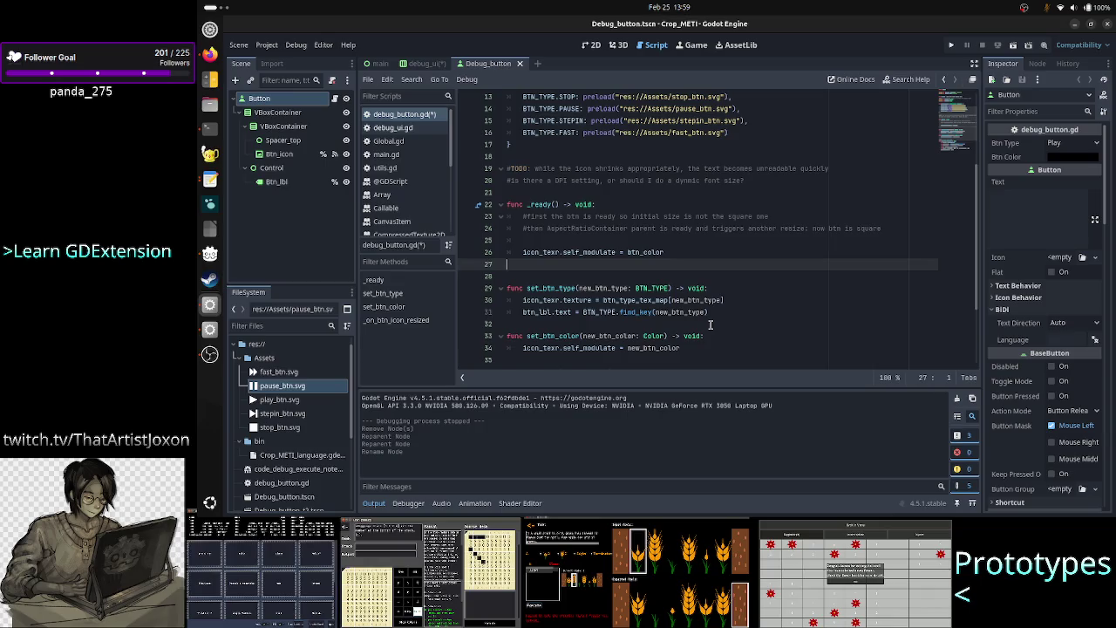
key("BackSpace")
key("BackSpace")
key("BackSpace")
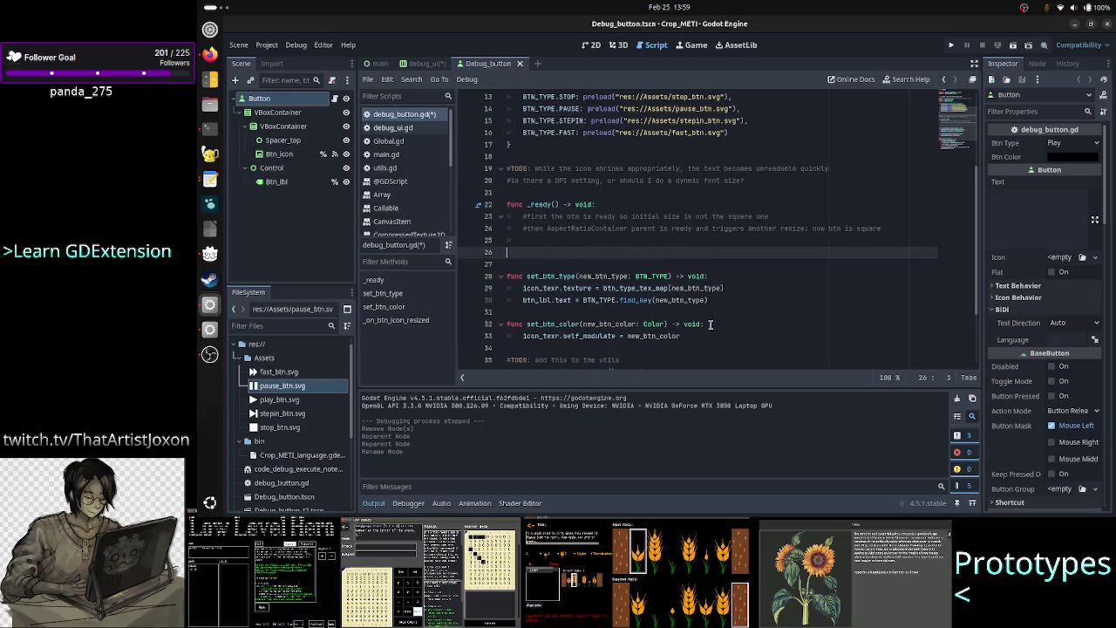
Add a set_btn_type(btn_type) call in _ready
type("set_bt")
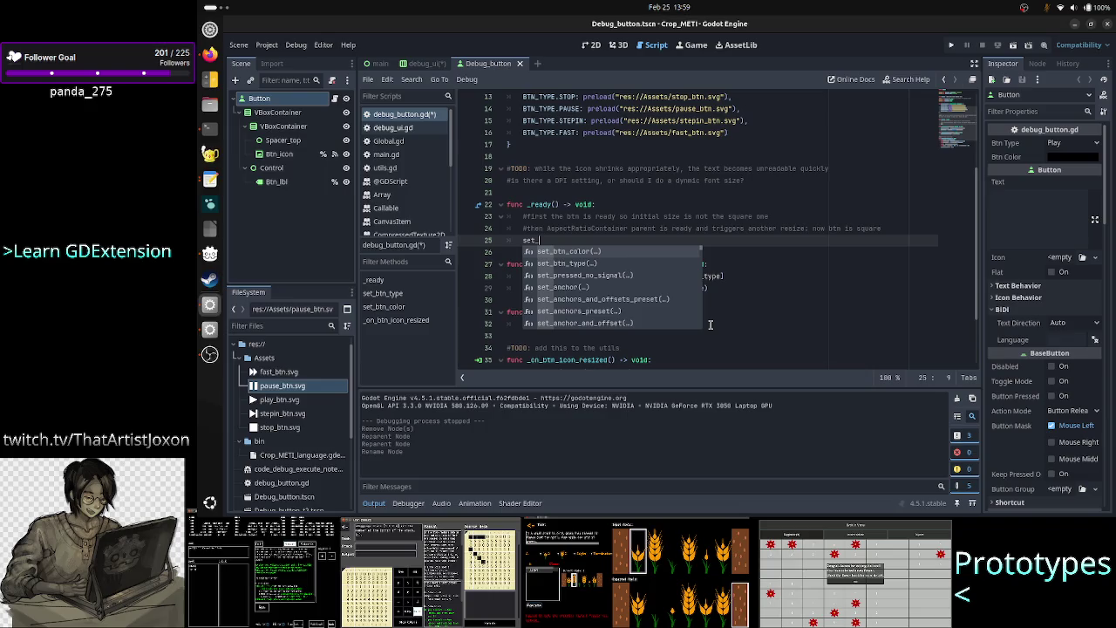
key("Down")
key("Return")
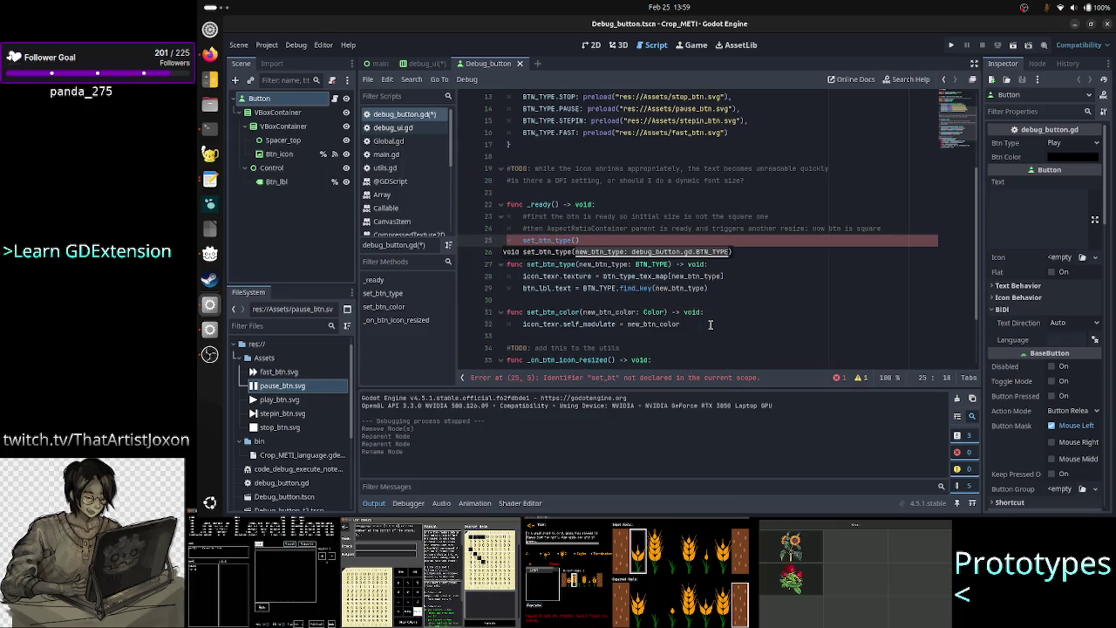
key("Escape")
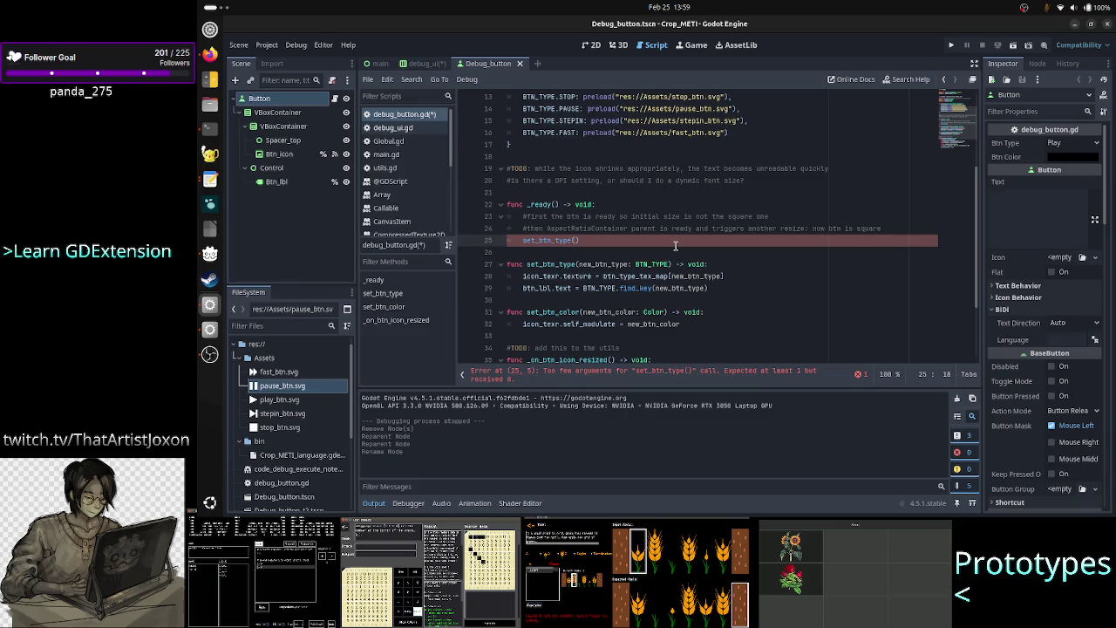
scroll(675, 246, "up", 2)
scroll(675, 246, "up", 2)
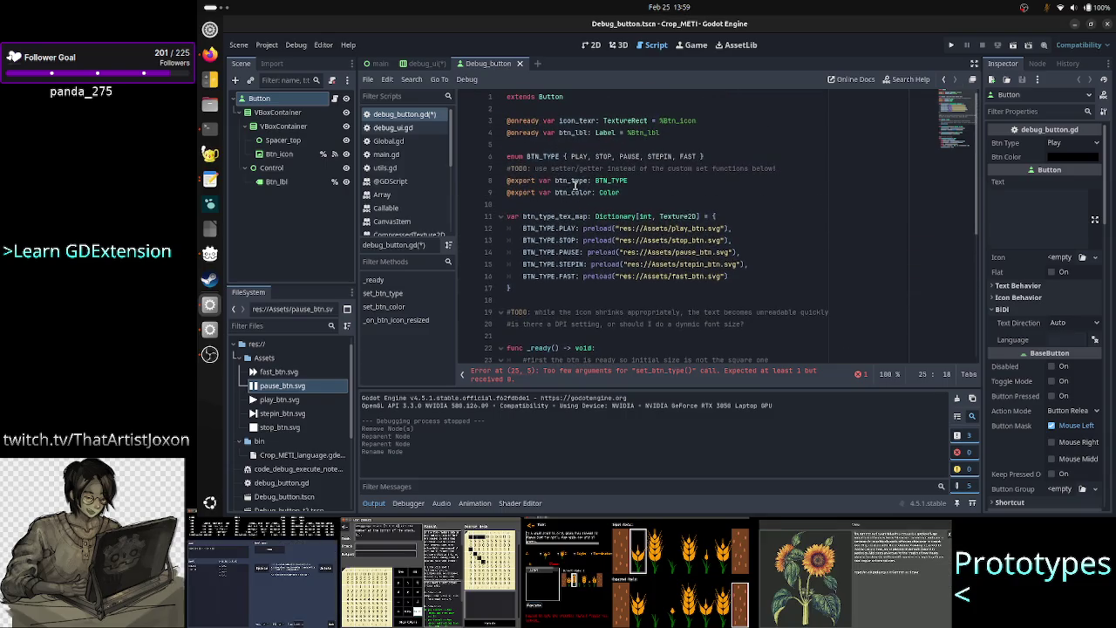
double_click(574, 181)
key("Down")
key("Down")
key("Down")
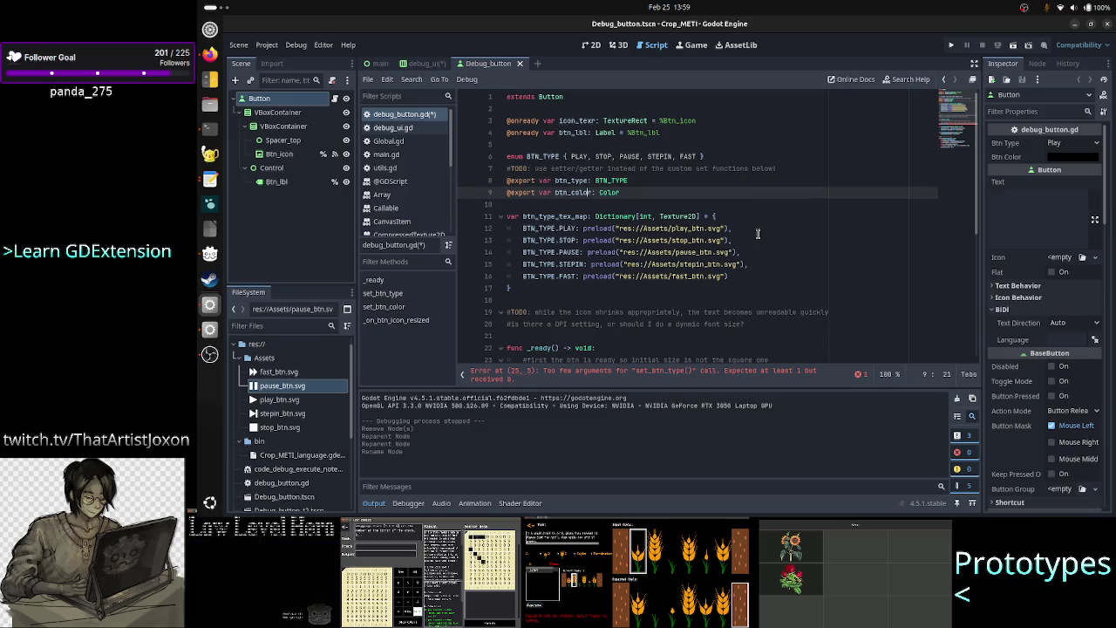
key("Down")
key("Down")
key("Down")
key("Left")
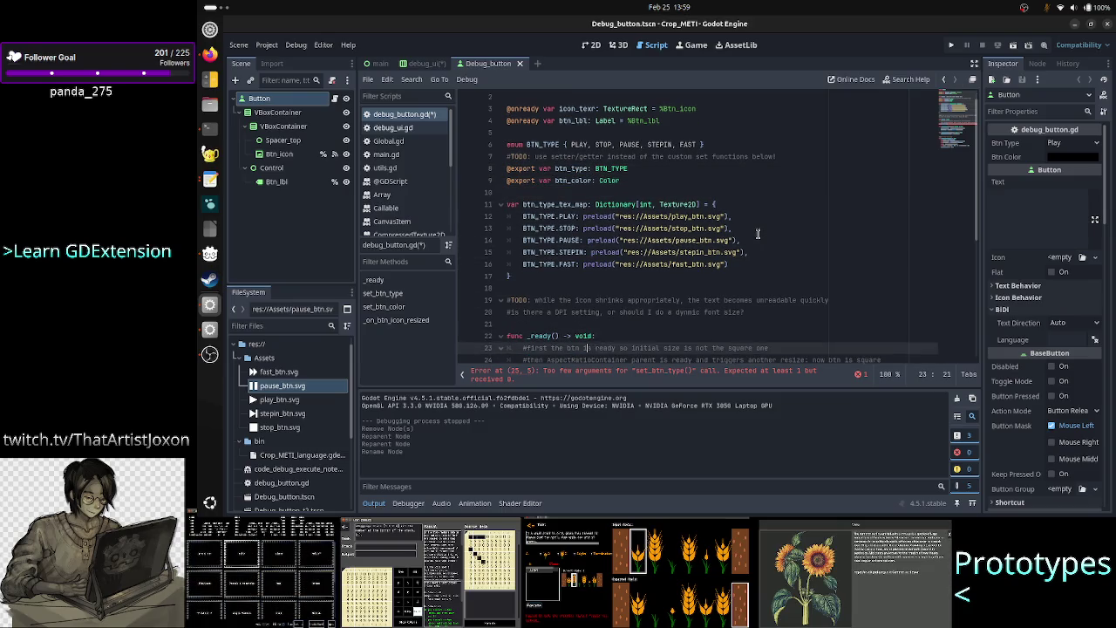
type("btn_type(btn_type")
key("End")
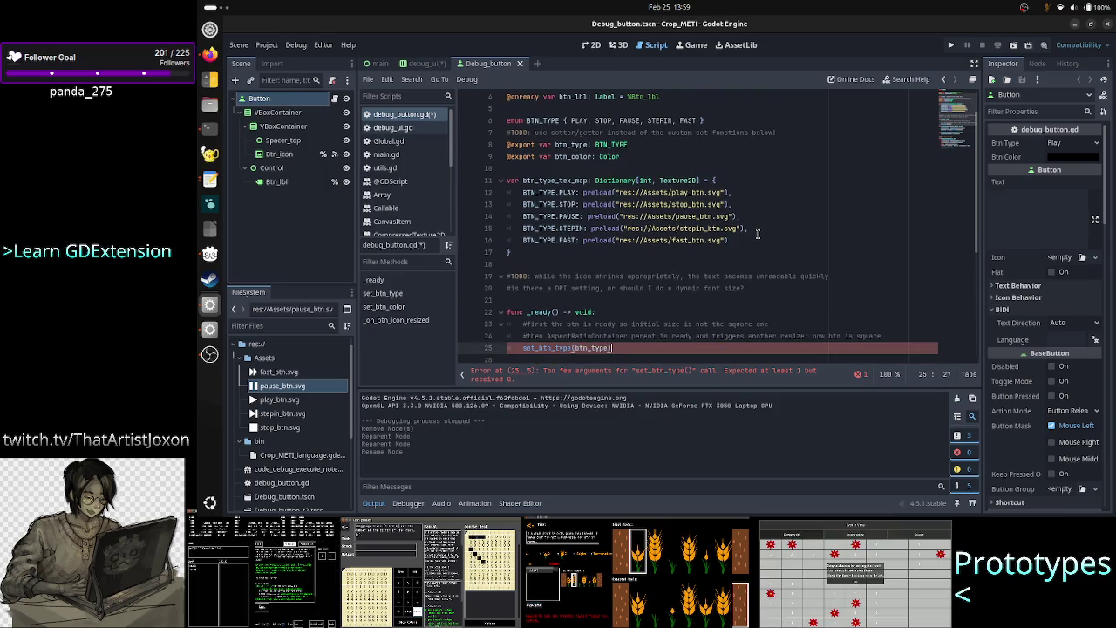
key("Return")
Add set_btn_color(btn_color) below it and save debug_button.gd
type("set_btn_")
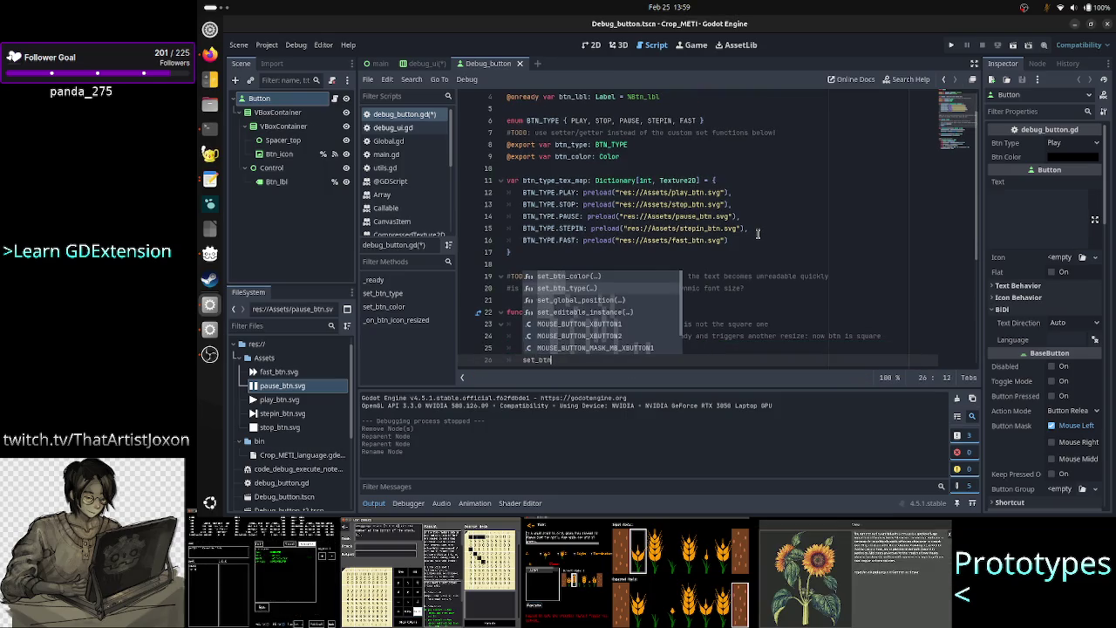
key("Return")
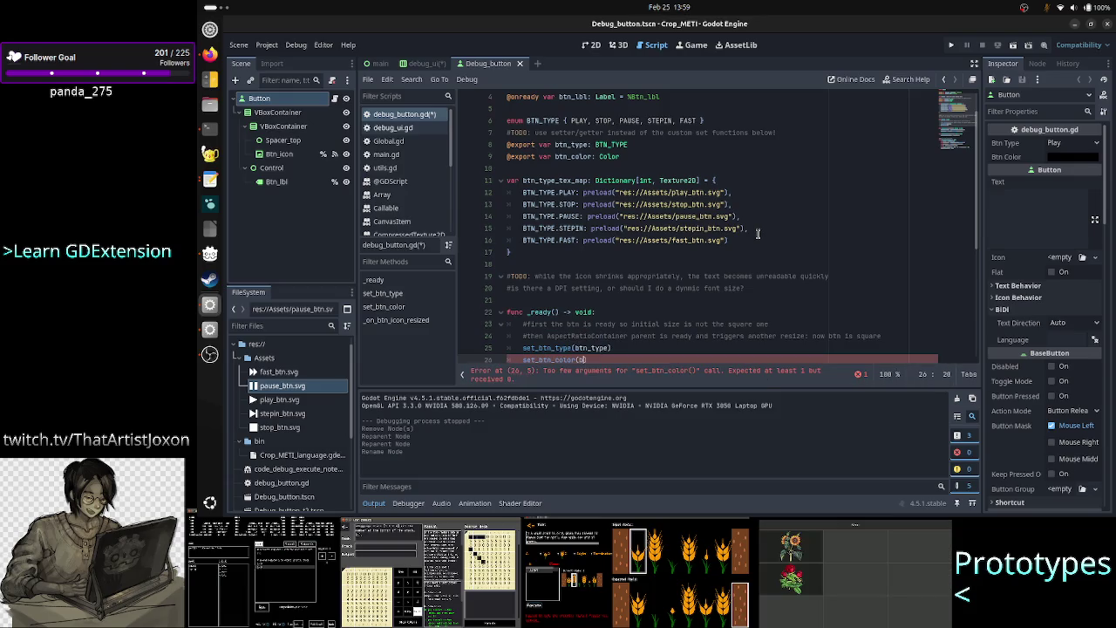
type("btn_co")
key("Return")
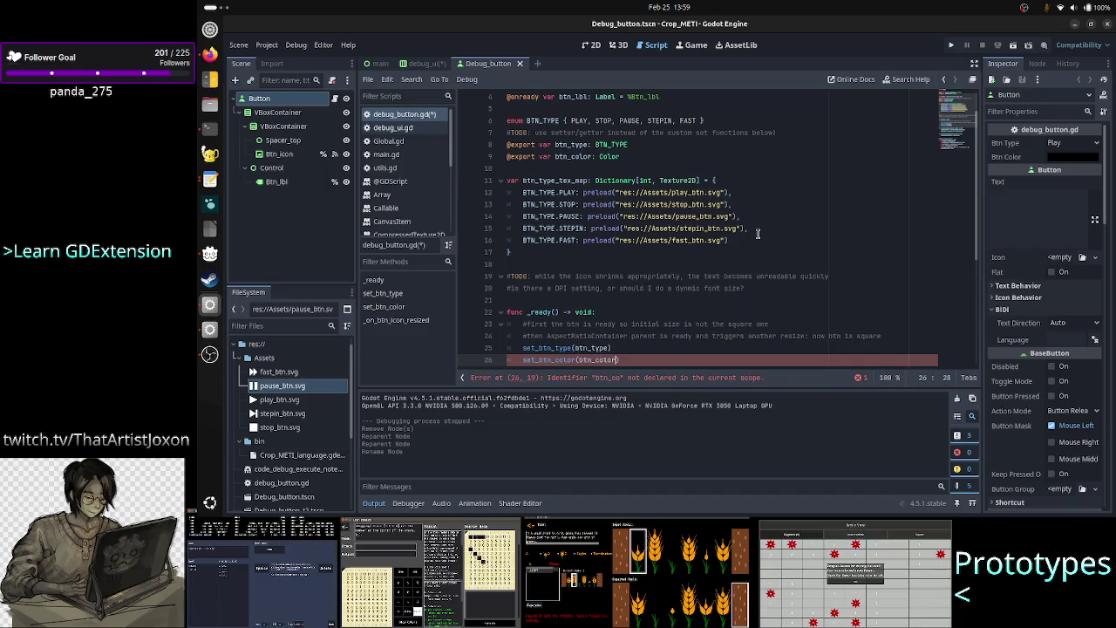
key("Down")
key("Down")
key("Down")
key("Down")
key("Down")
key("Down")
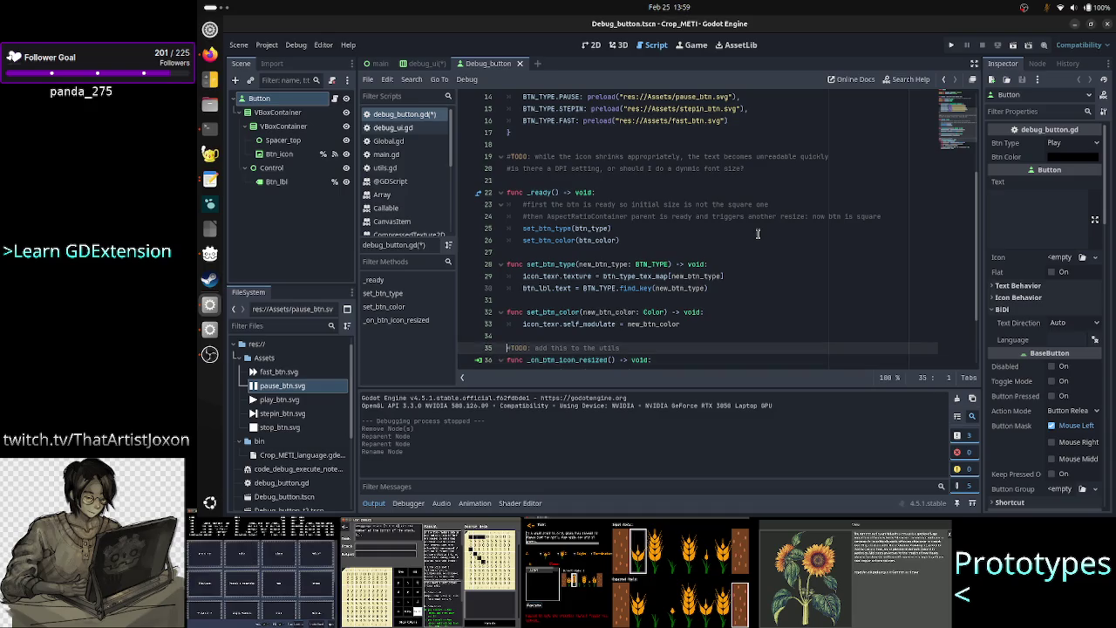
key("Down")
key("Down")
key("Down")
key("ctrl+s")
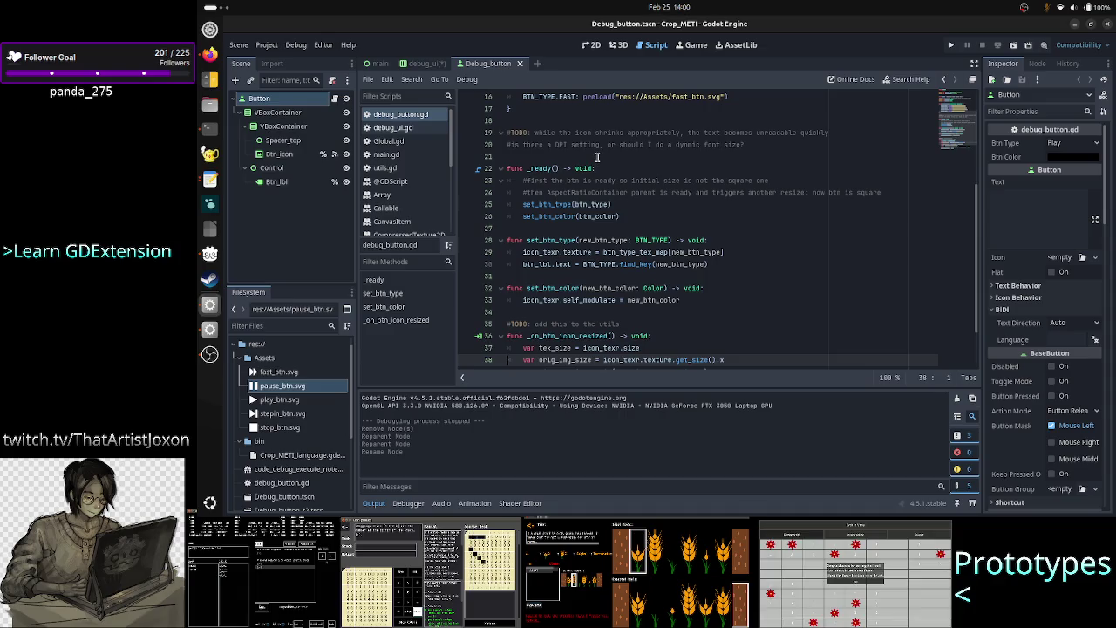
Open debug_ui.gd and delete its '#class_name x' comment line
left_click(404, 116)
left_click(404, 129)
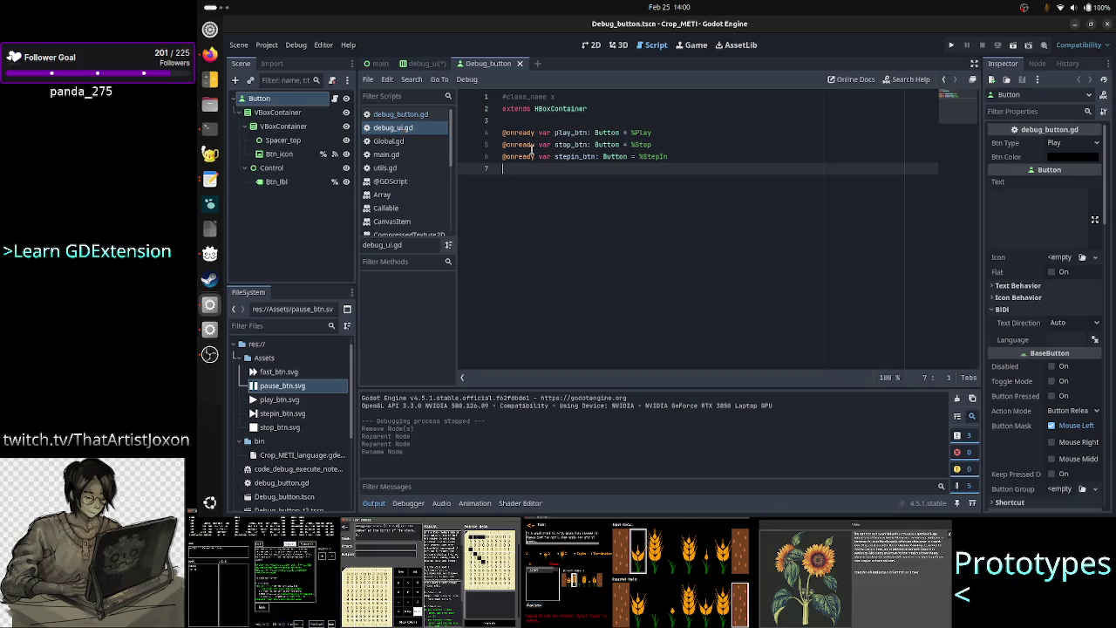
left_click(585, 96)
key("Right")
key("Up")
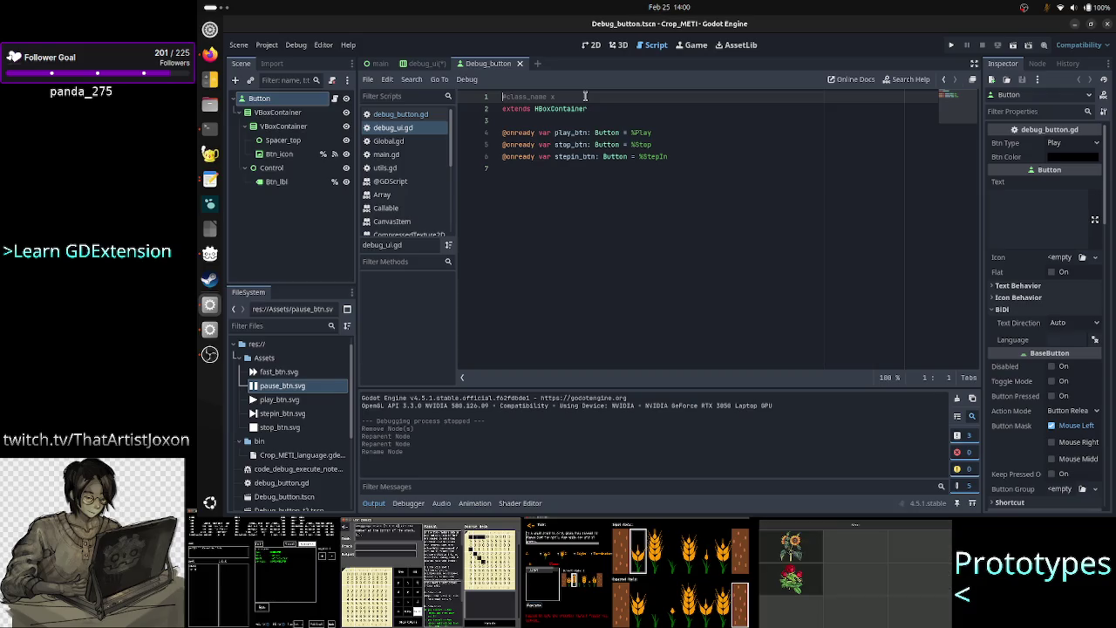
key("shift+End")
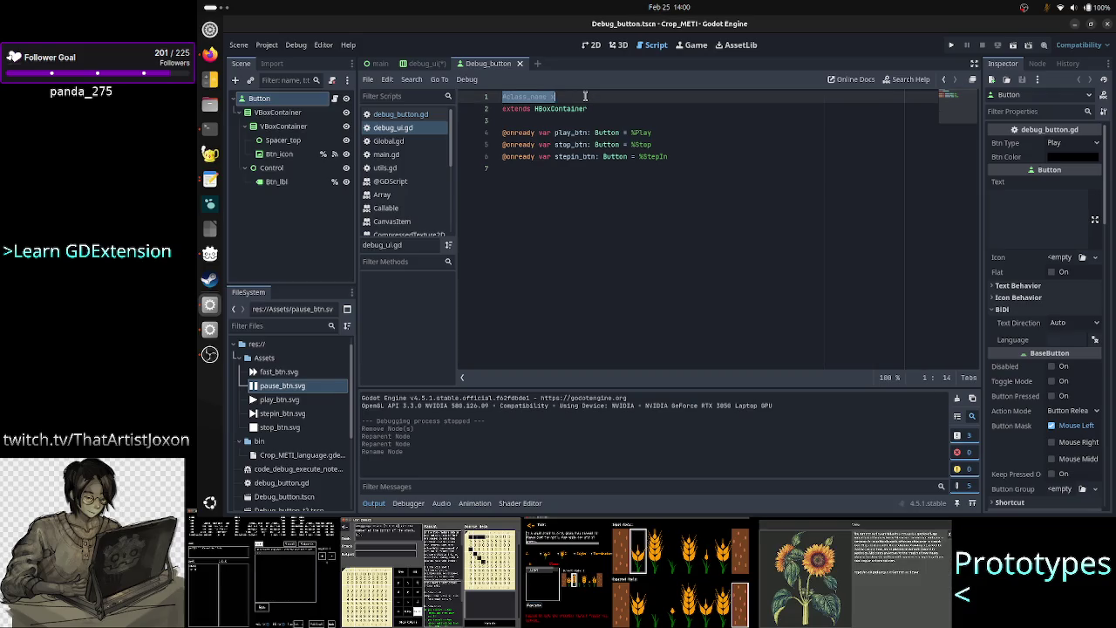
key("BackSpace")
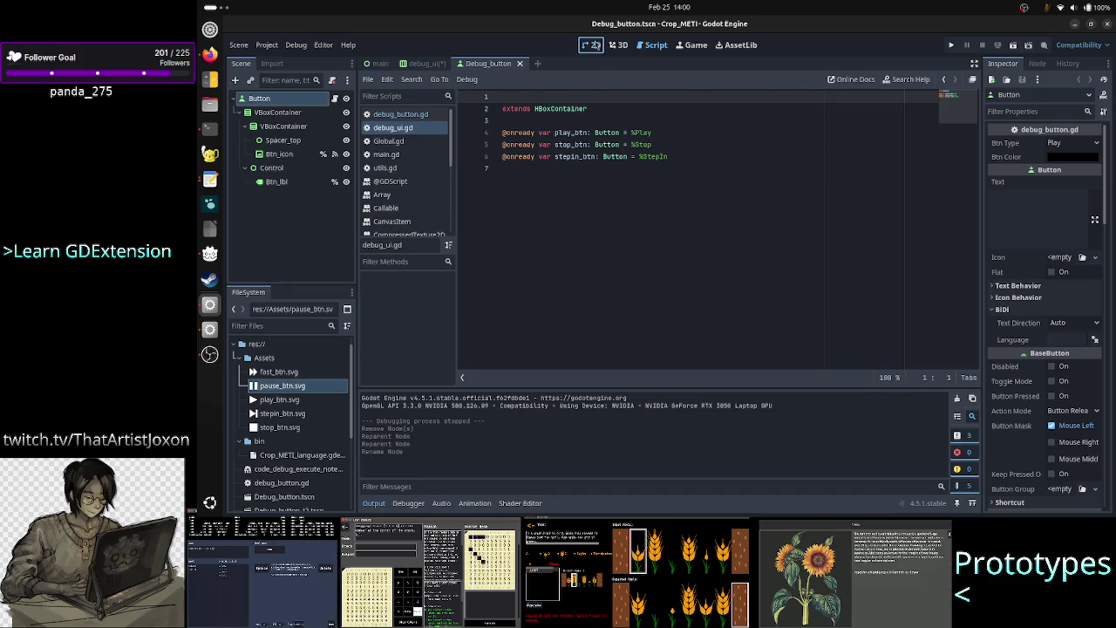
Show the debug_ui scene in the 2D view, then return to debug_ui.gd
left_click(592, 45)
left_click(423, 62)
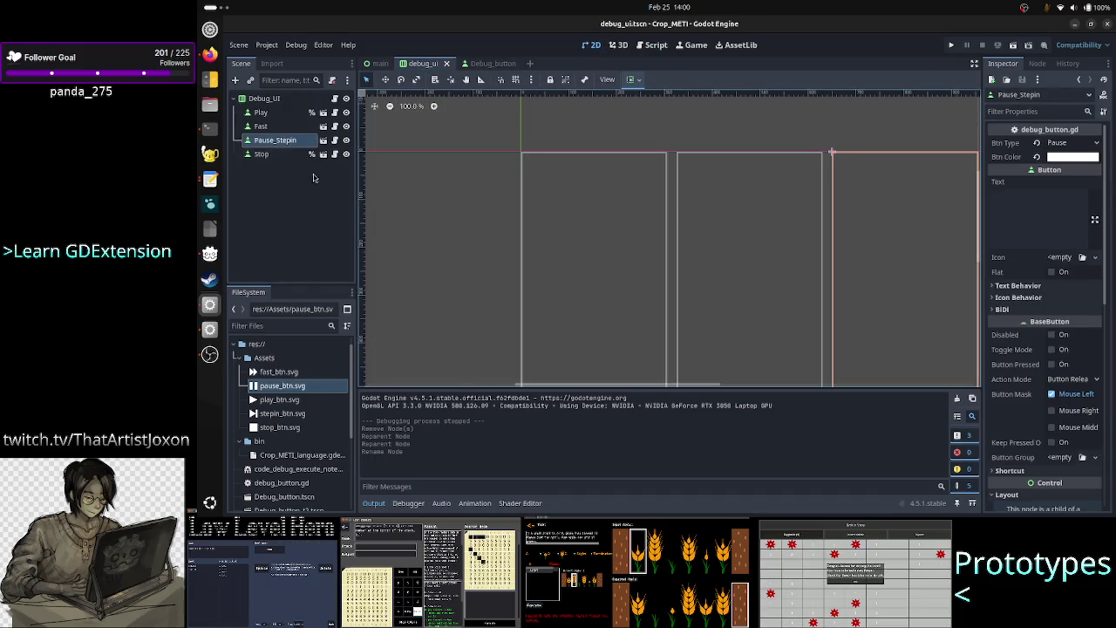
left_click(335, 99)
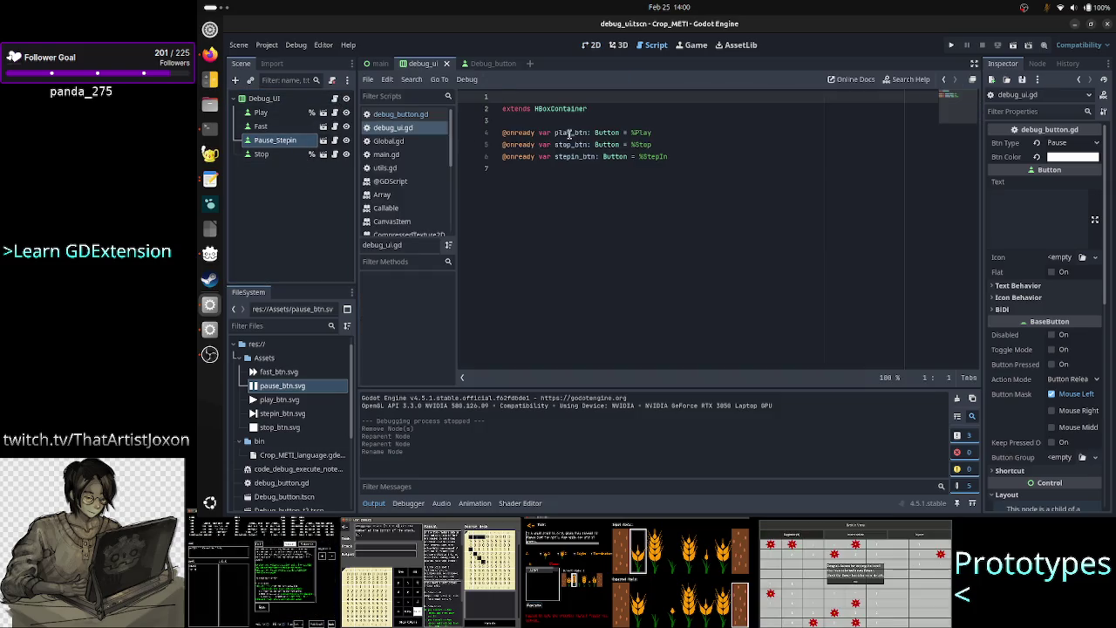
Add 'enum ExecutionState' with values IDLE, READY on a new line 8 of debug_ui.gd
left_click(566, 190)
key("Return")
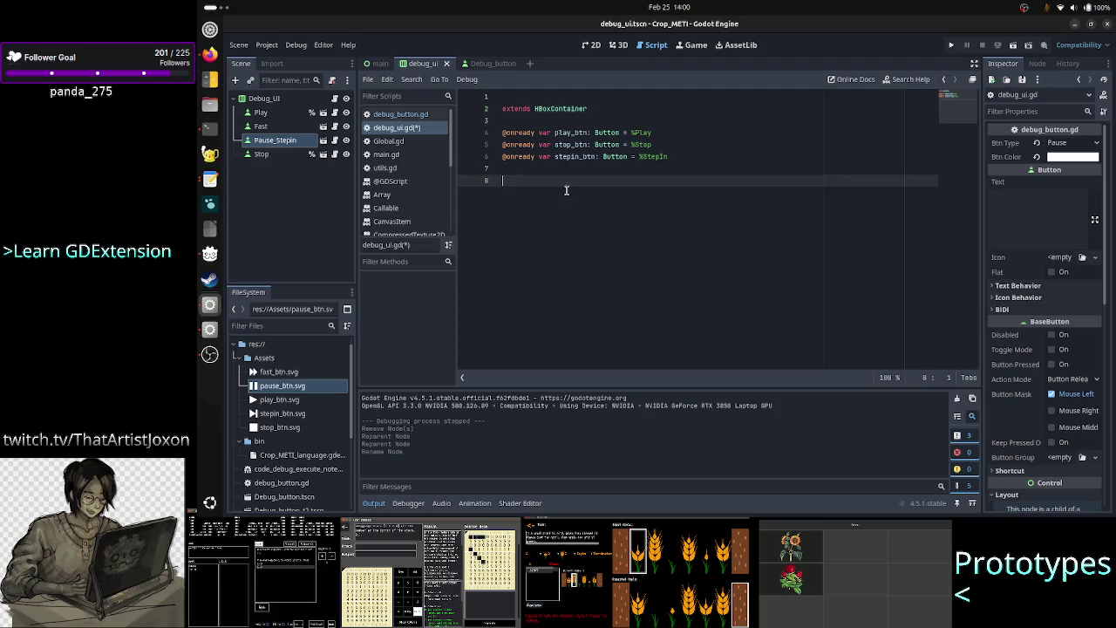
type("en")
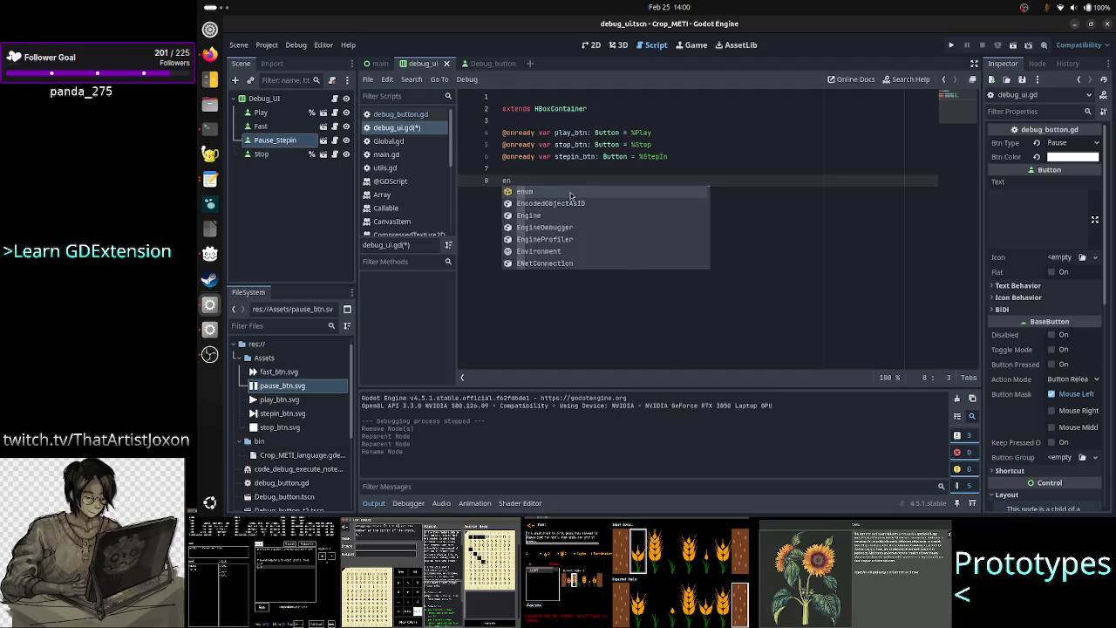
type("um")
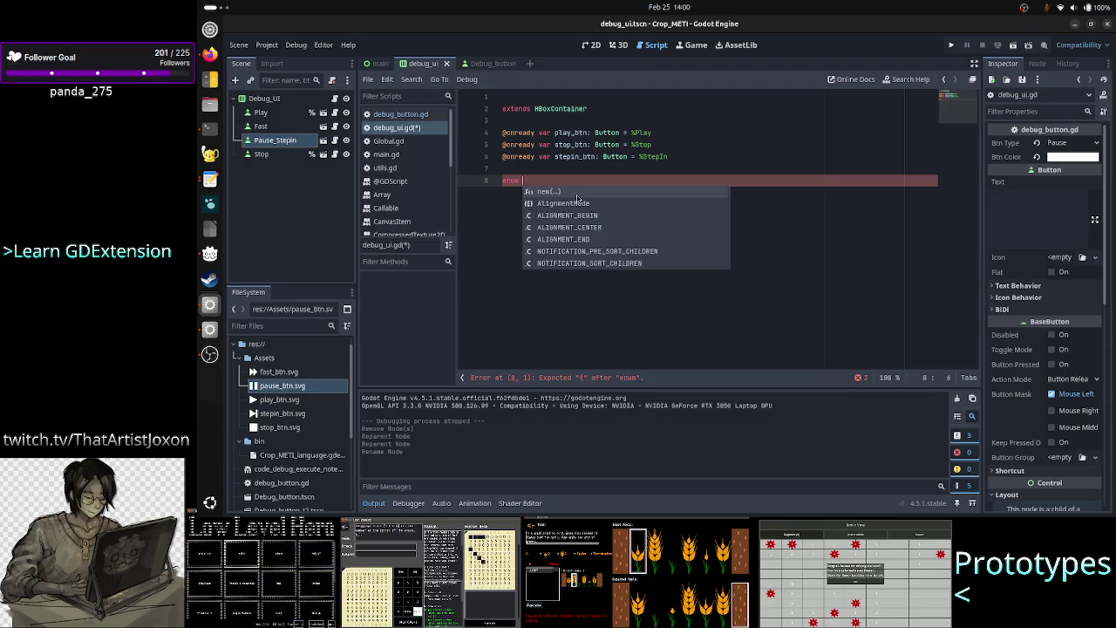
type("Ex")
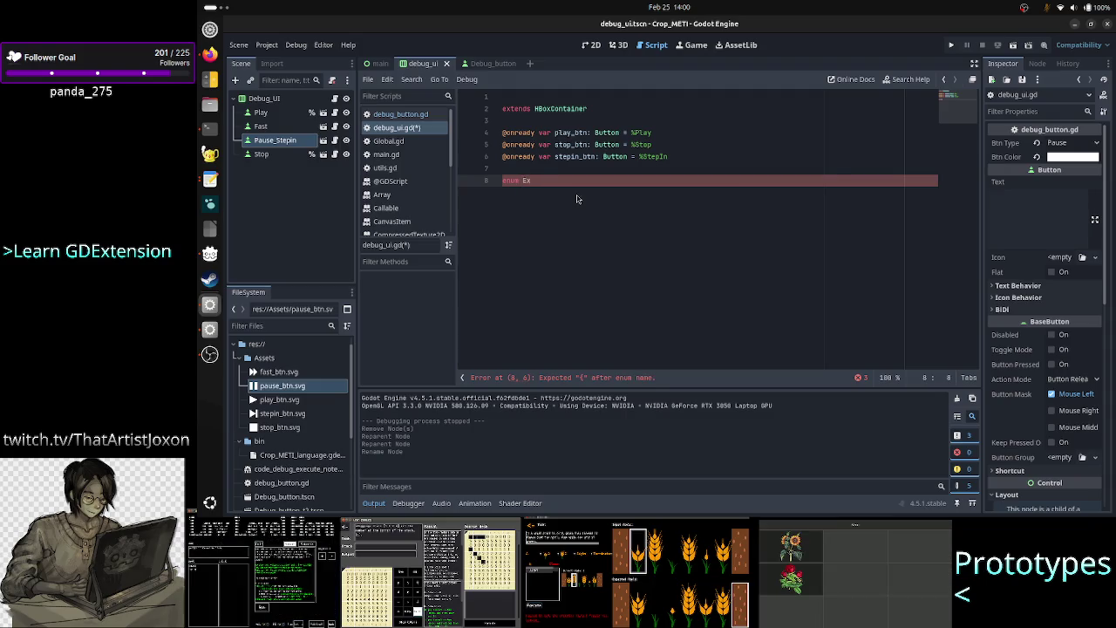
type("ecutionStat")
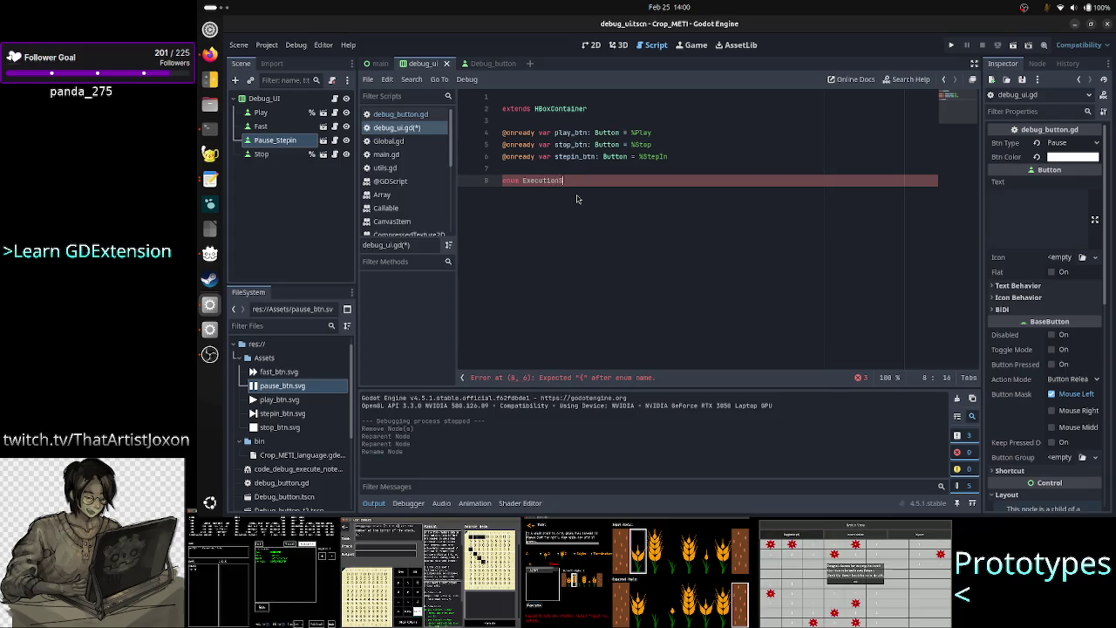
type("e {")
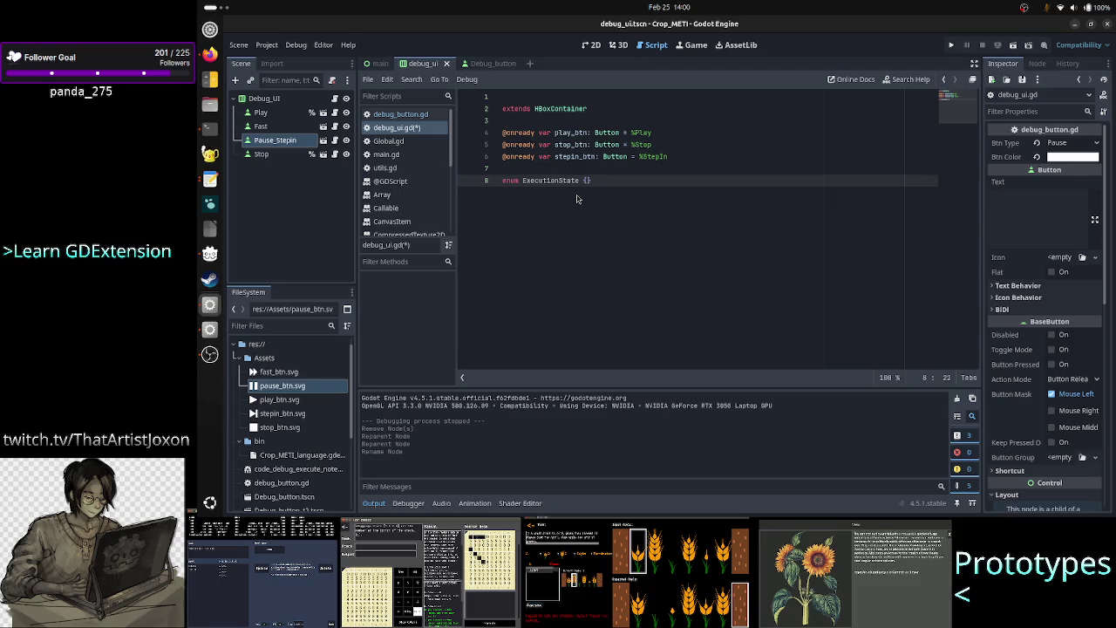
key("Return")
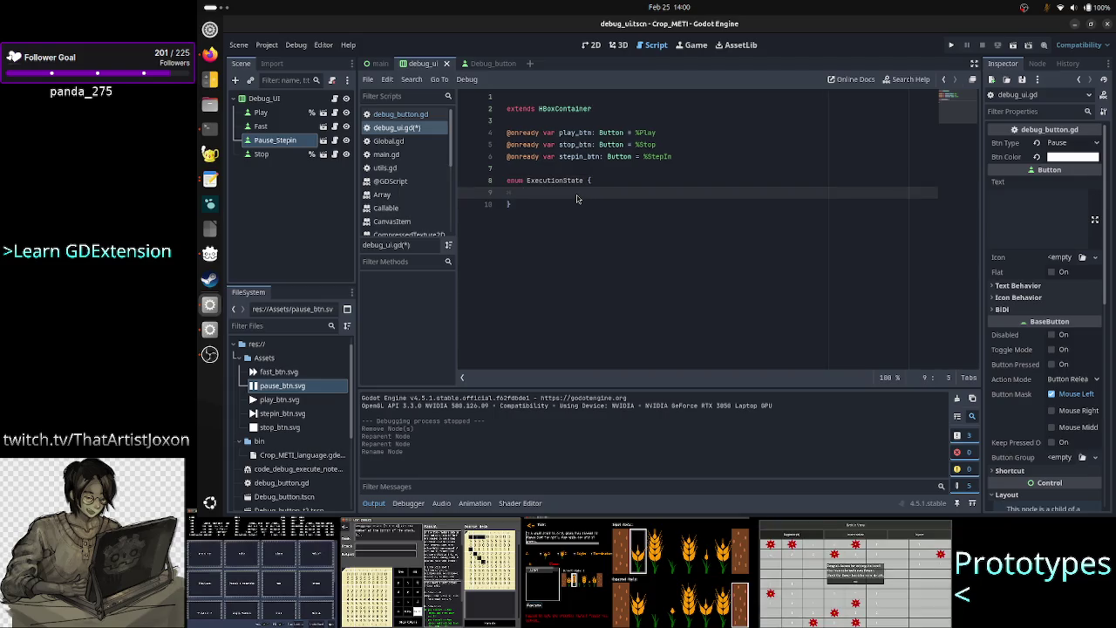
type("IDLE")
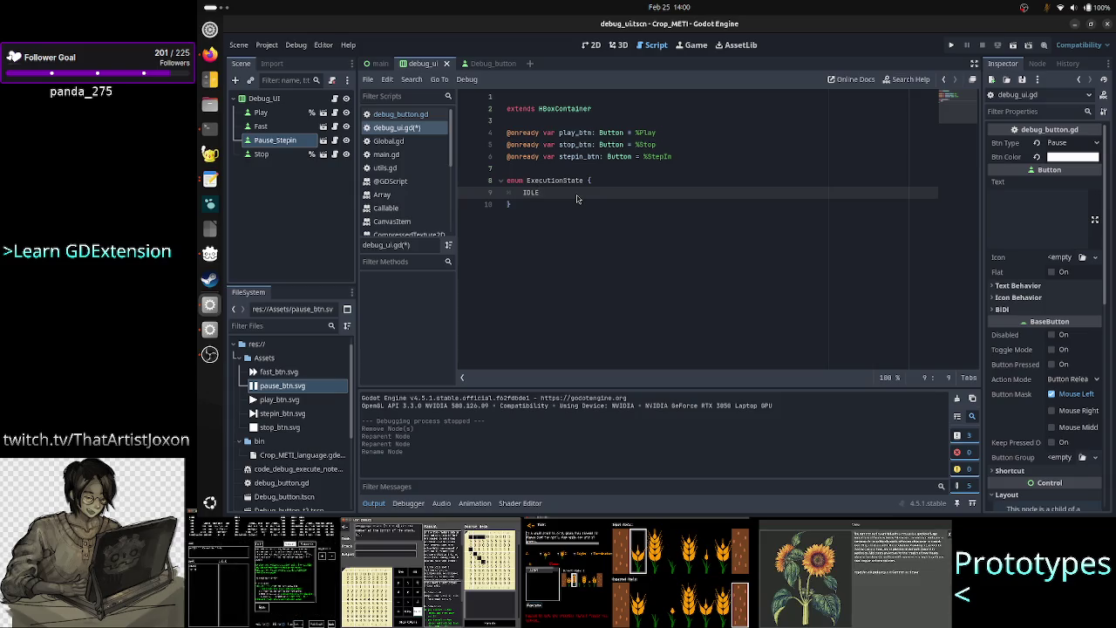
type(", ")
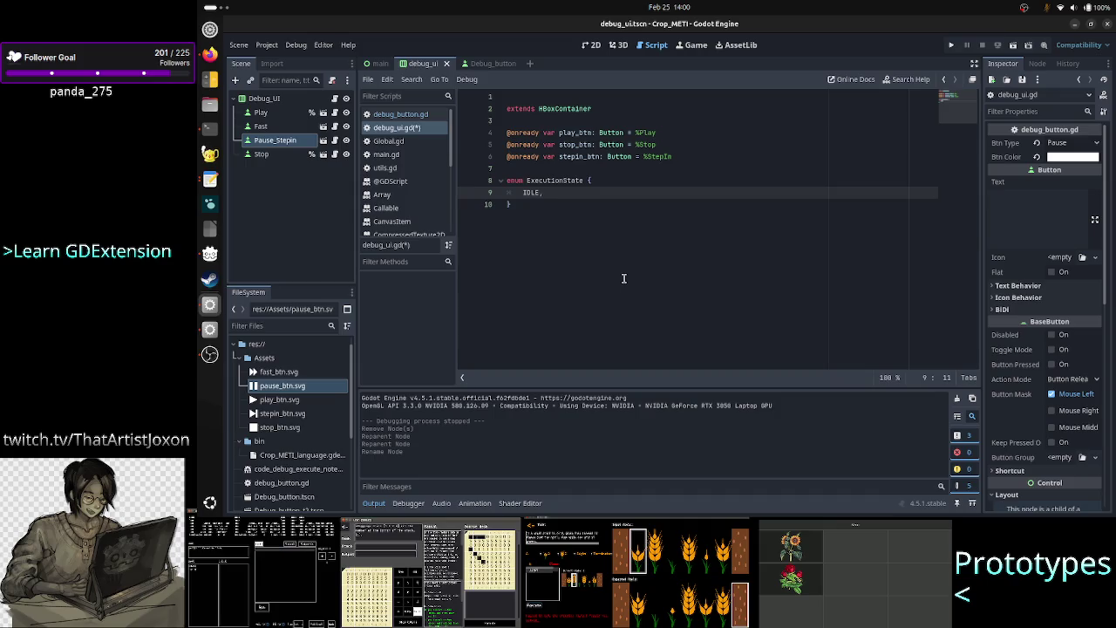
type("READ")
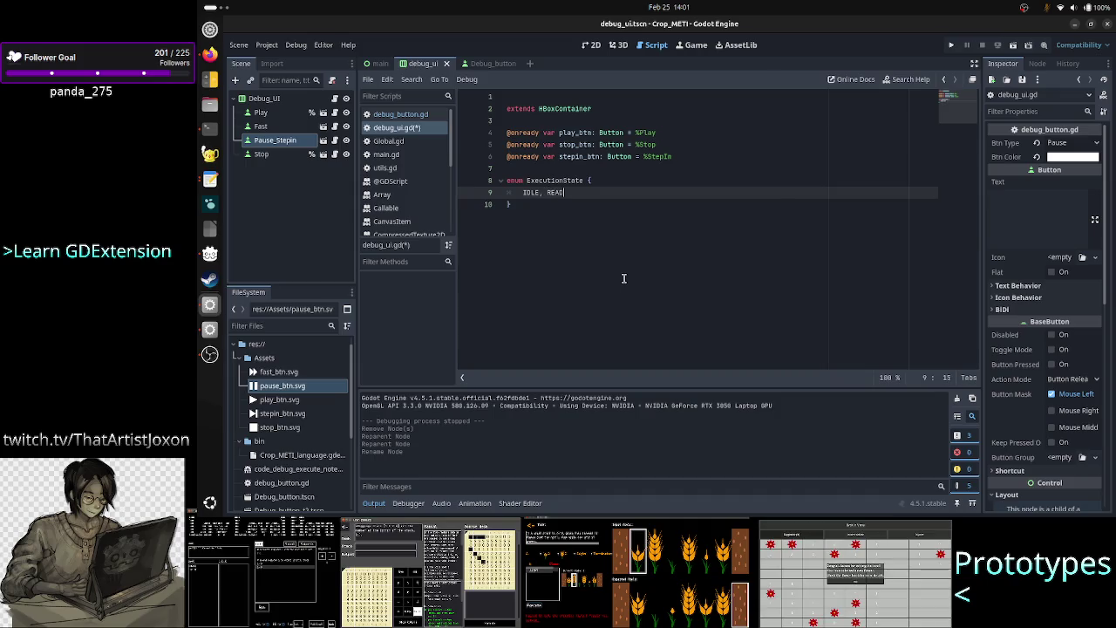
type("Y")
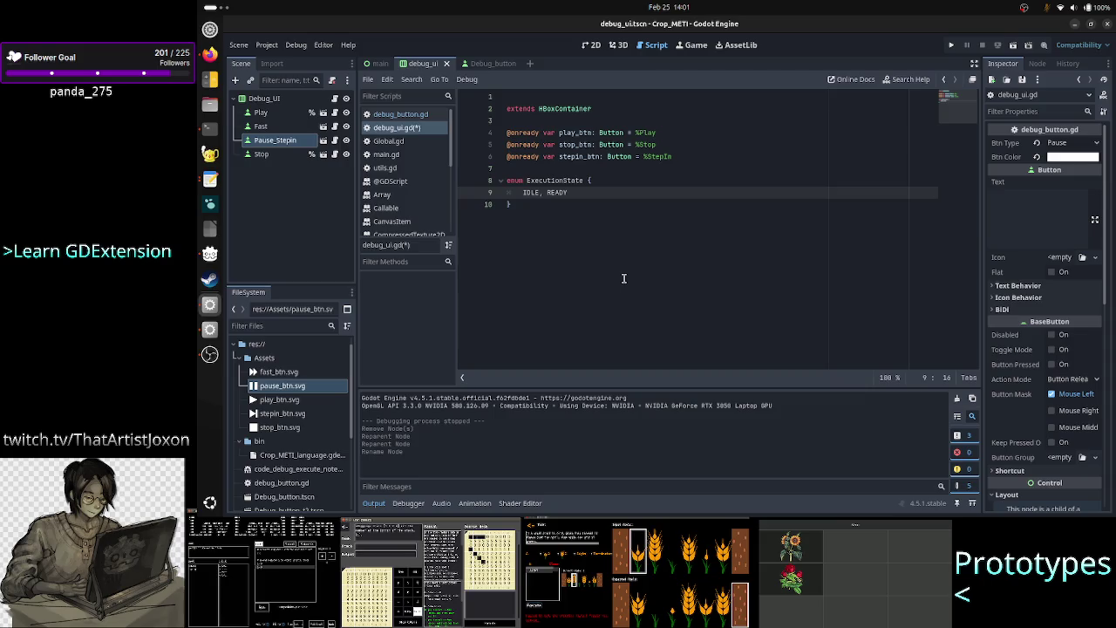
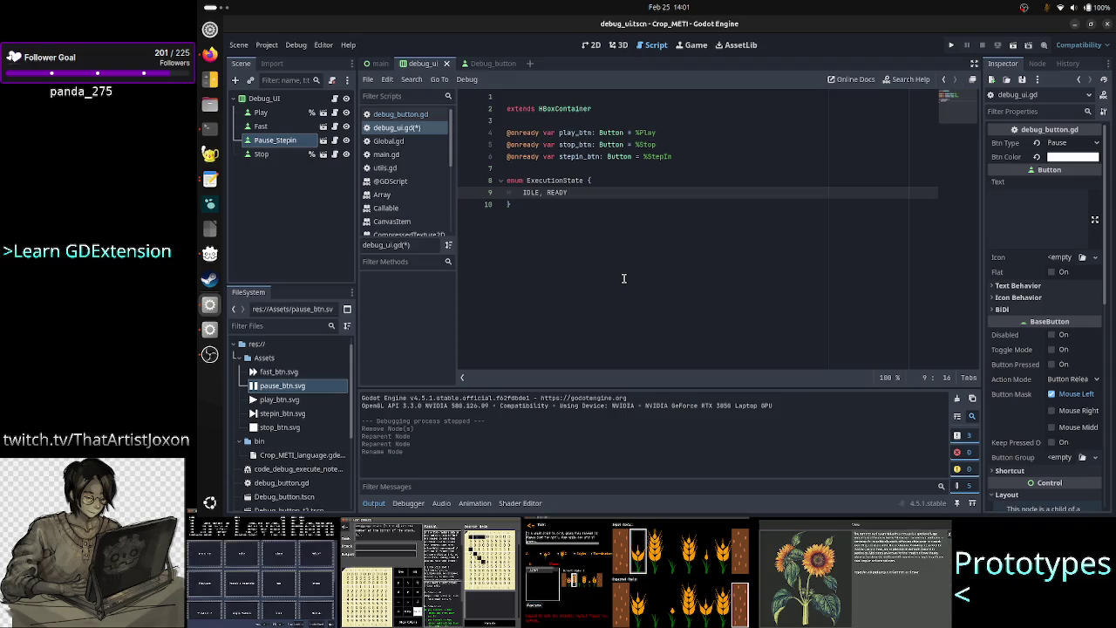
Add a comment below the enum: '#A23RT -> Lexer A, 23, R, T'
key("Down")
key("Return")
key("Return")
type("#")
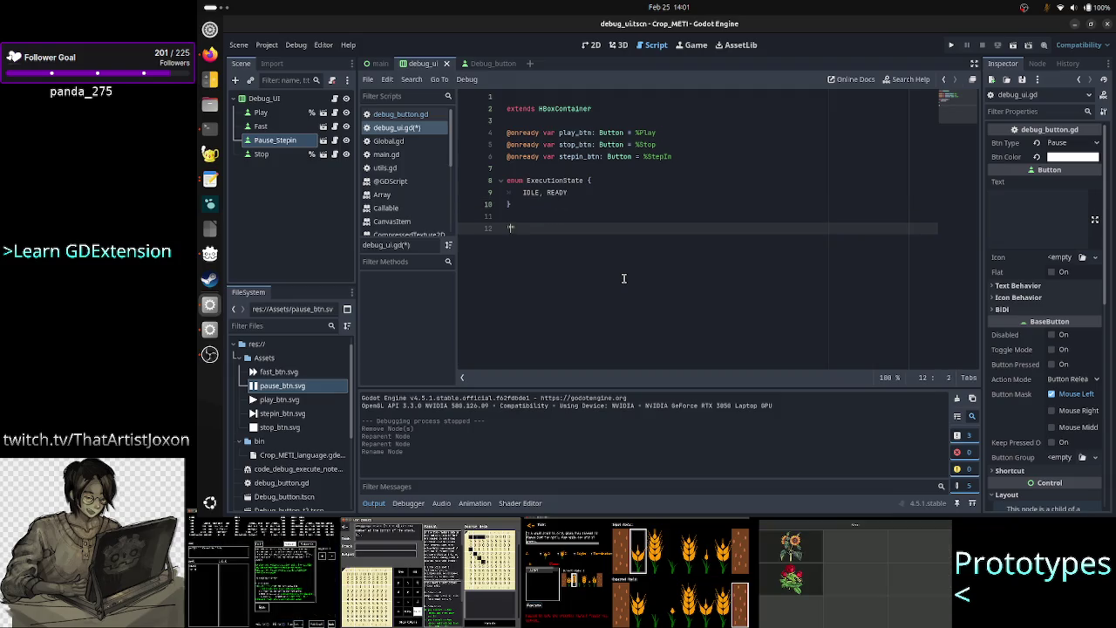
type("A23")
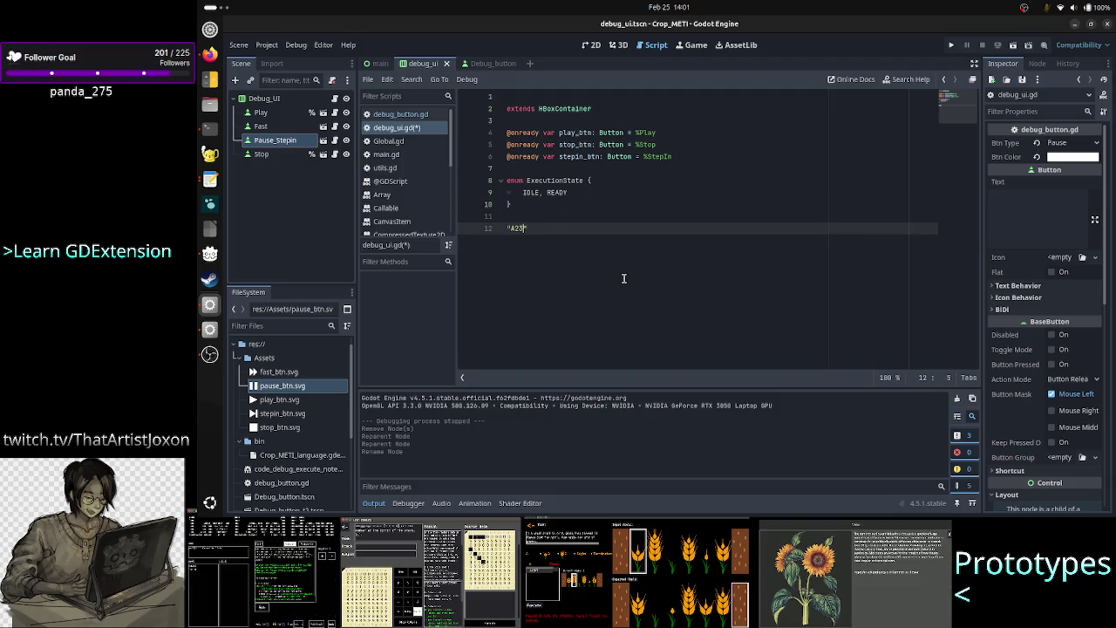
type("RT")
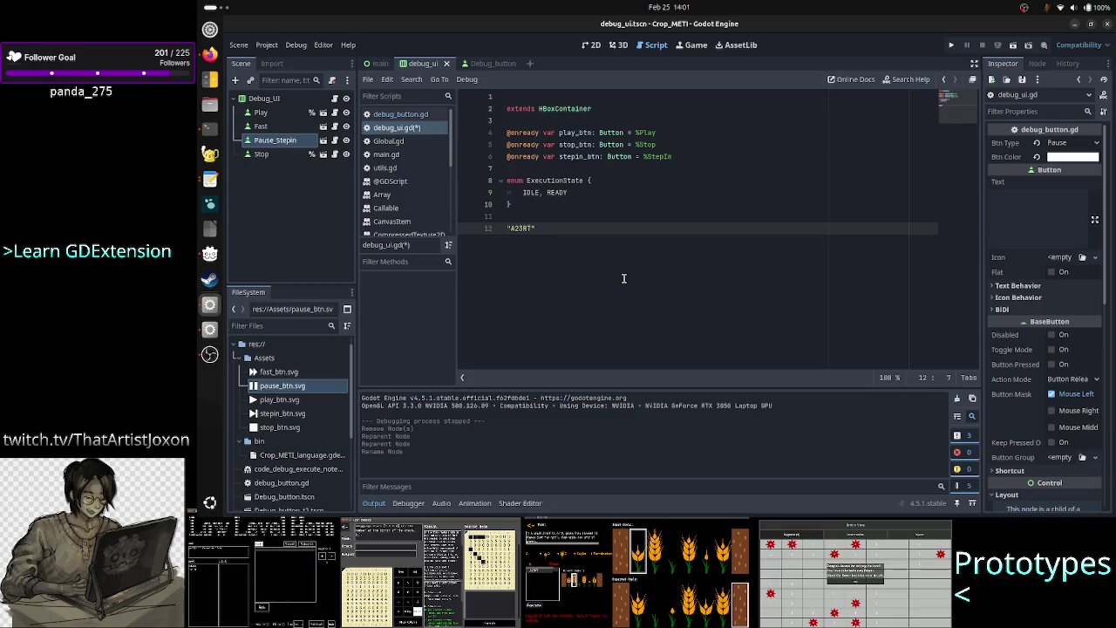
type(" -> L")
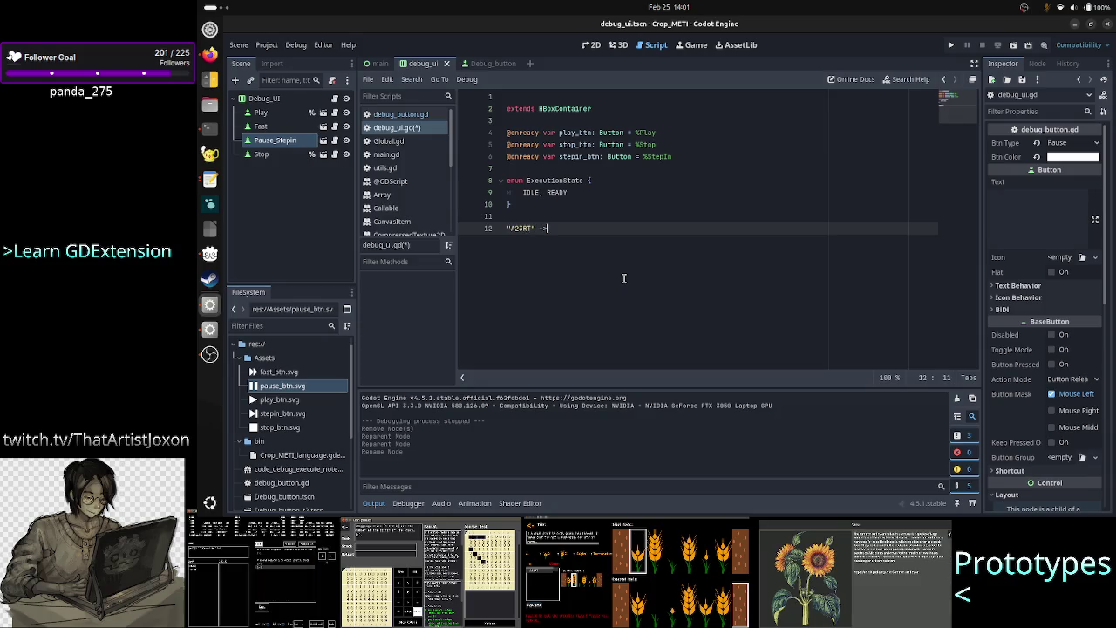
type("exer")
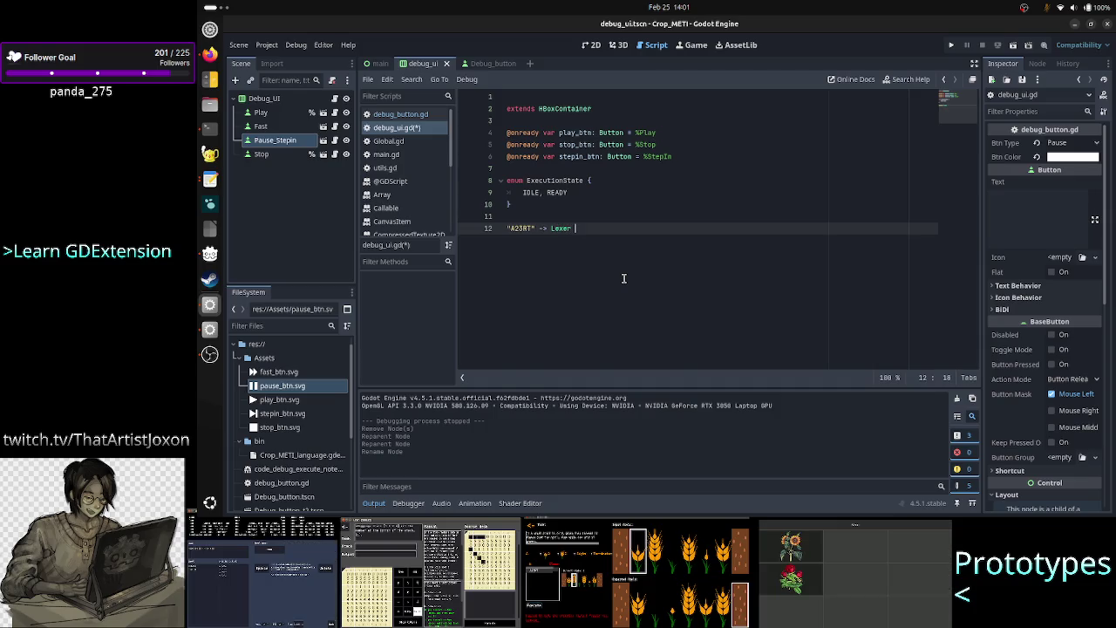
type(" A, 2")
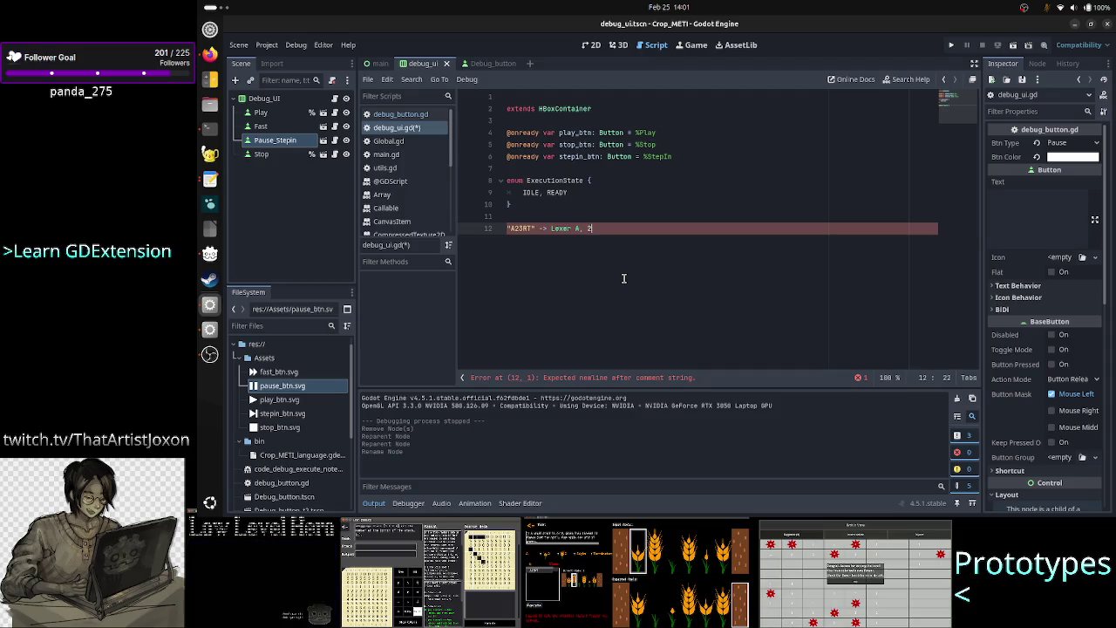
type(", 3, R, T")
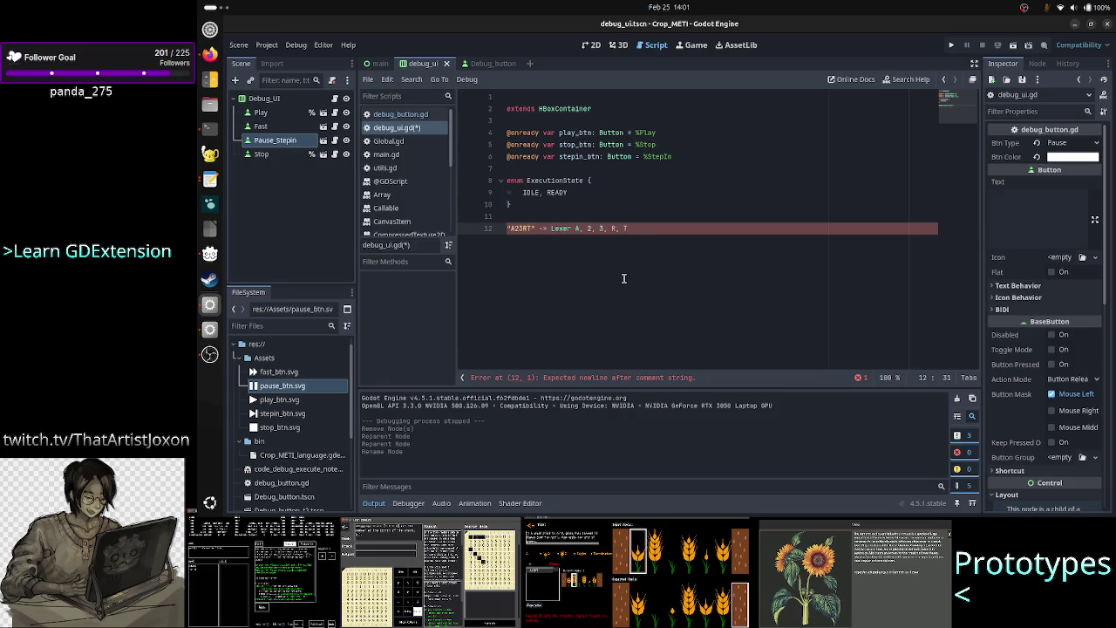
Rework the comment's string and token list so R comes first
key("shift+Left")
key("shift+Left")
key("shift+Left")
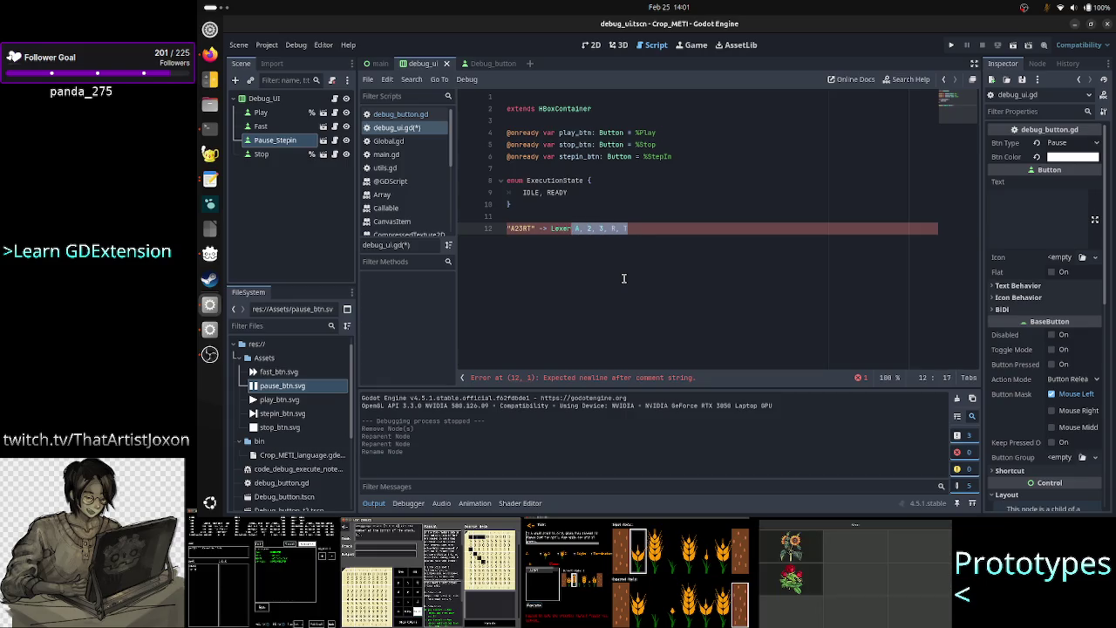
key("End")
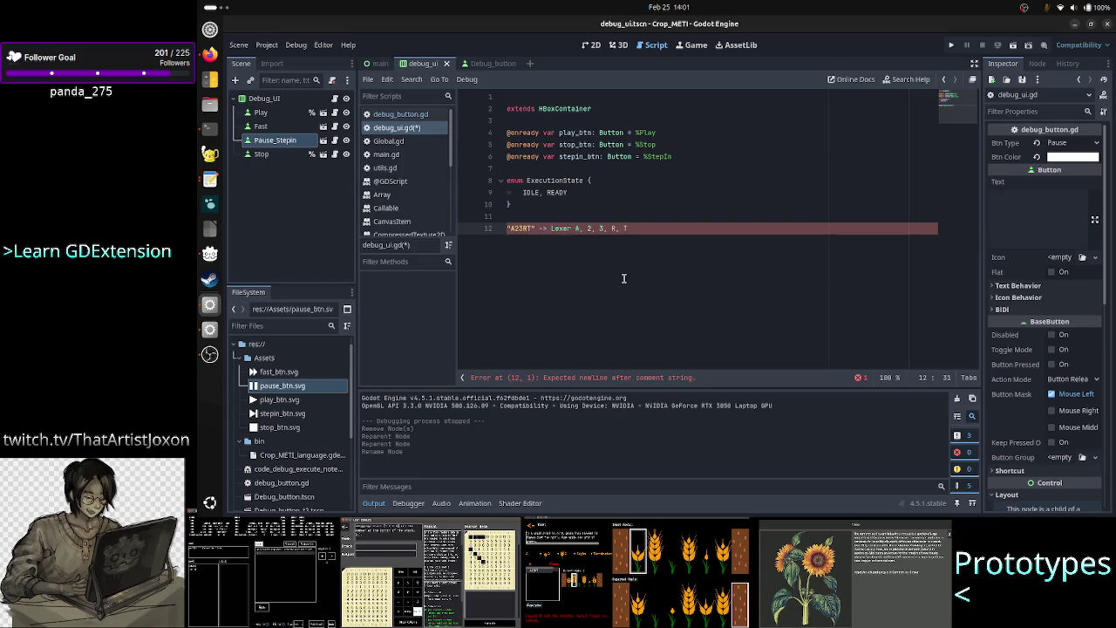
key("Home")
key("Right")
key("Right")
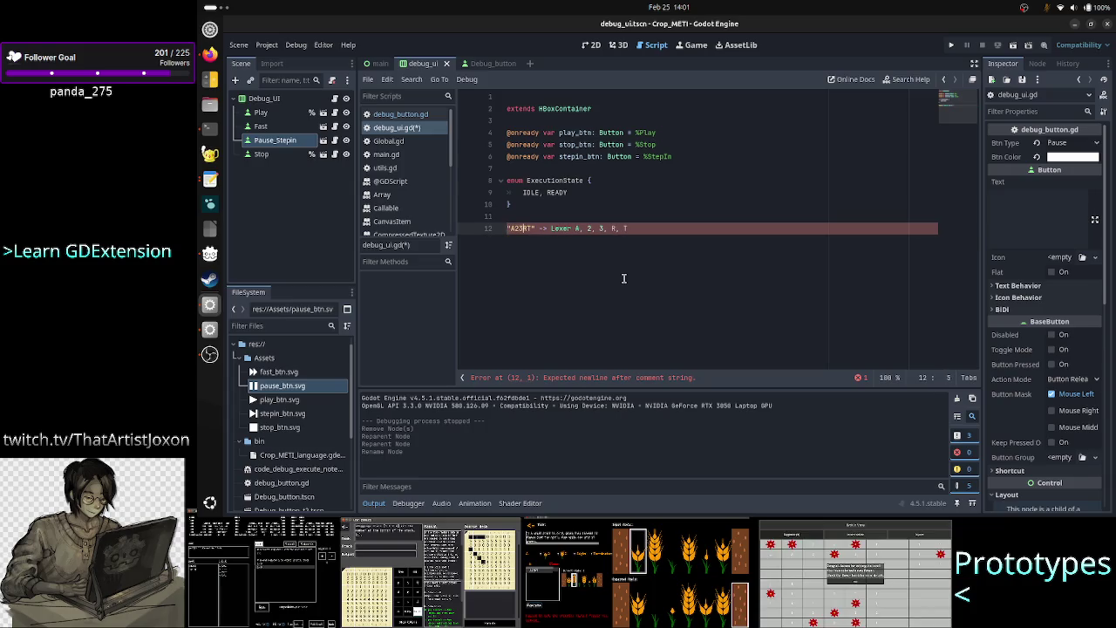
key("Right")
key("Right")
key("Right")
key("Delete")
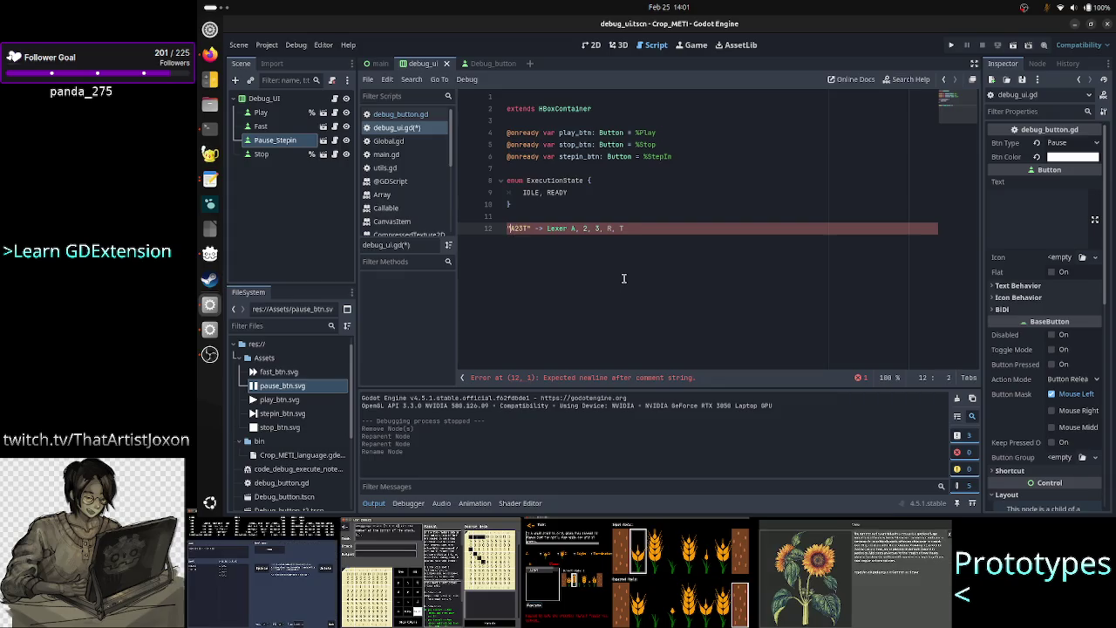
type("R")
key("Right")
key("Right")
key("Right")
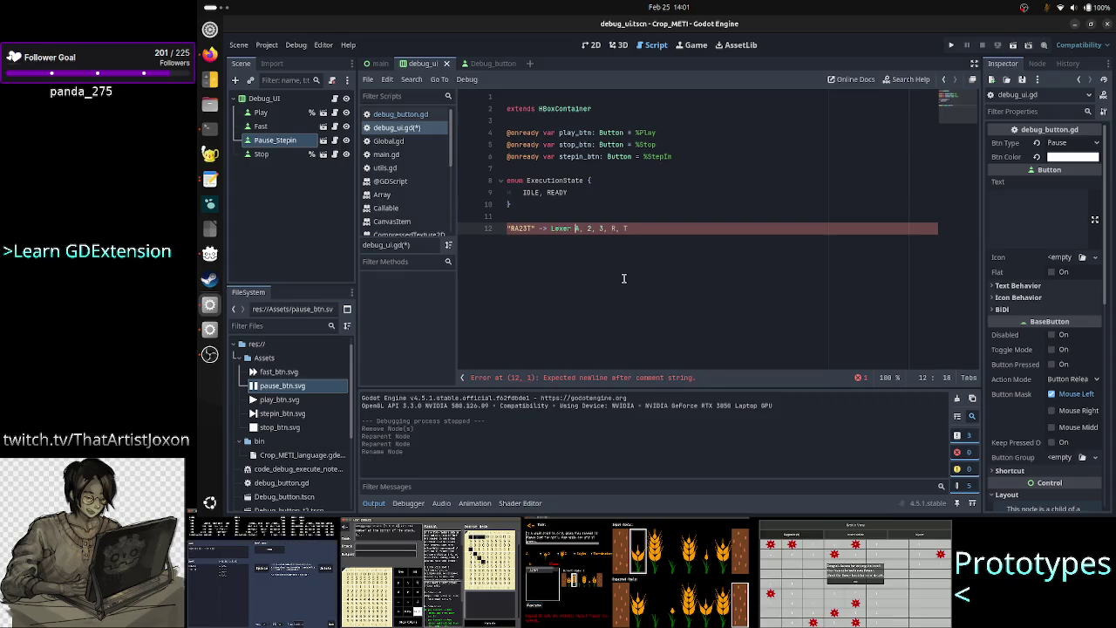
type("R,")
key("Right")
key("Right")
key("Right")
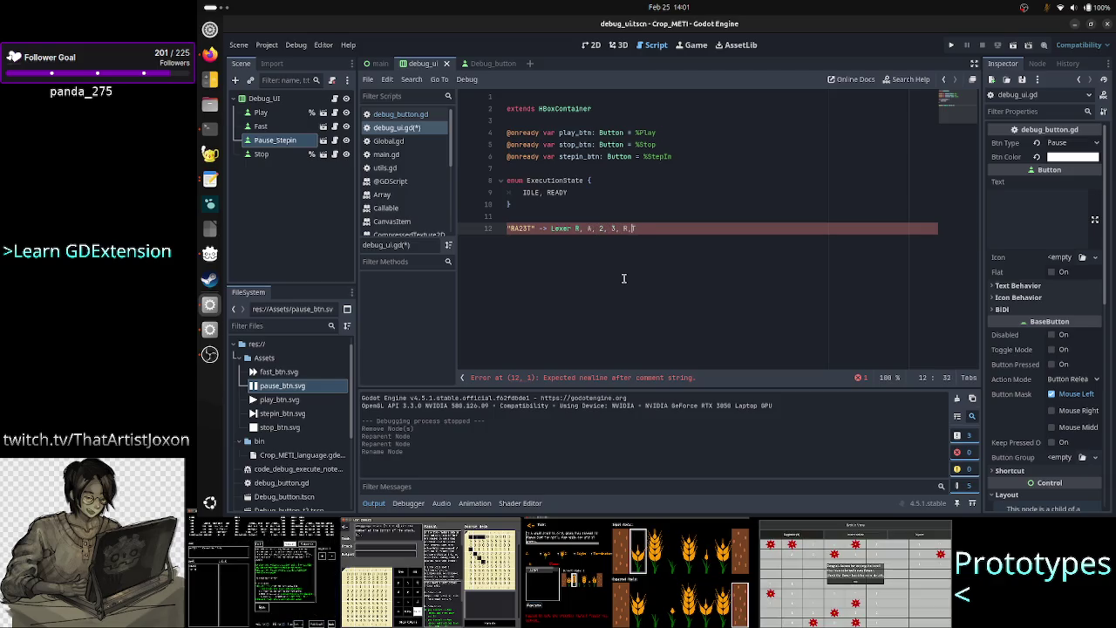
key("BackSpace")
key("BackSpace")
key("BackSpace")
Finish the note with 'R, A, 2, 3, T -> Parser' order check and begin 'if yes -> Command('
type("-> Lexer R, A, 2, 3, T")
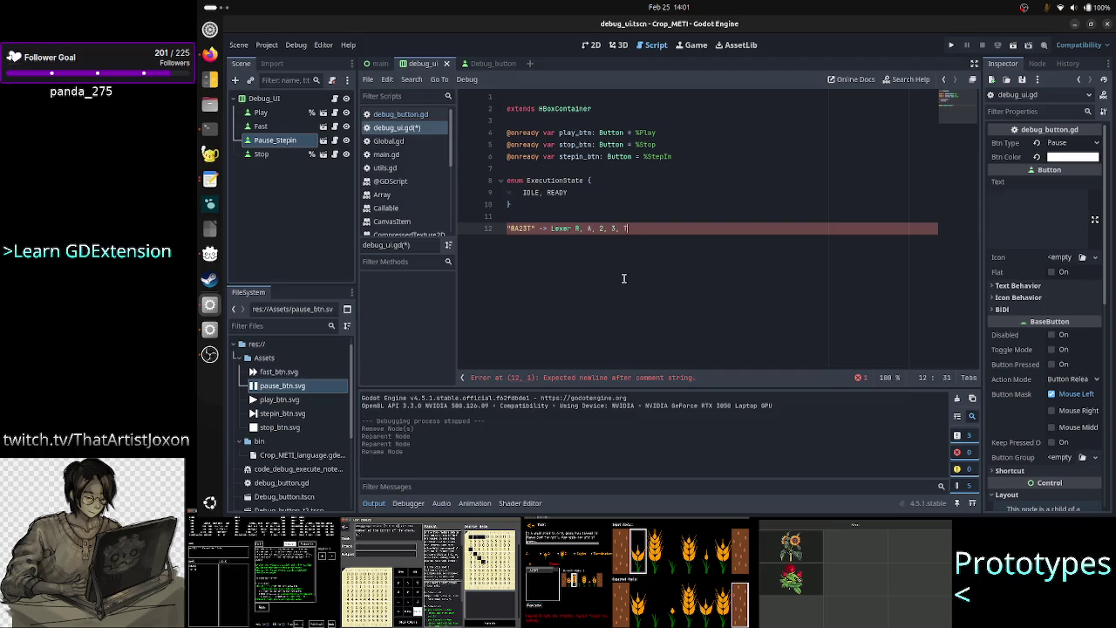
type(" -> Parser ")
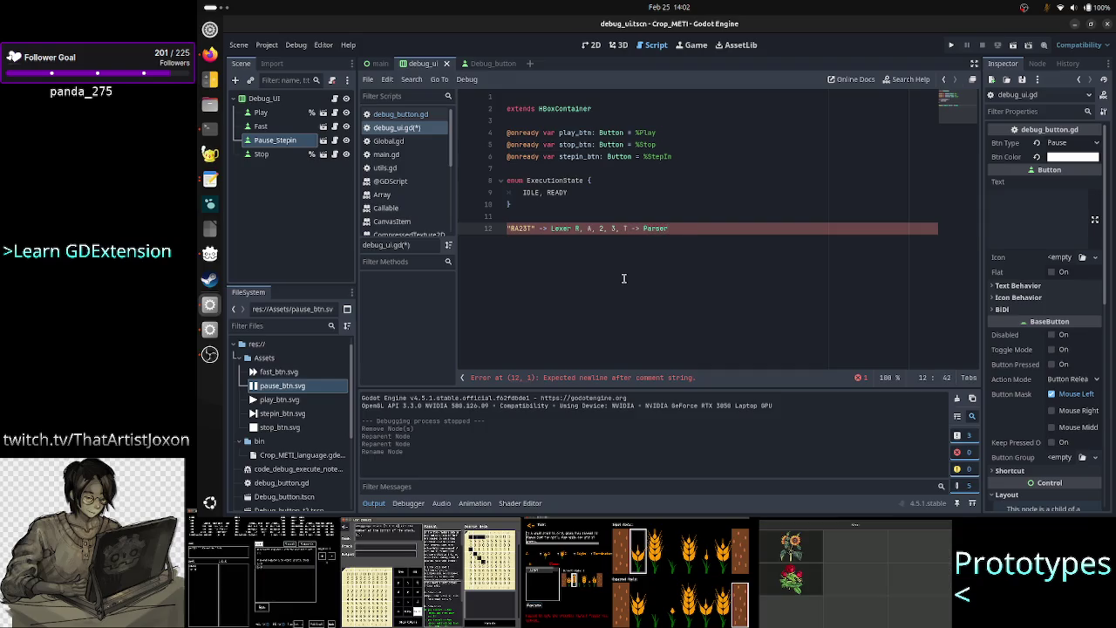
type("are the tokens ")
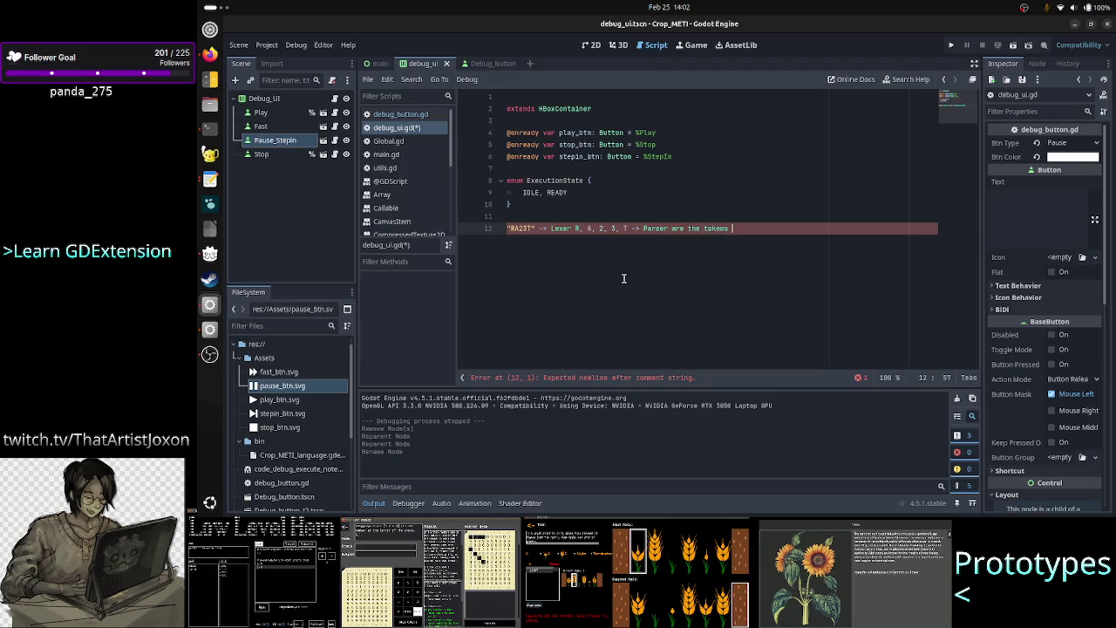
type("in the ri")
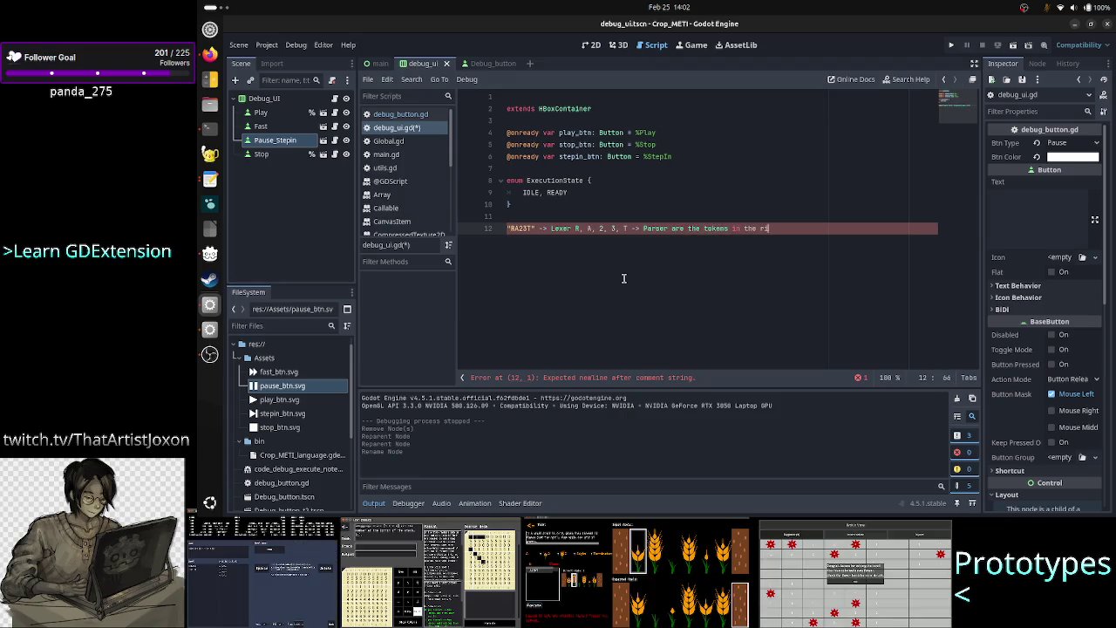
type("ght order or n")
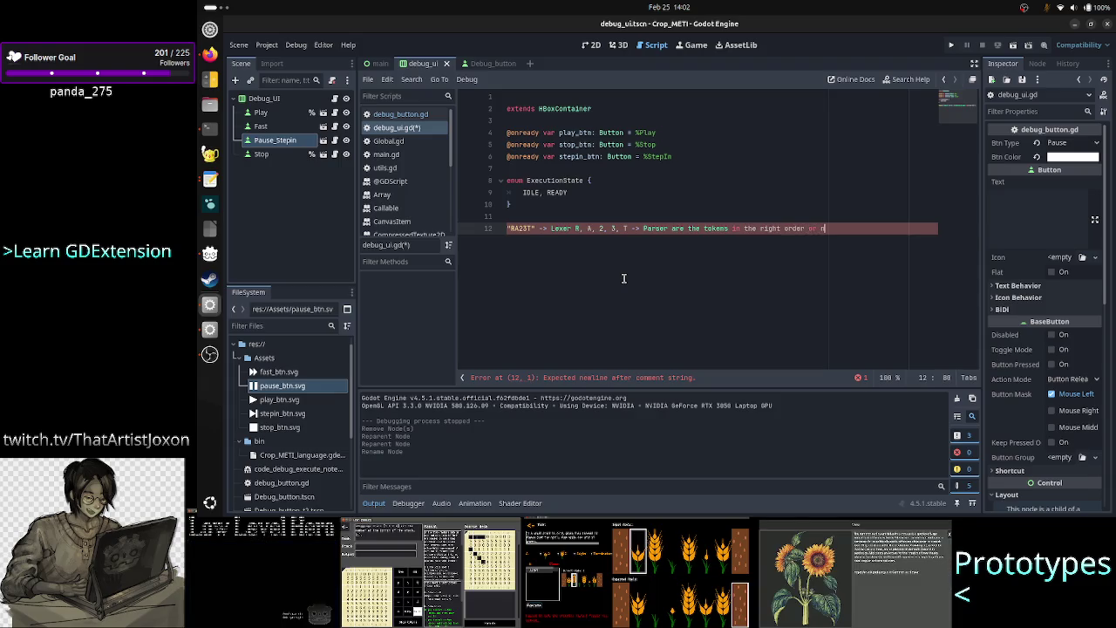
type("ot?")
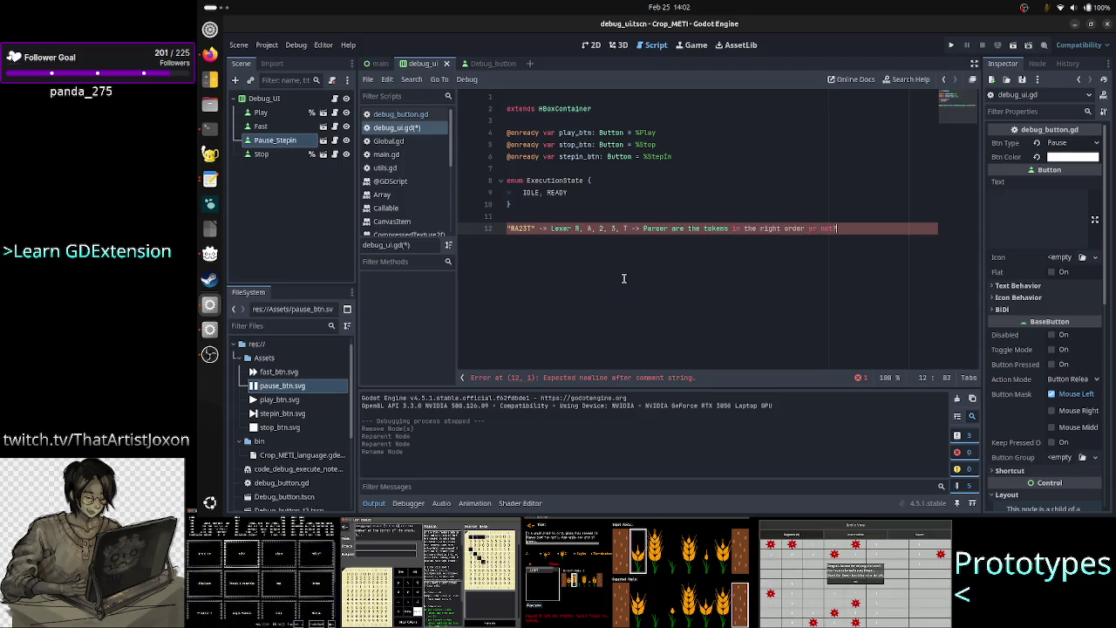
key("Return")
key("Tab")
type("if yes -> ")
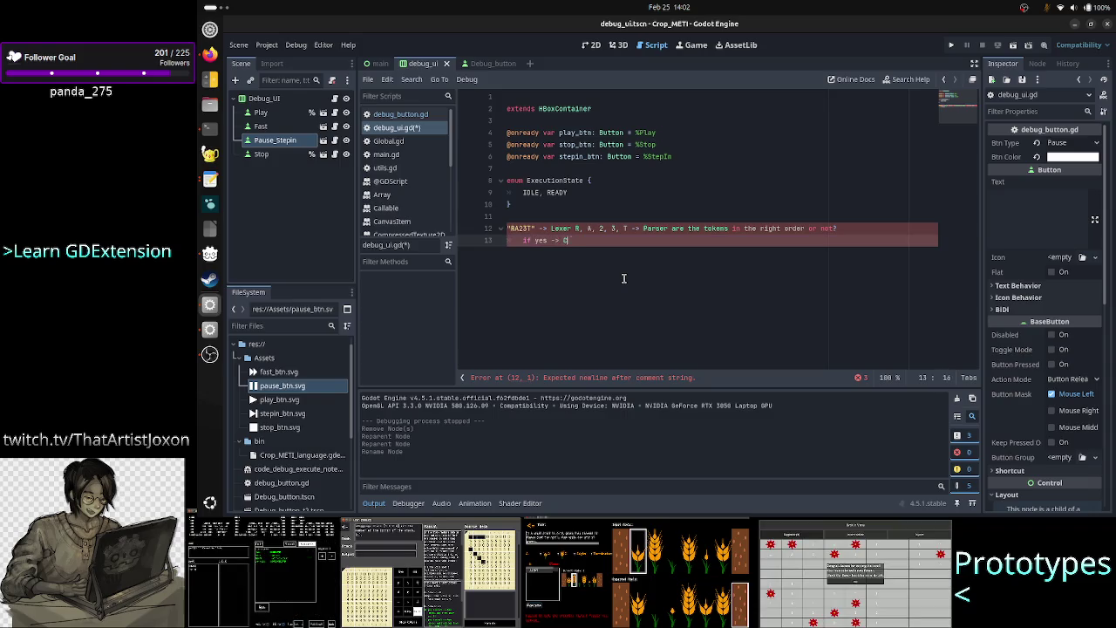
type("Command")
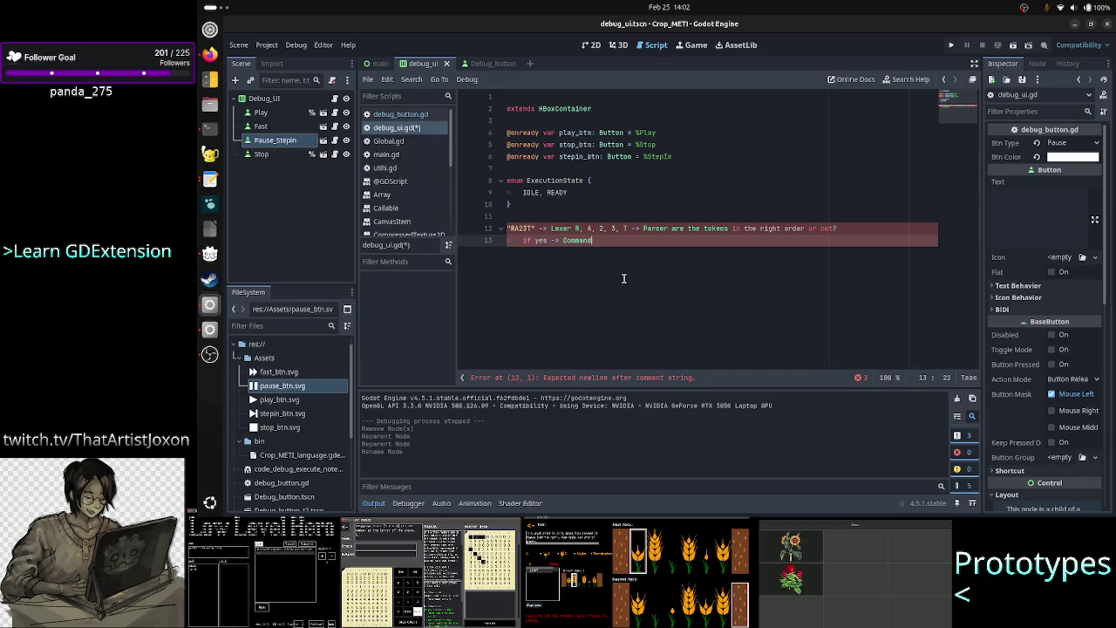
type("(")
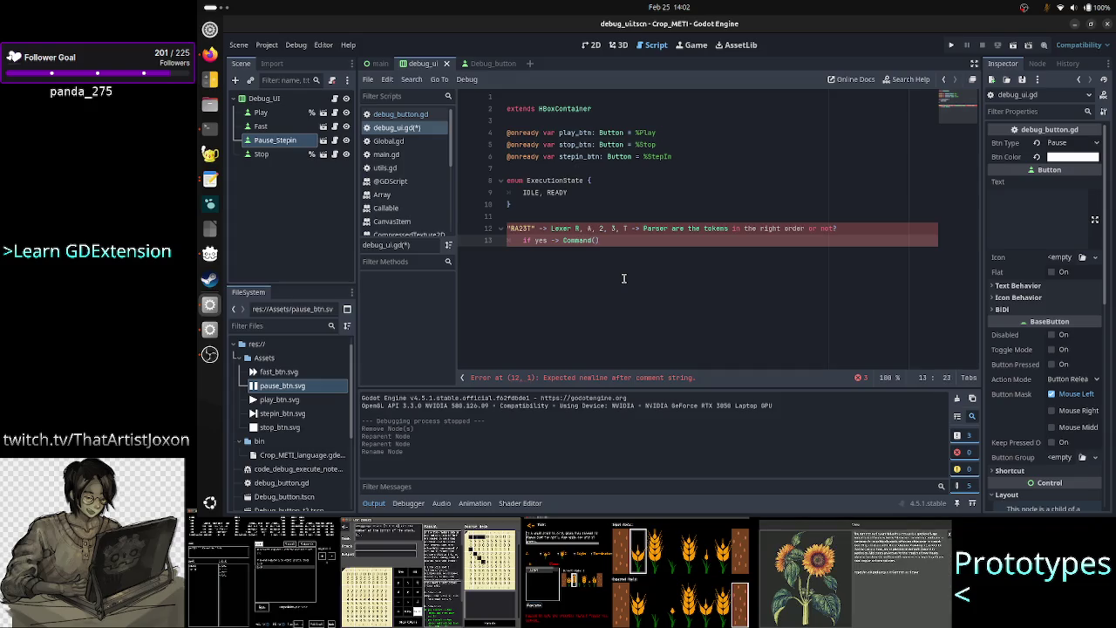
Fill in Command's arguments: A->current_state, 2 current_plant, new_plant, move, new_state
key("Up")
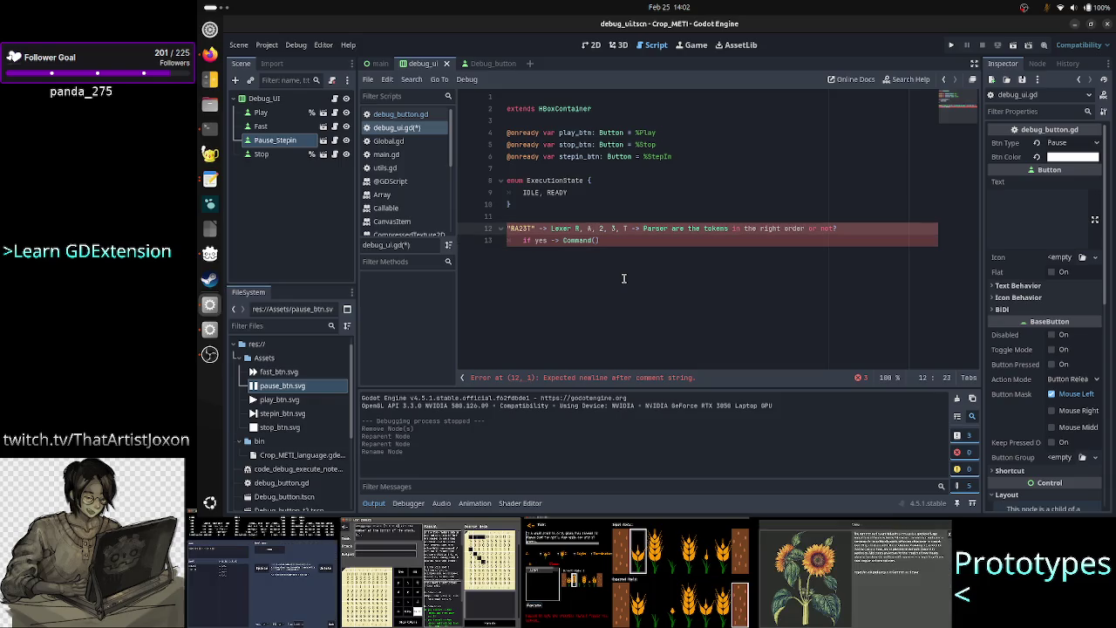
key("Down")
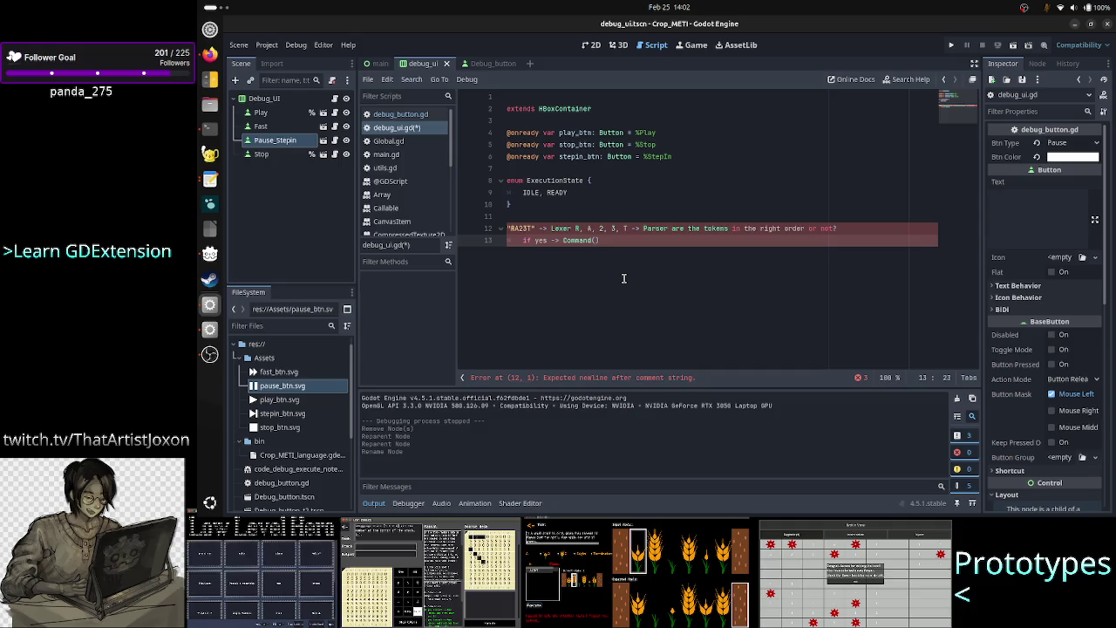
type("A->")
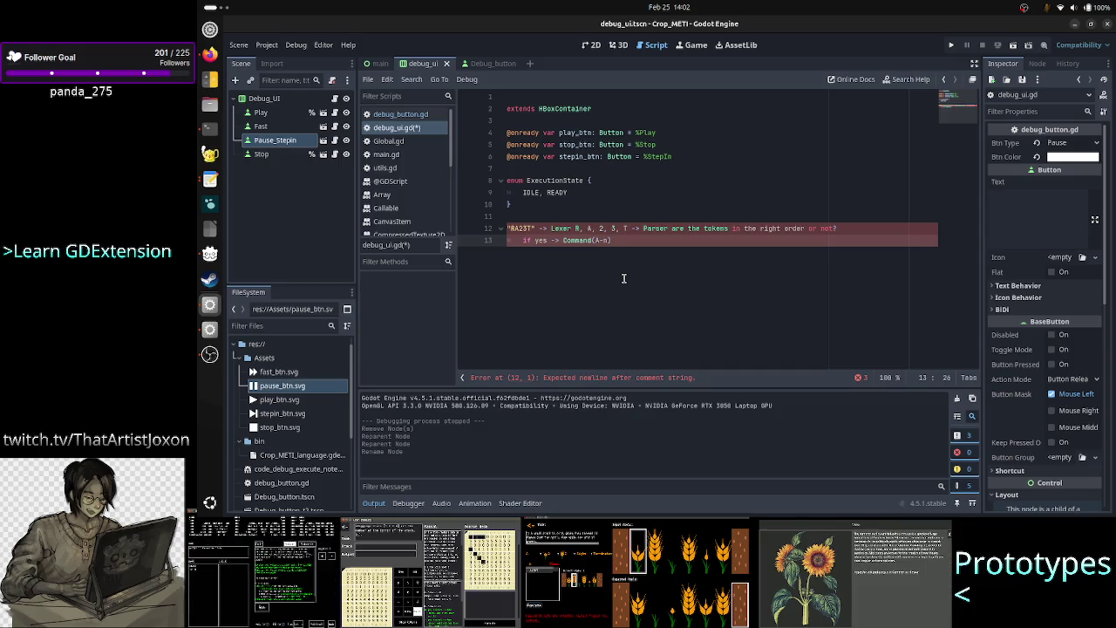
type("current_state")
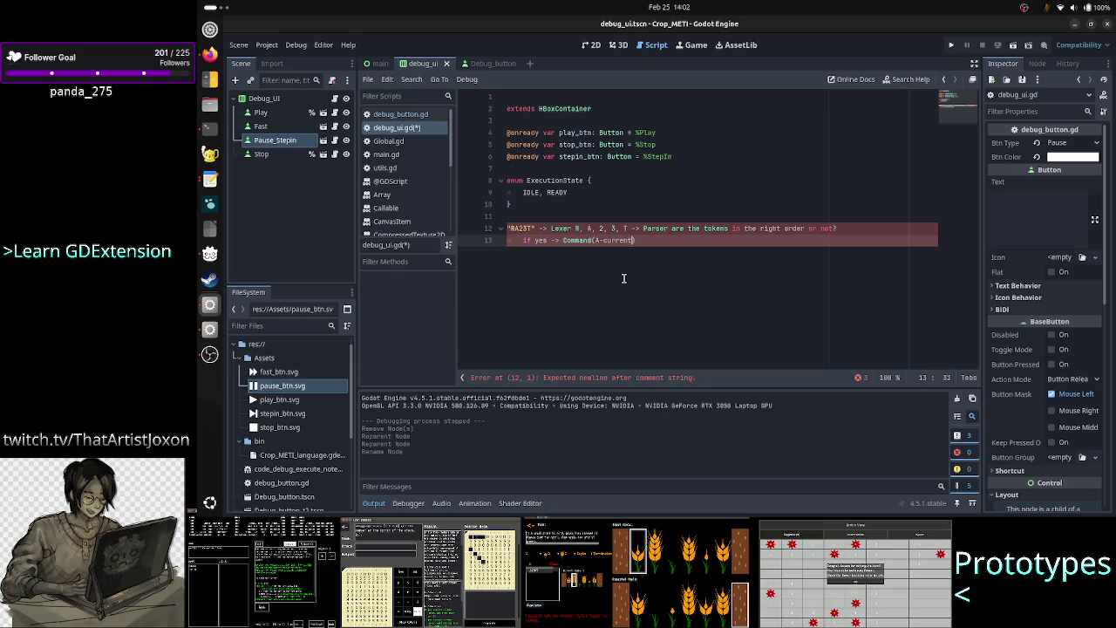
type(", ")
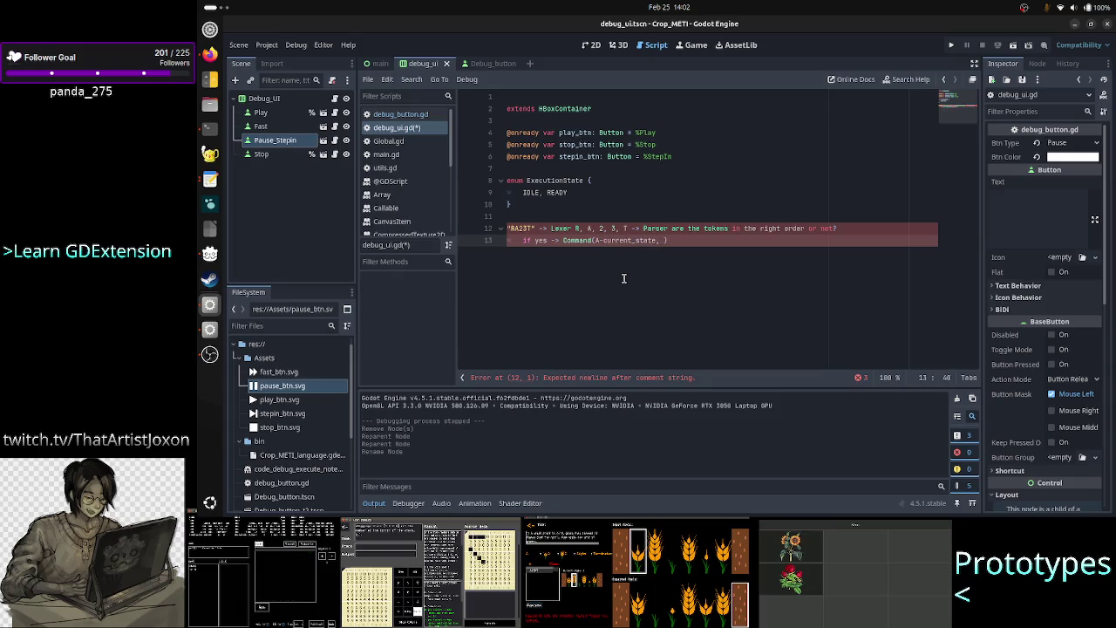
type("2 curren")
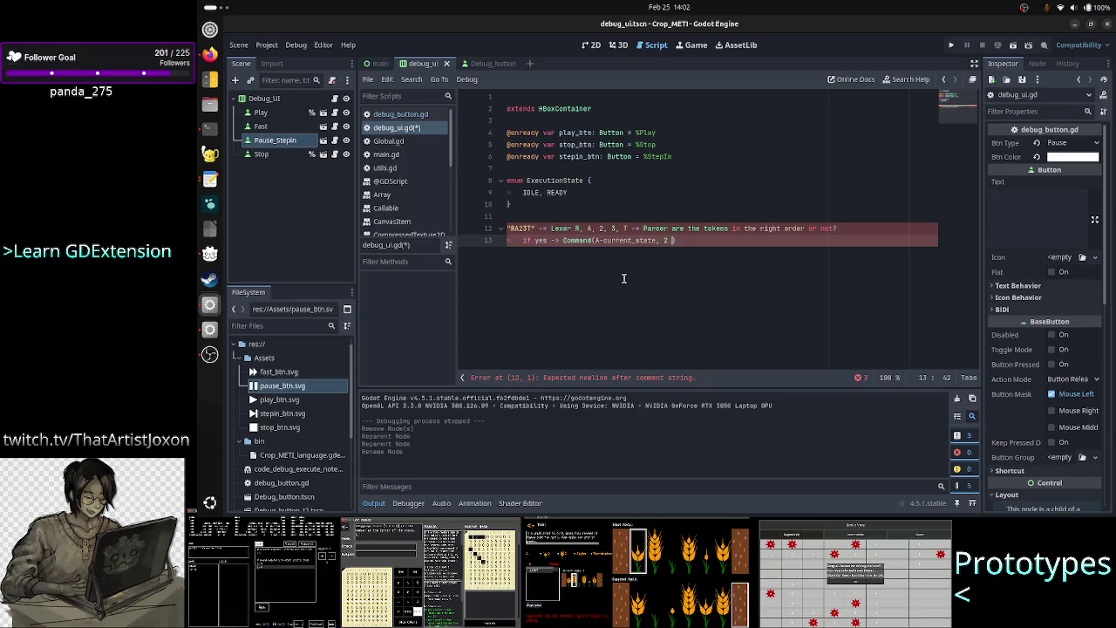
type("t_plant, n")
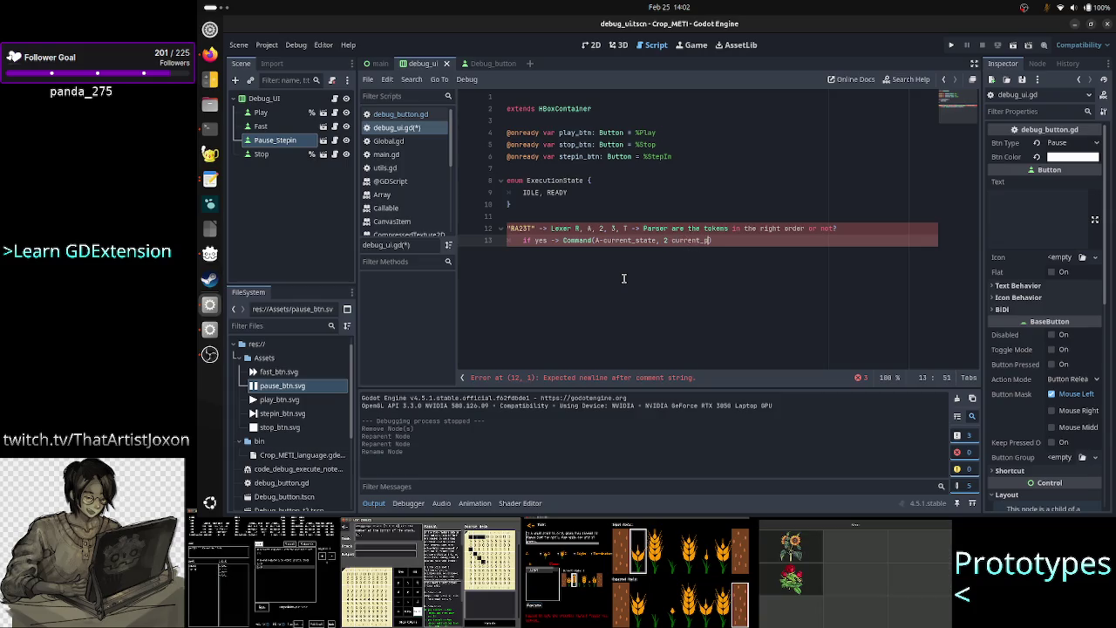
type("ew_pl")
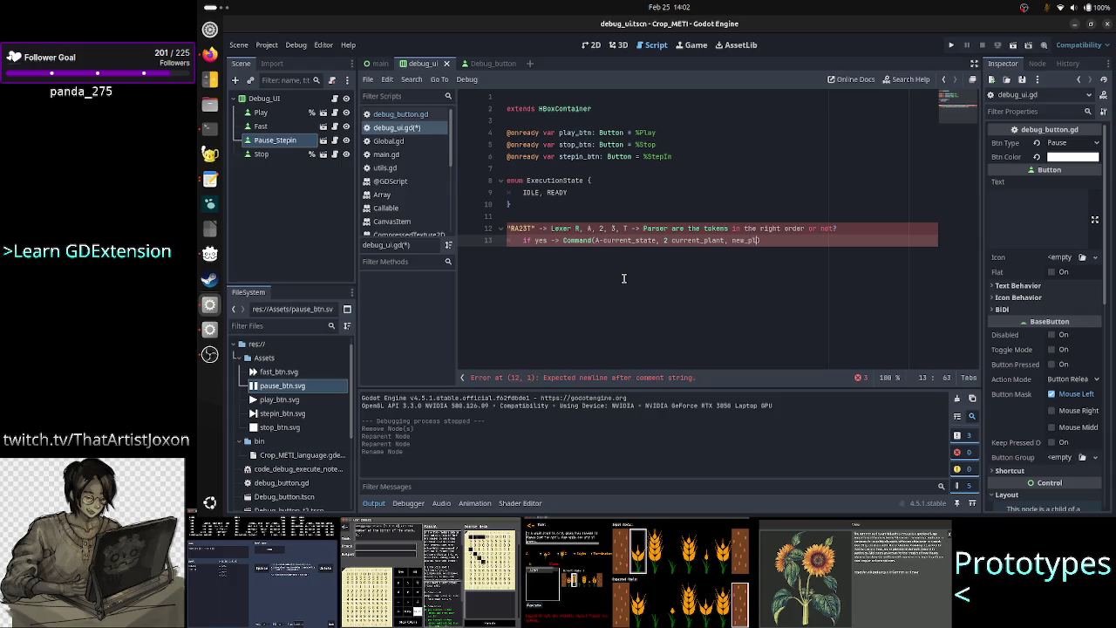
type("ant, move, ne")
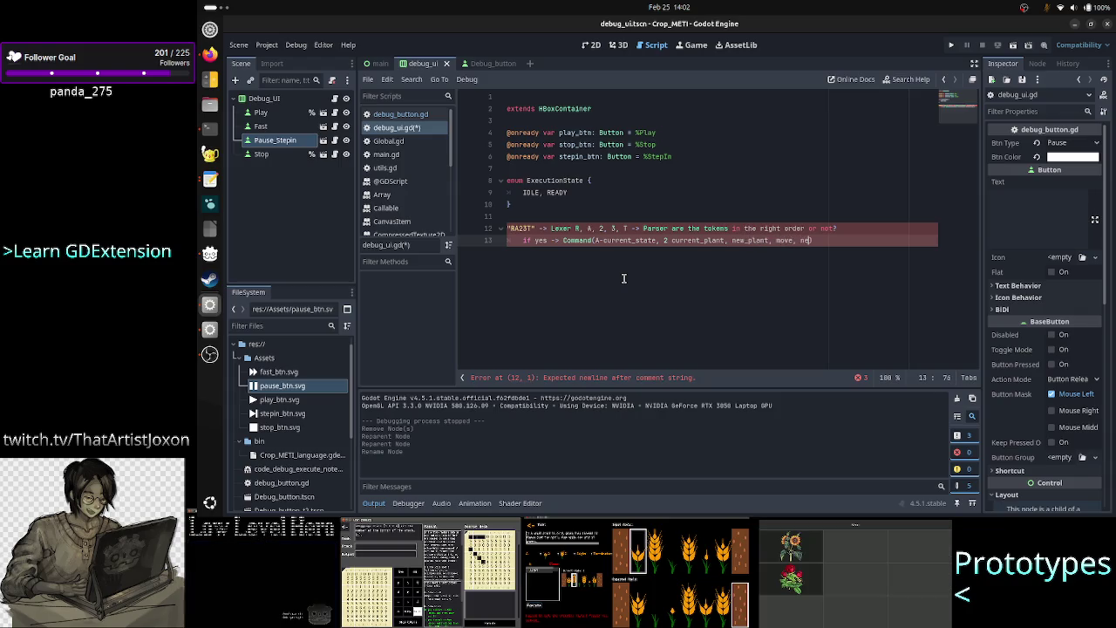
type("w_state")
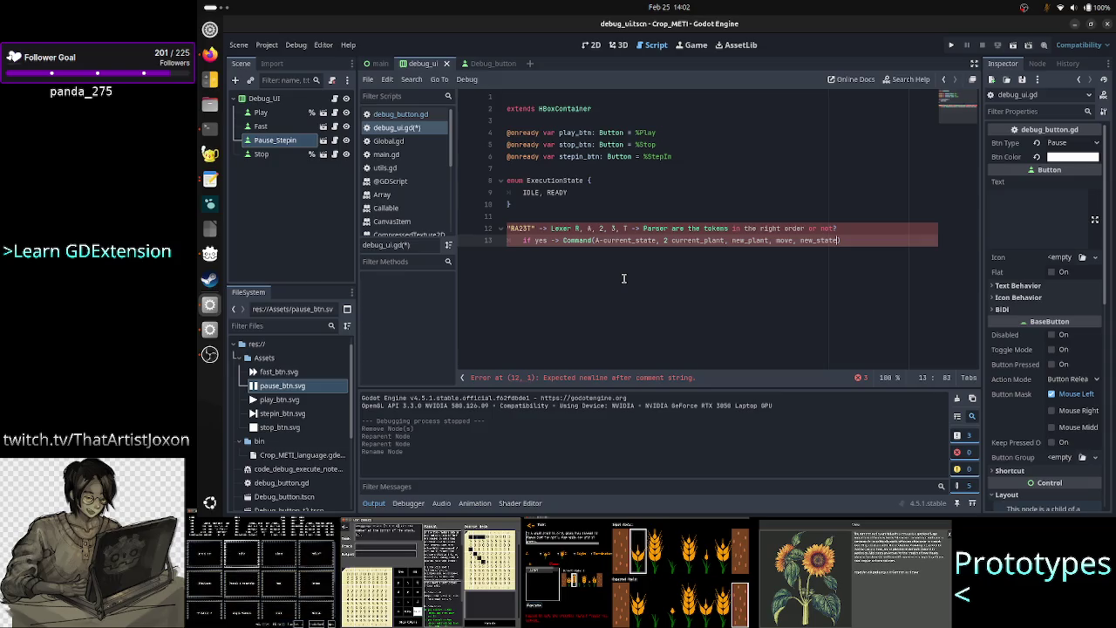
Highlight Command, current_state, current_plant and new_state on line 13 while explaining
left_click(576, 228)
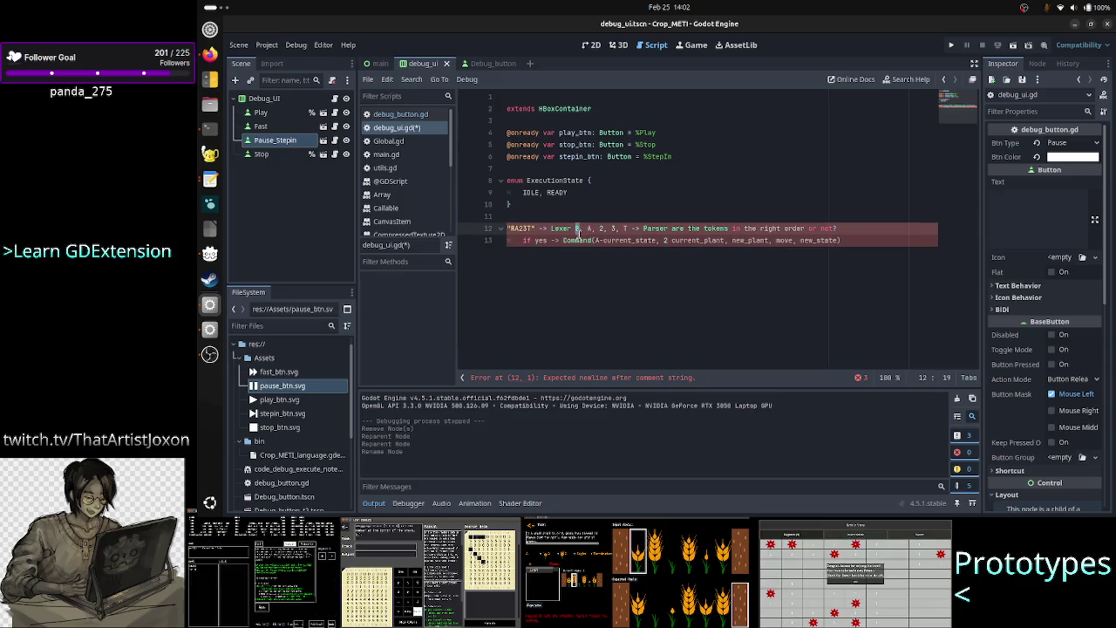
double_click(577, 240)
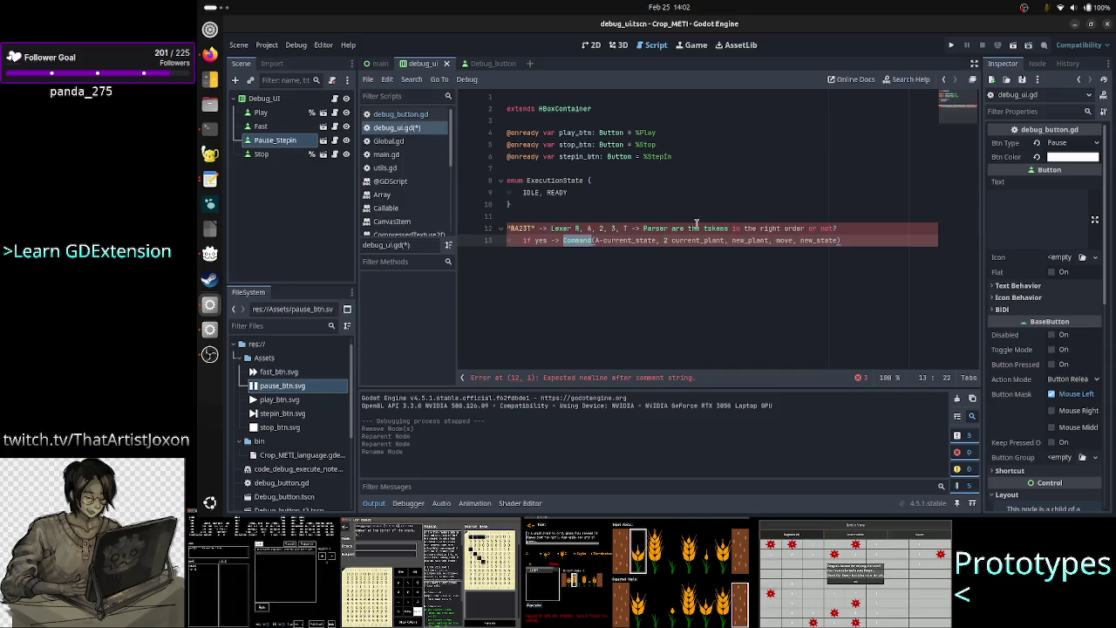
double_click(624, 241)
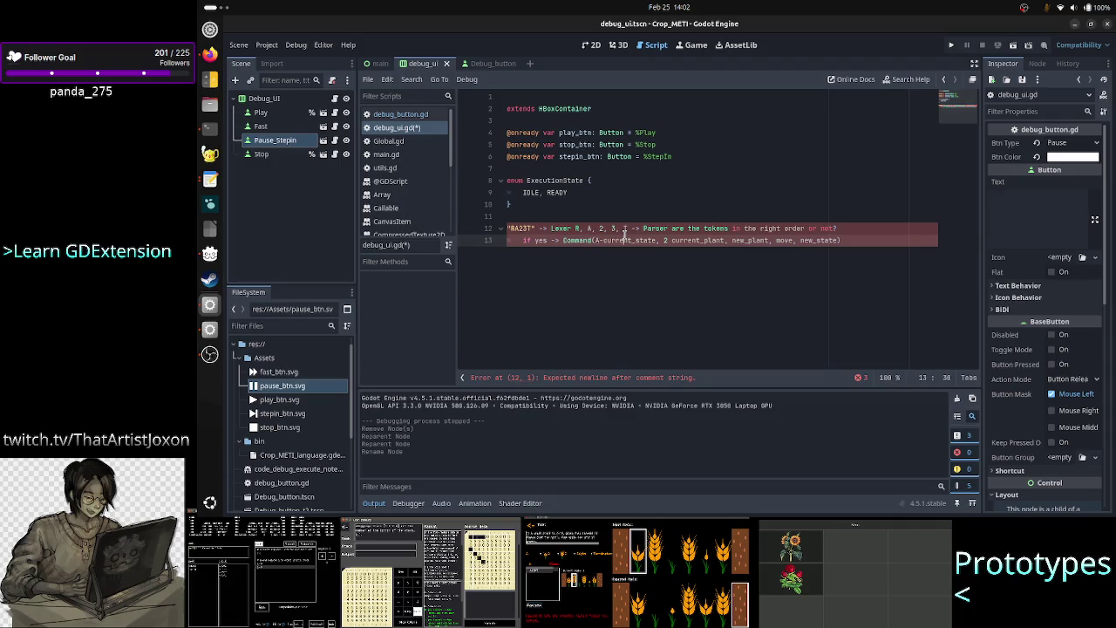
double_click(702, 240)
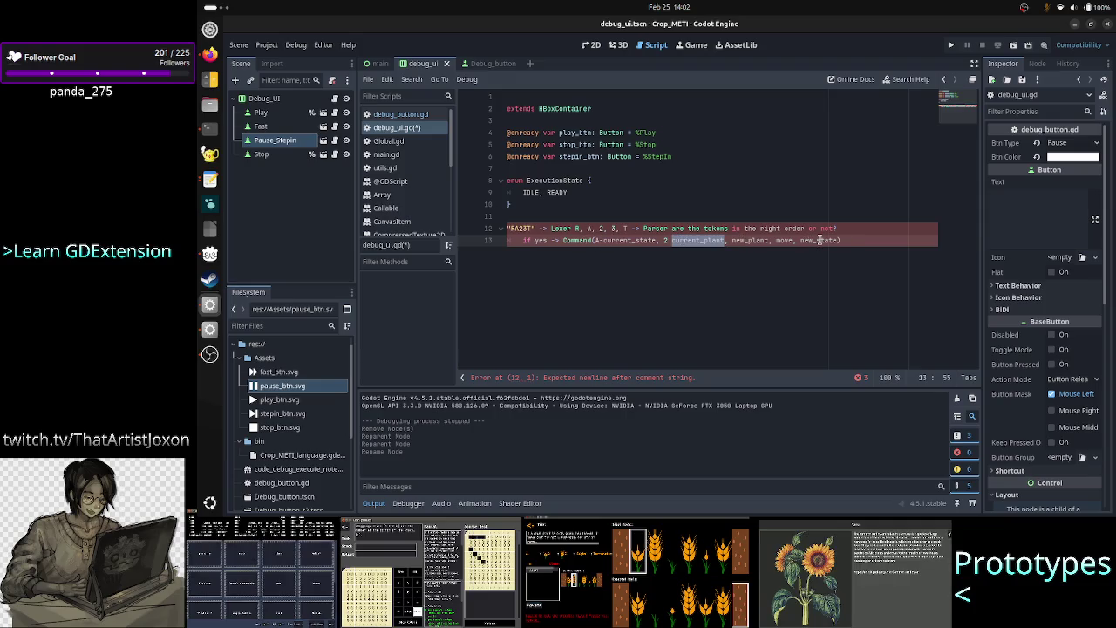
double_click(820, 240)
Select the notes from after the quoted string on line 12 through the end of line 13
left_click(860, 232)
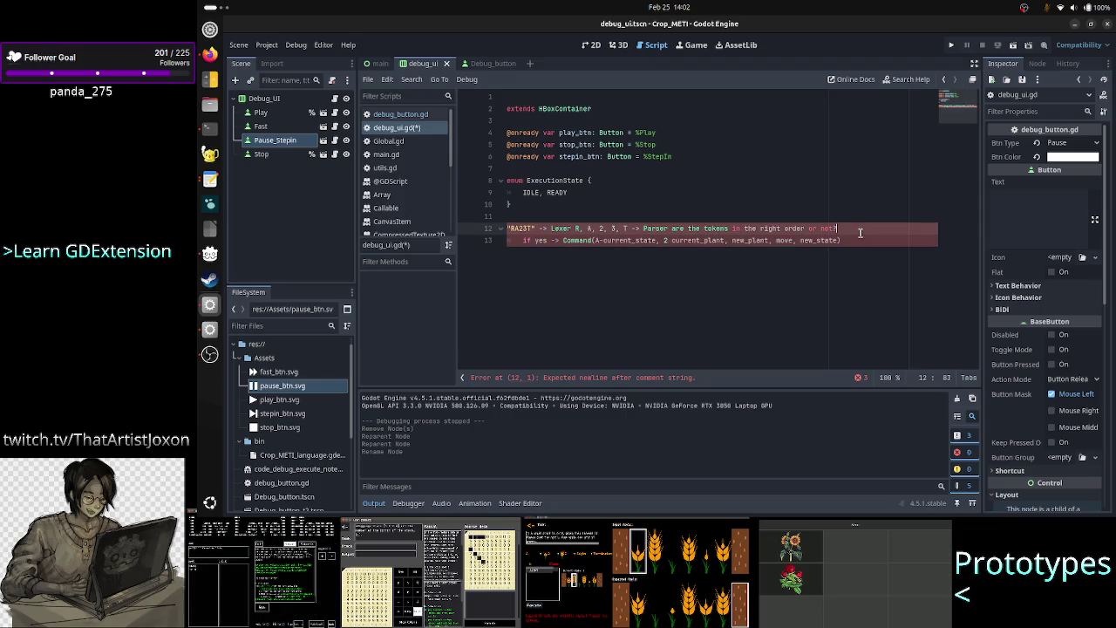
key("Home")
key("ctrl+Right")
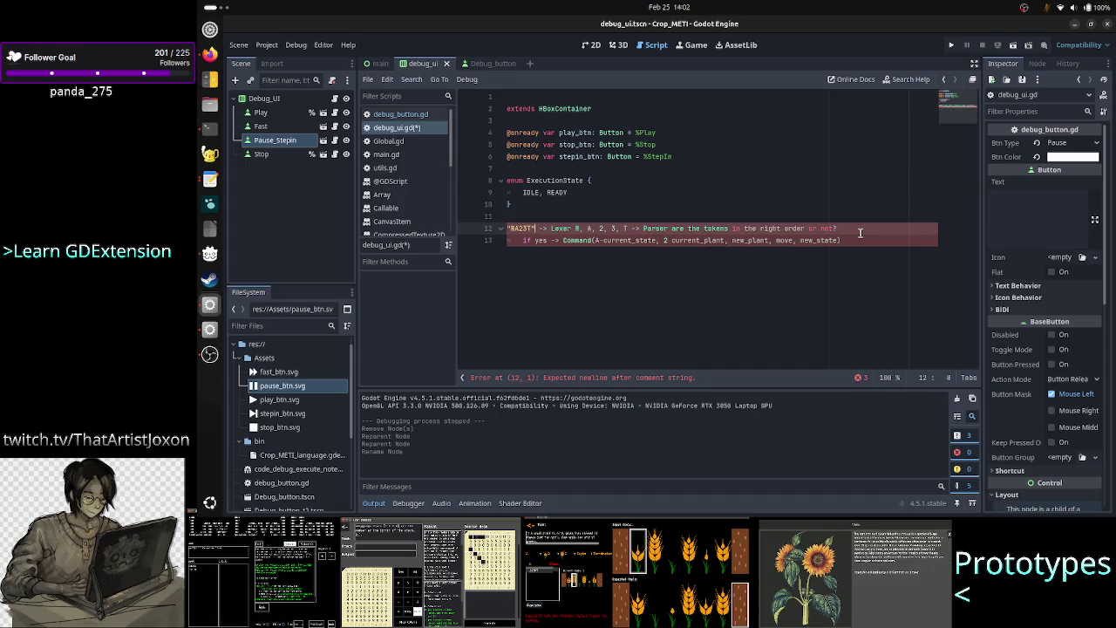
key("shift+Down")
key("shift+End")
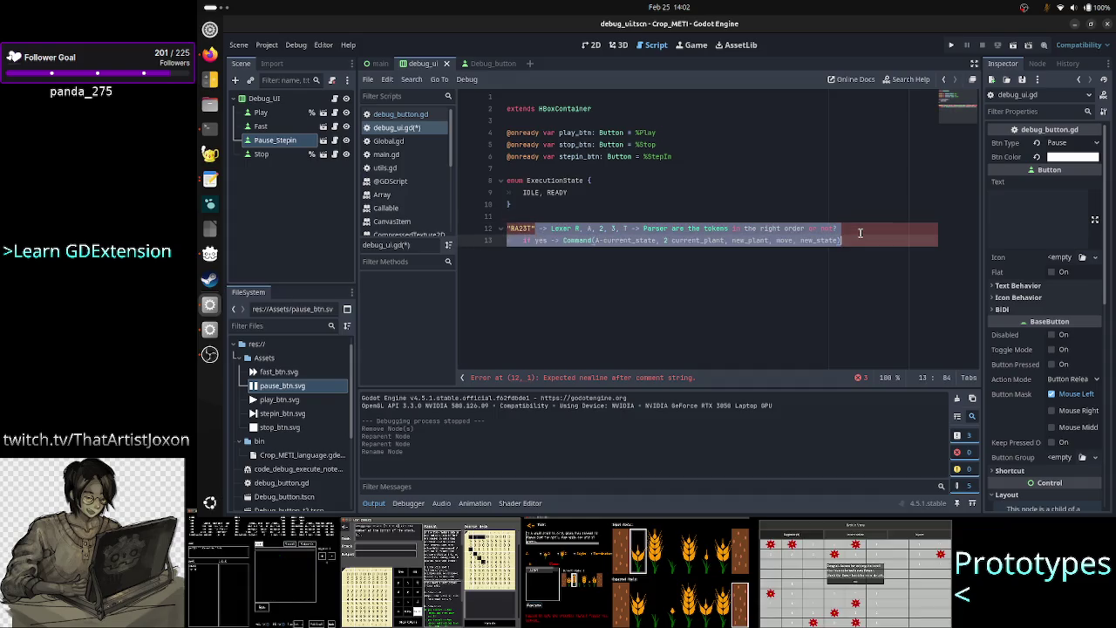
Replace the selected notes with '-> ANTLR + my C++', then change it to 'Command'
key("BackSpace")
type("-")
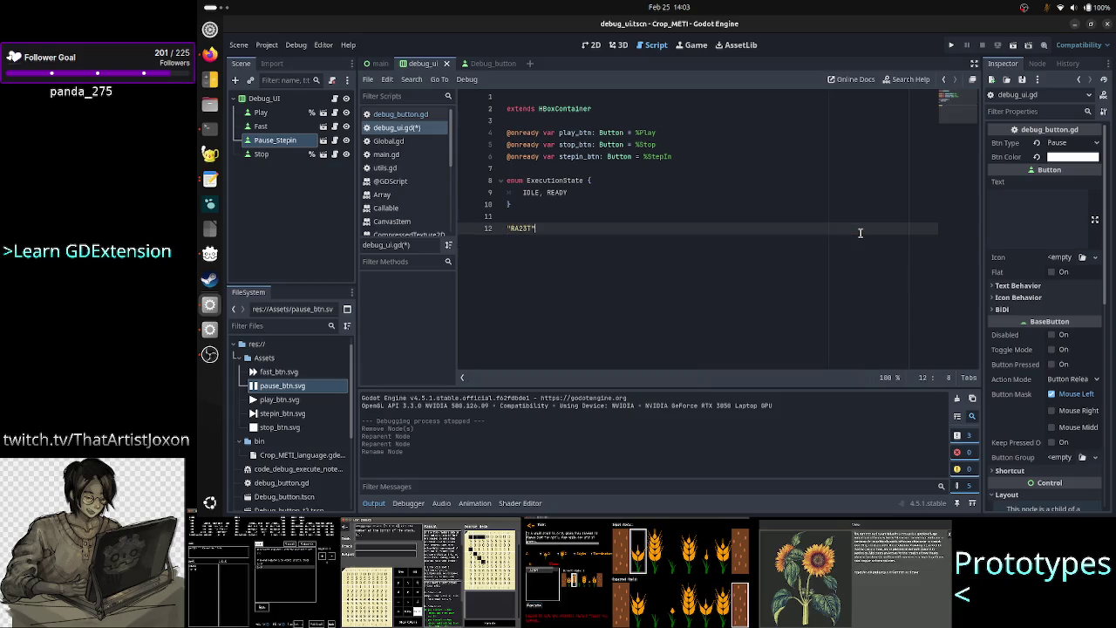
type("> ANT")
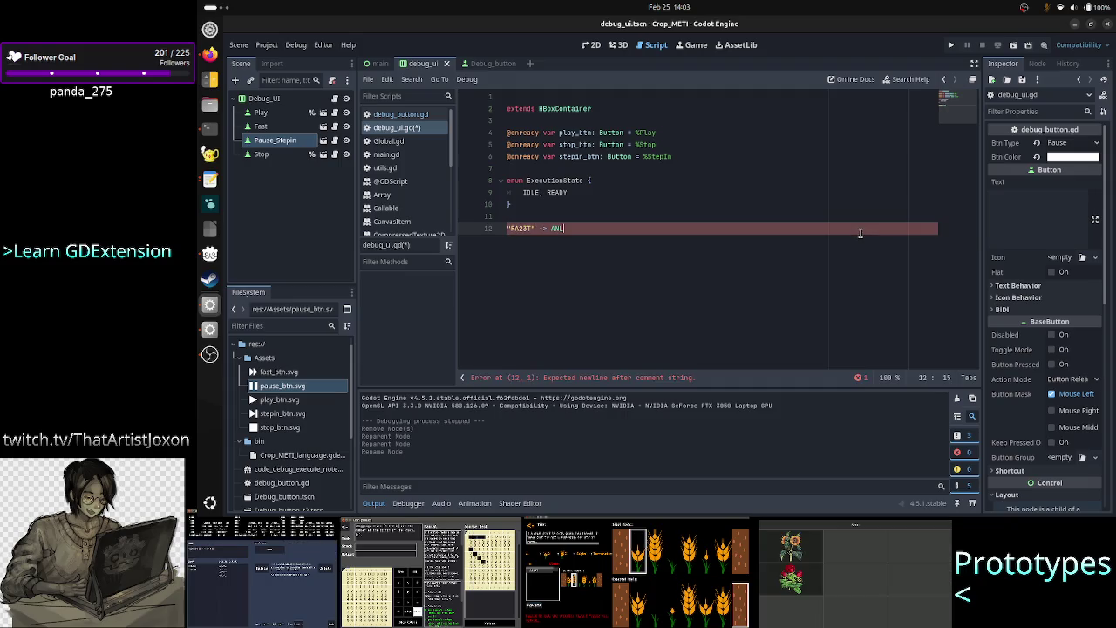
type("LR")
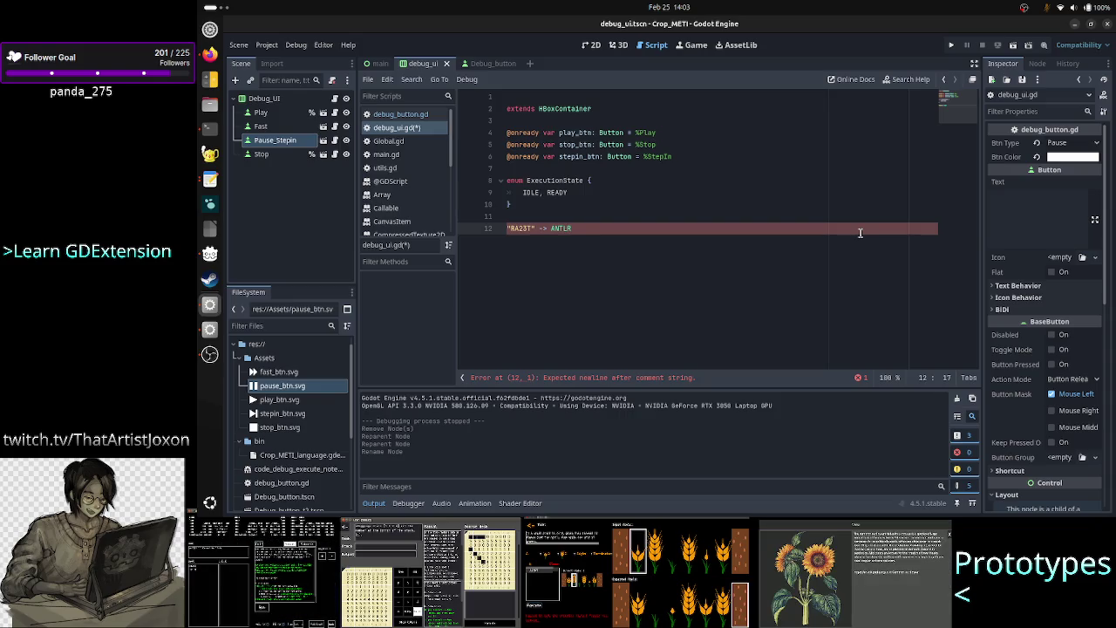
type(" + my ")
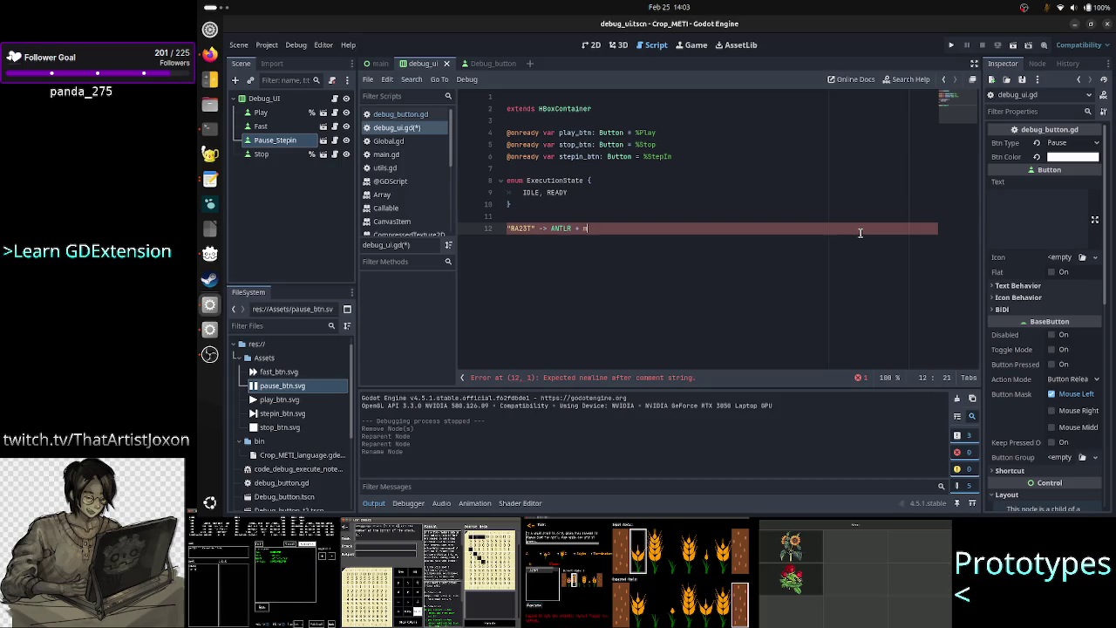
type("C++")
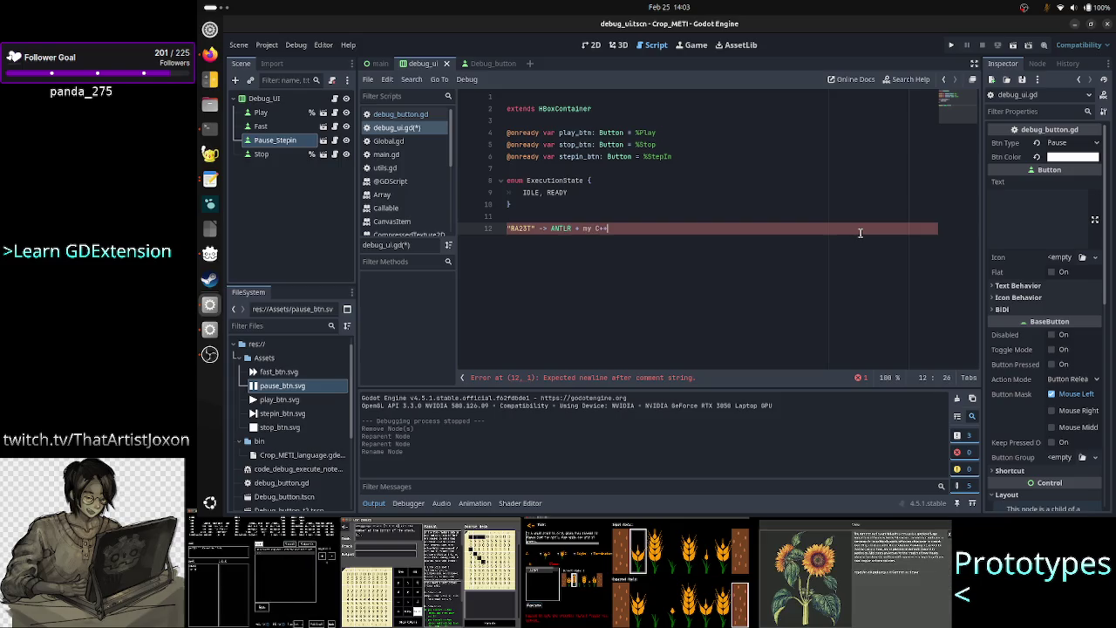
key("BackSpace")
key("BackSpace")
key("BackSpace")
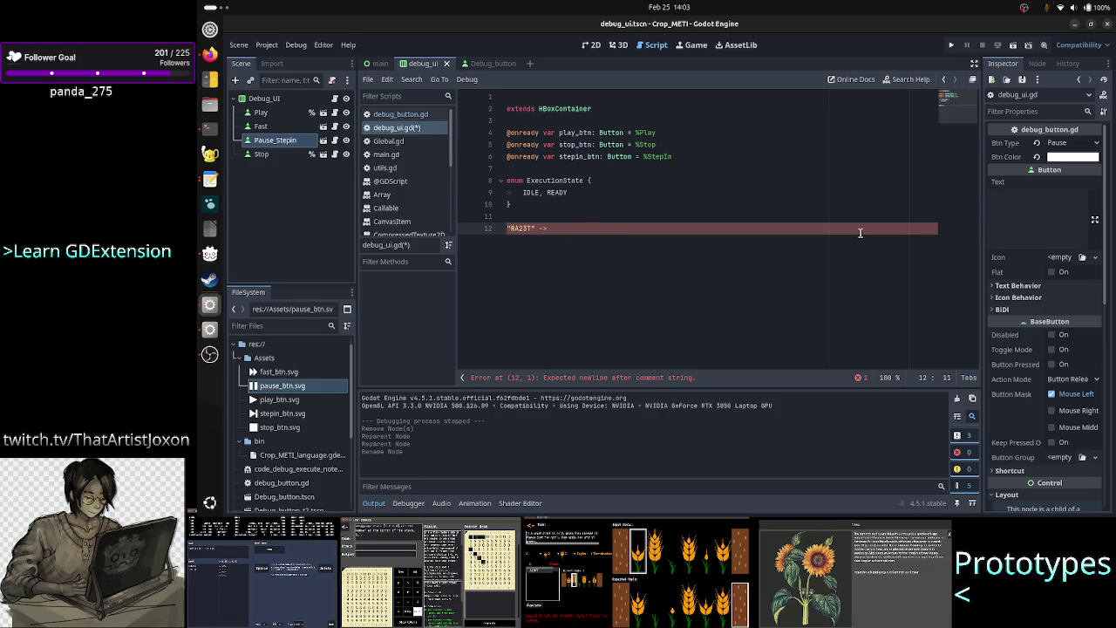
type("Comm")
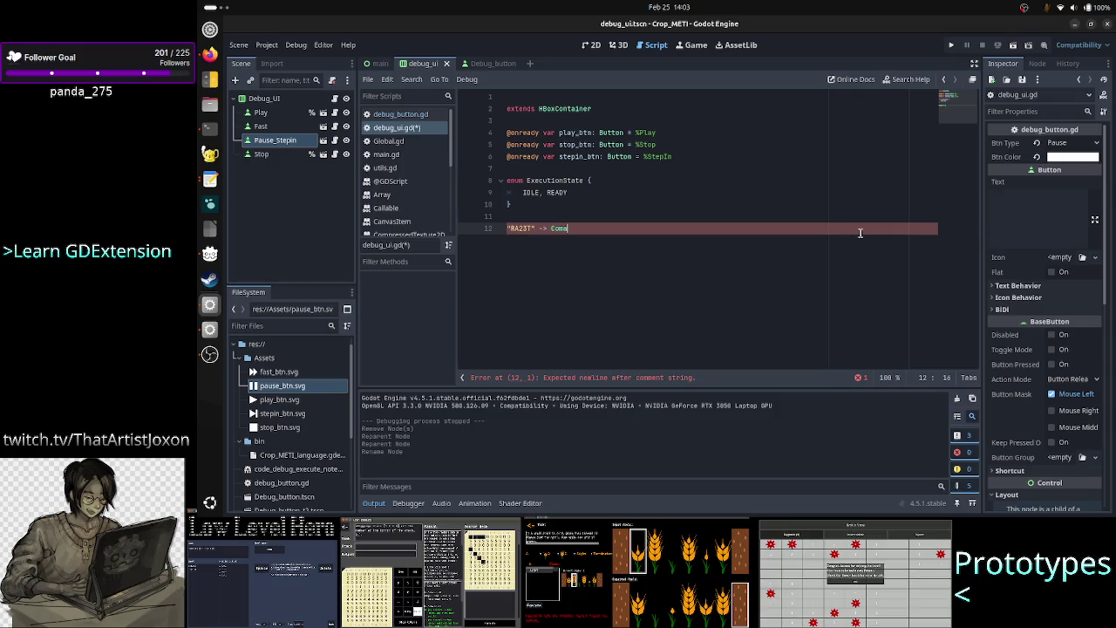
type("and")
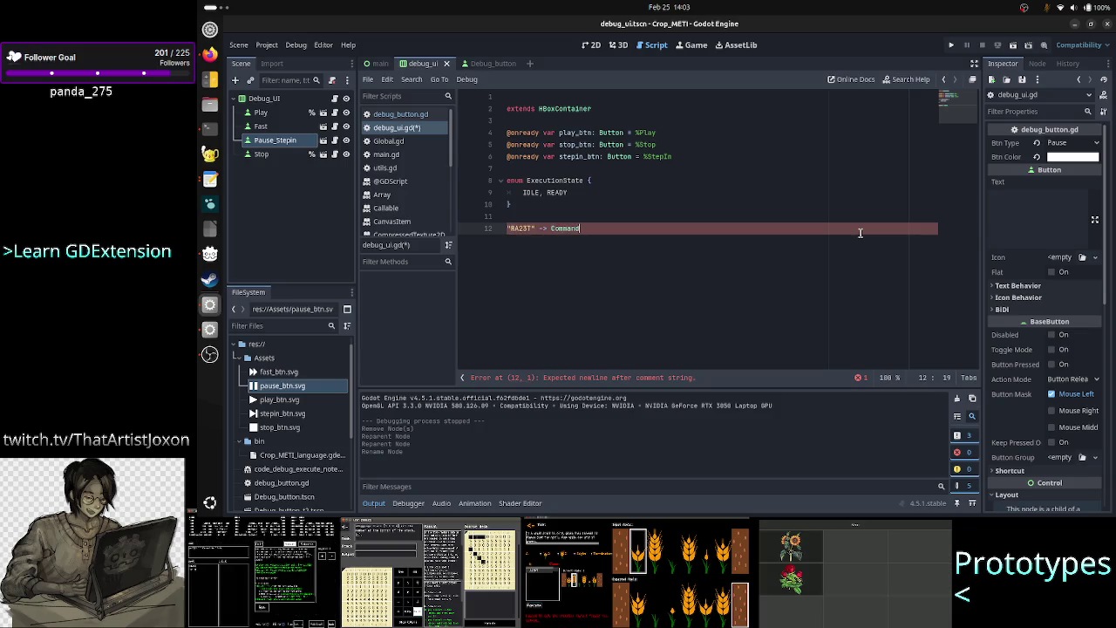
Add a line 'Interpreter.execute_command()' under the comment
key("Return")
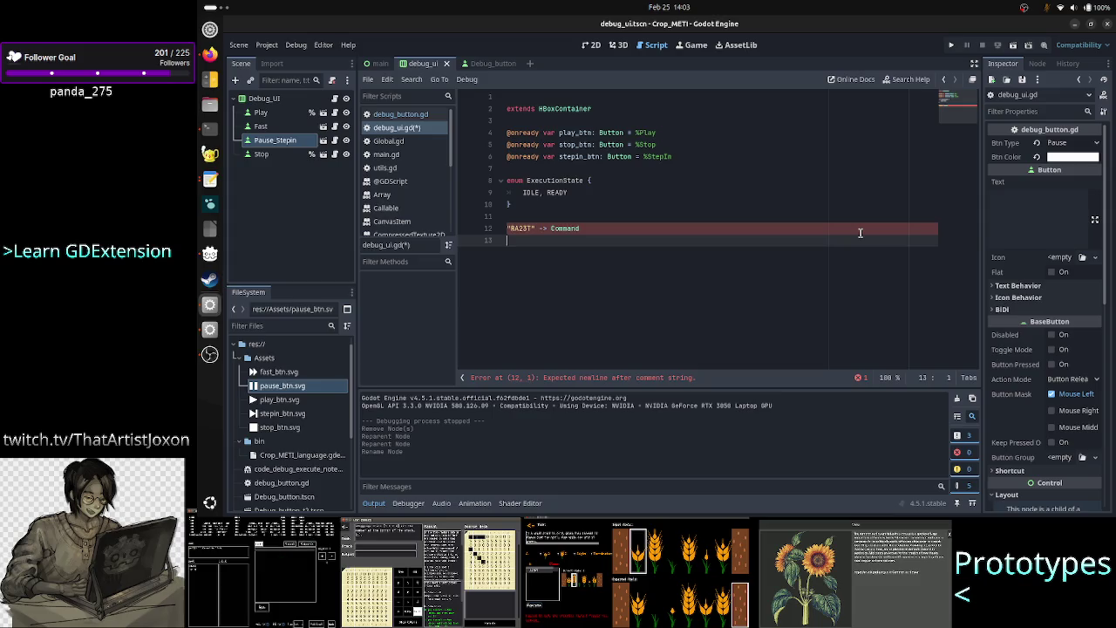
type("[nterpreter.r")
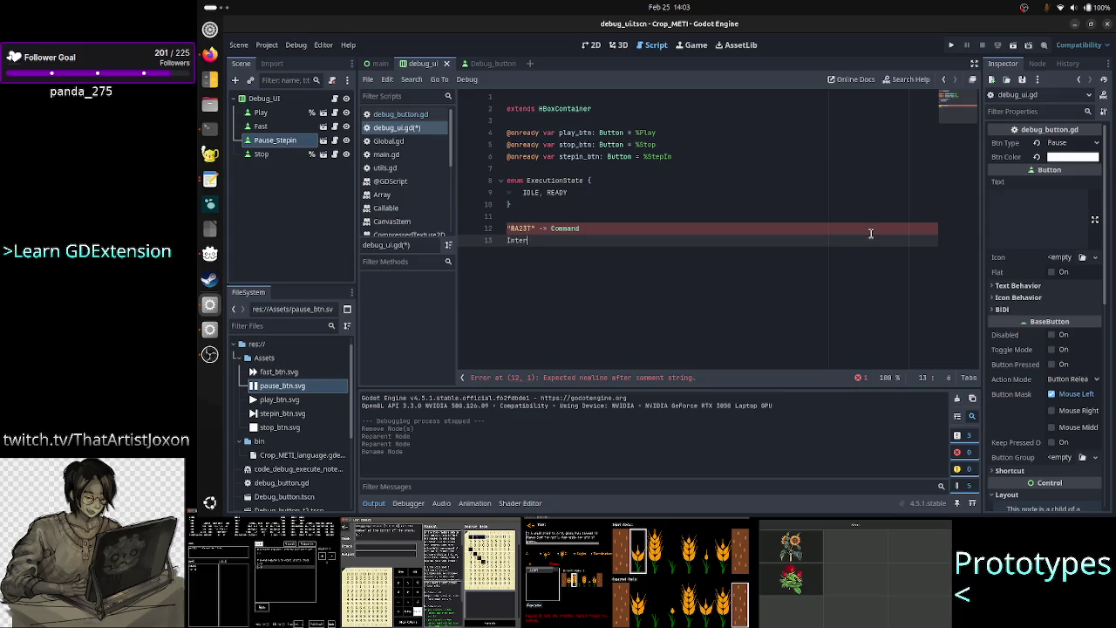
key("BackSpace")
type("ex")
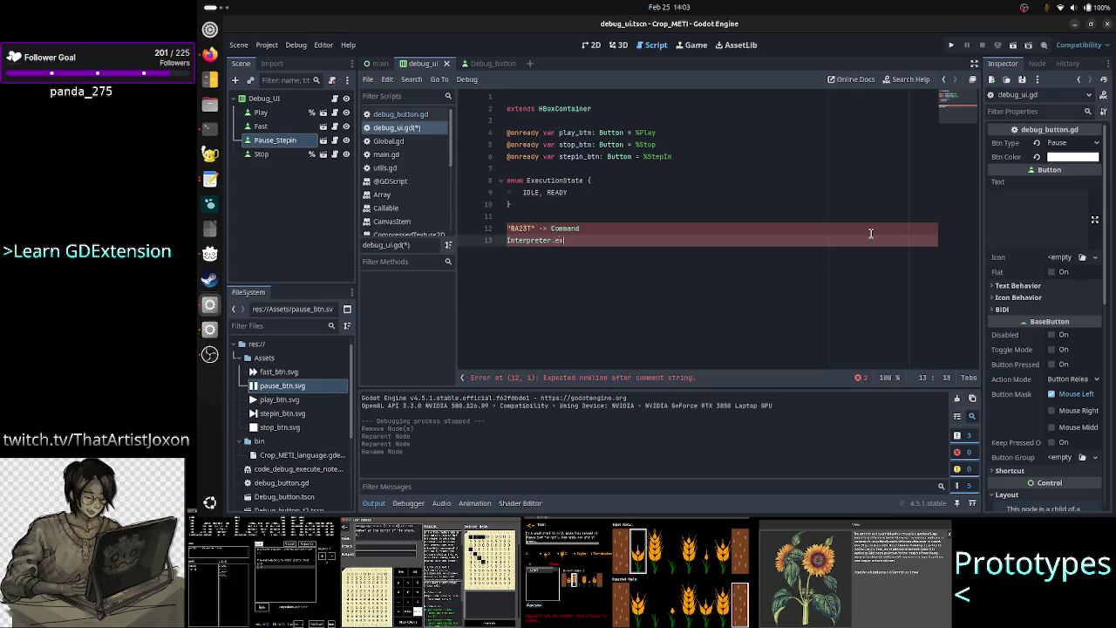
type("ecute_command(")
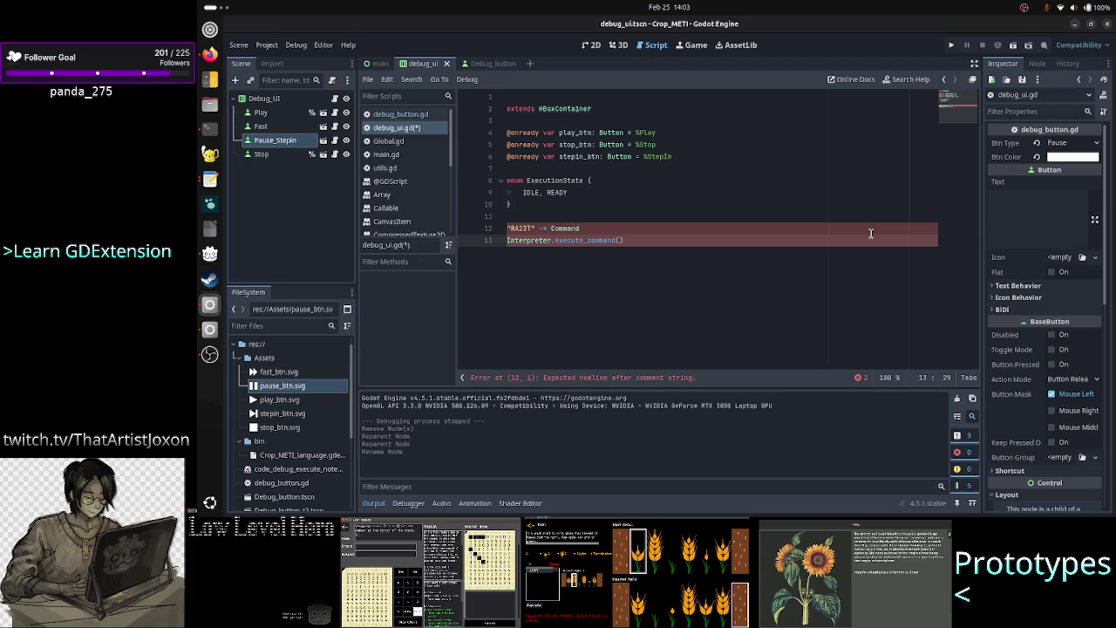
Select scratch lines 12–13 and delete them
key("Up")
key("Home")
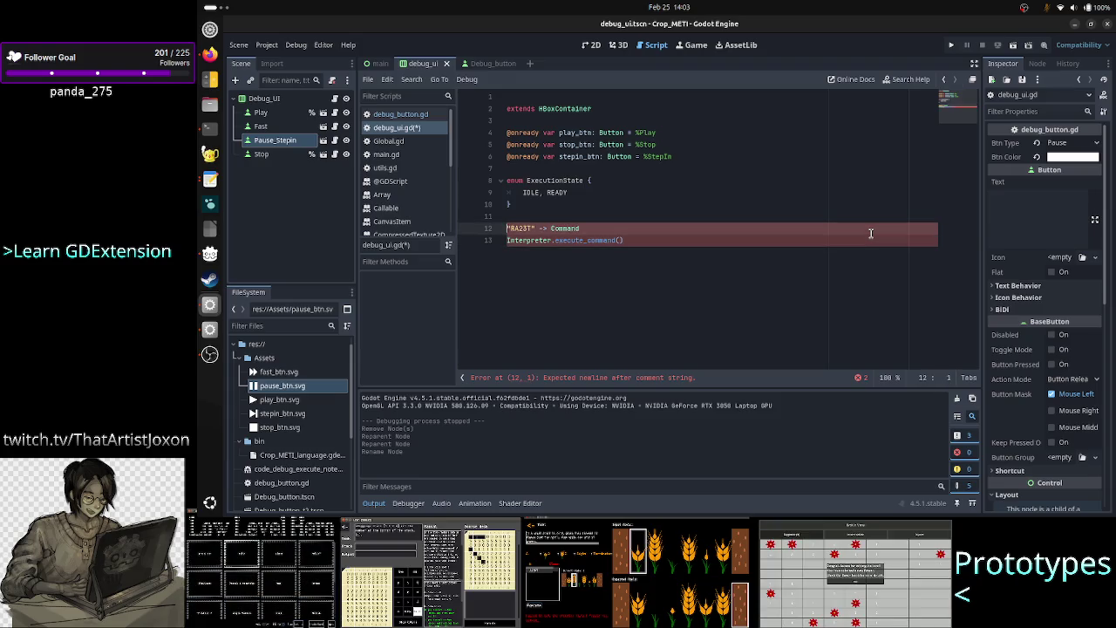
key("Down")
key("Up")
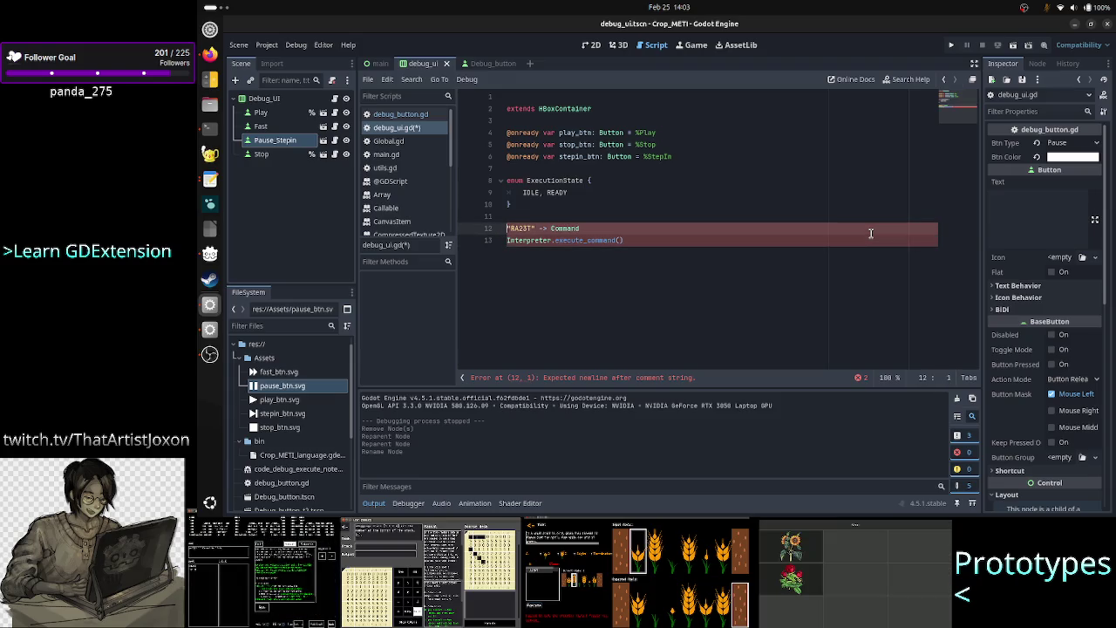
key("Right")
key("Right")
key("Right")
key("Down")
key("Up")
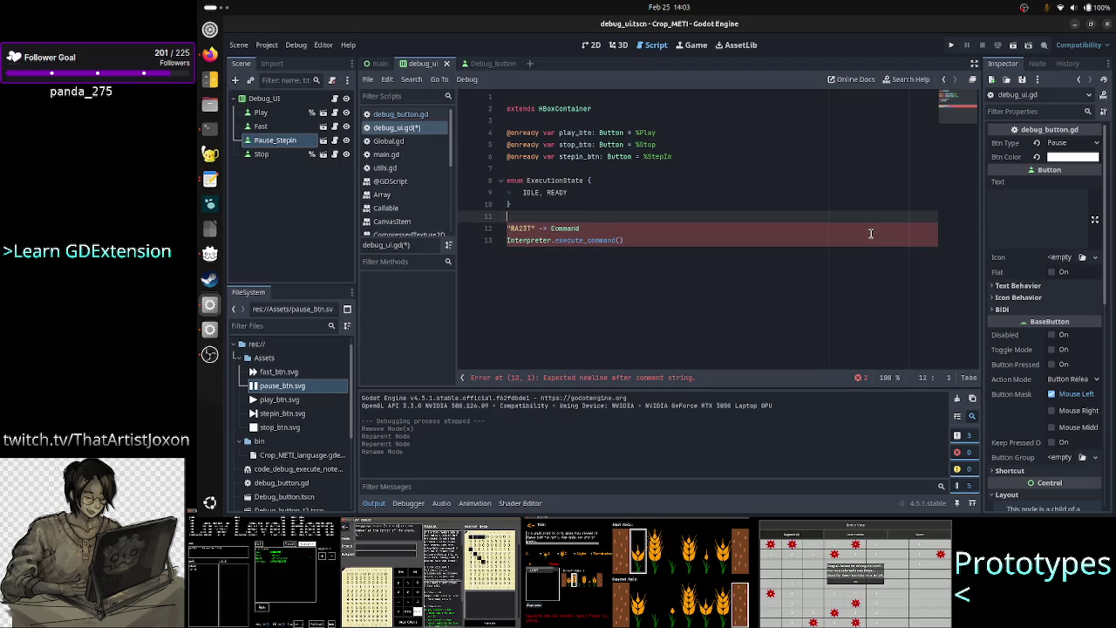
key("Home")
key("shift+Down")
key("shift+End")
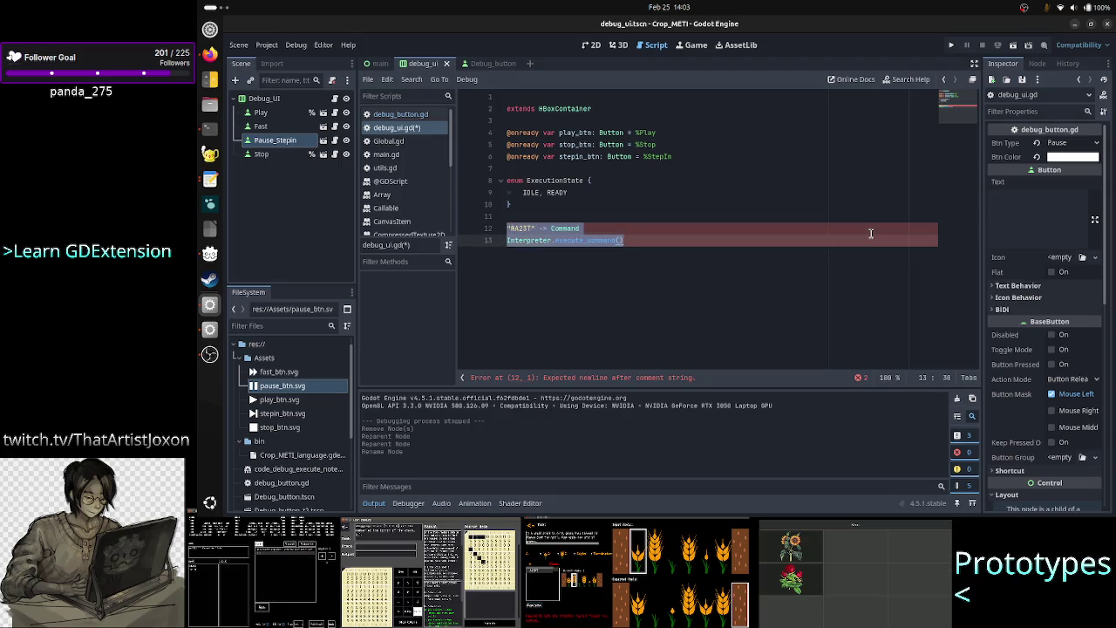
key("BackSpace")
key("BackSpace")
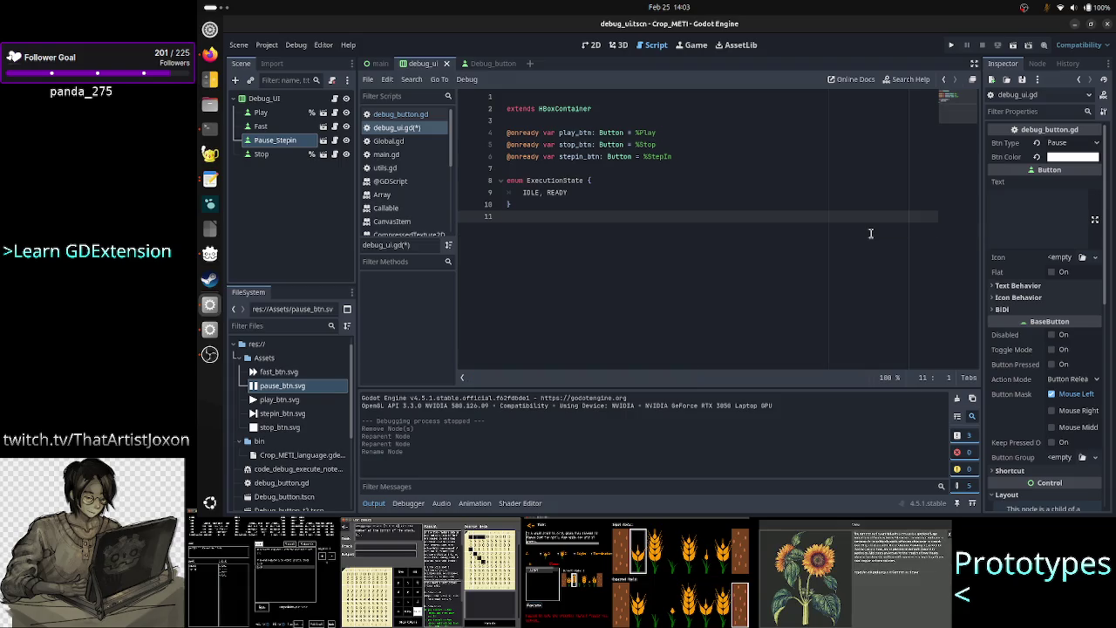
Append VALIDATING, RUN, RUN_FAST and STOP after READY in the enum, and add blank lines below
key("Up")
key("Up")
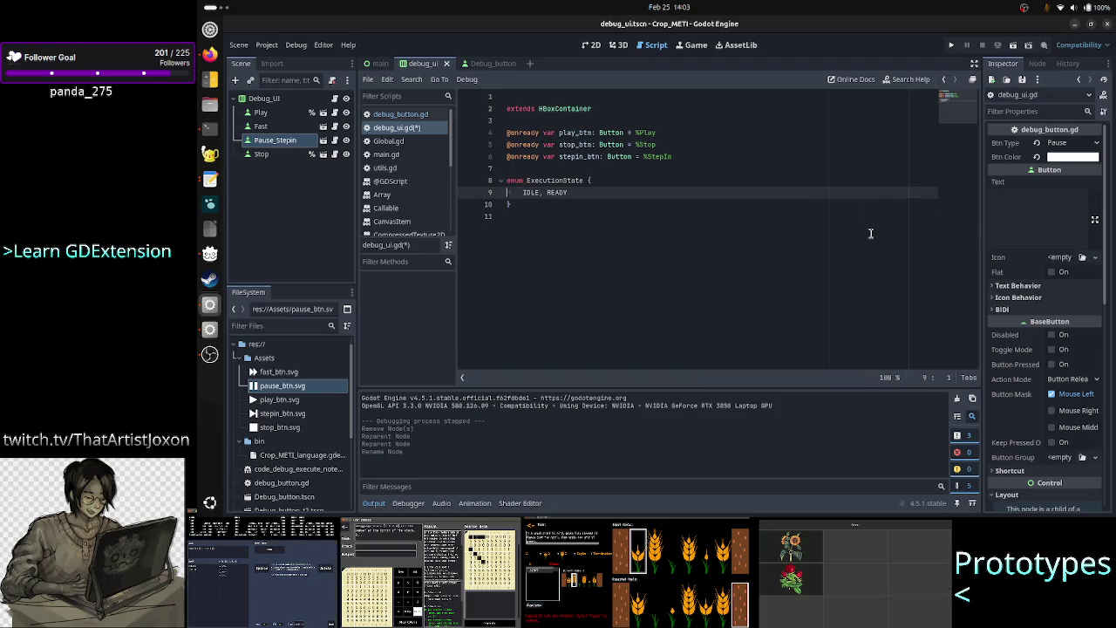
key("End")
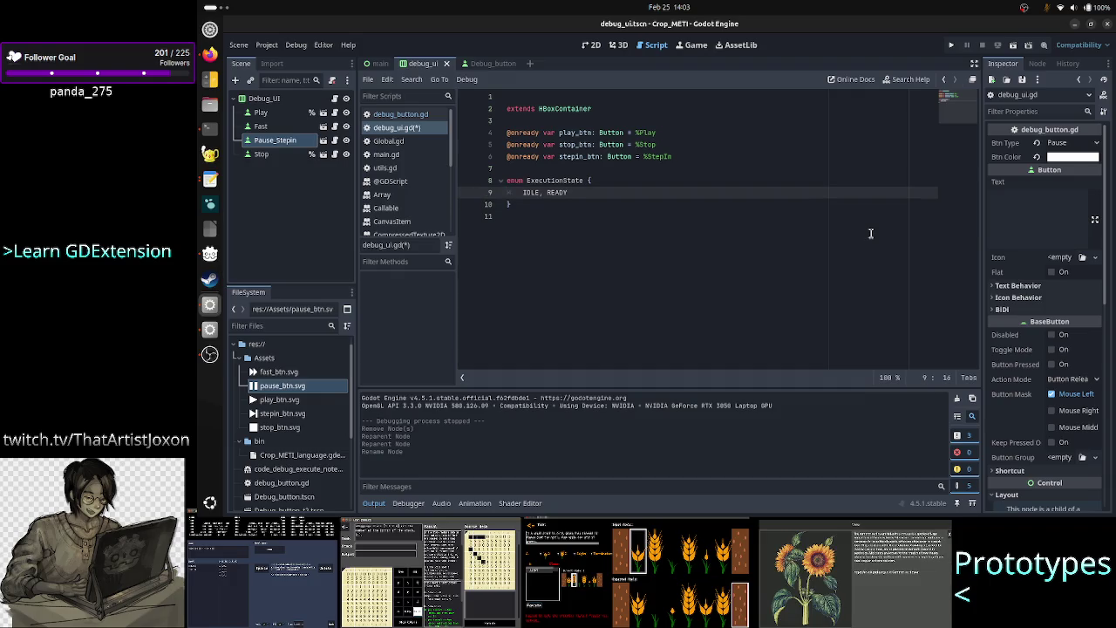
key("shift+Left")
key("shift+Left")
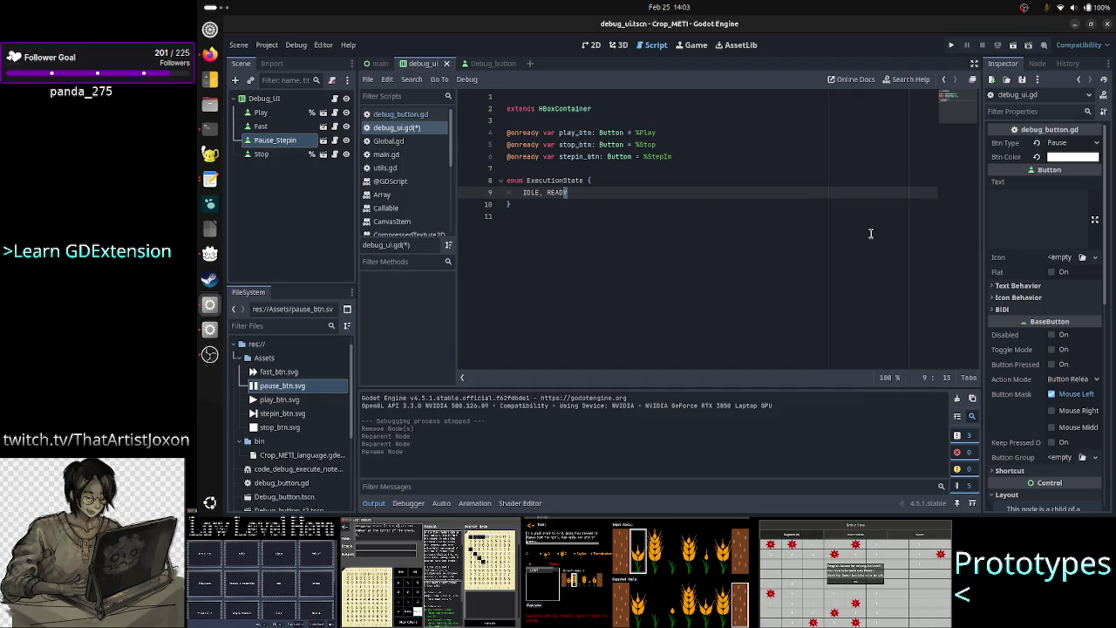
key("shift+Left")
key("Left")
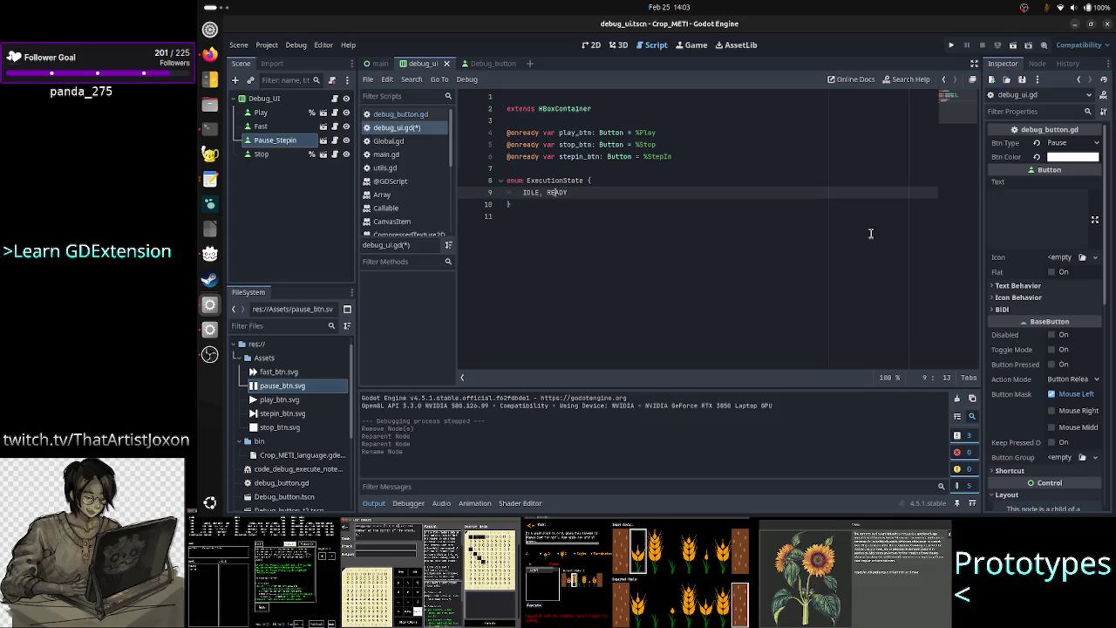
key("Right")
key("Right")
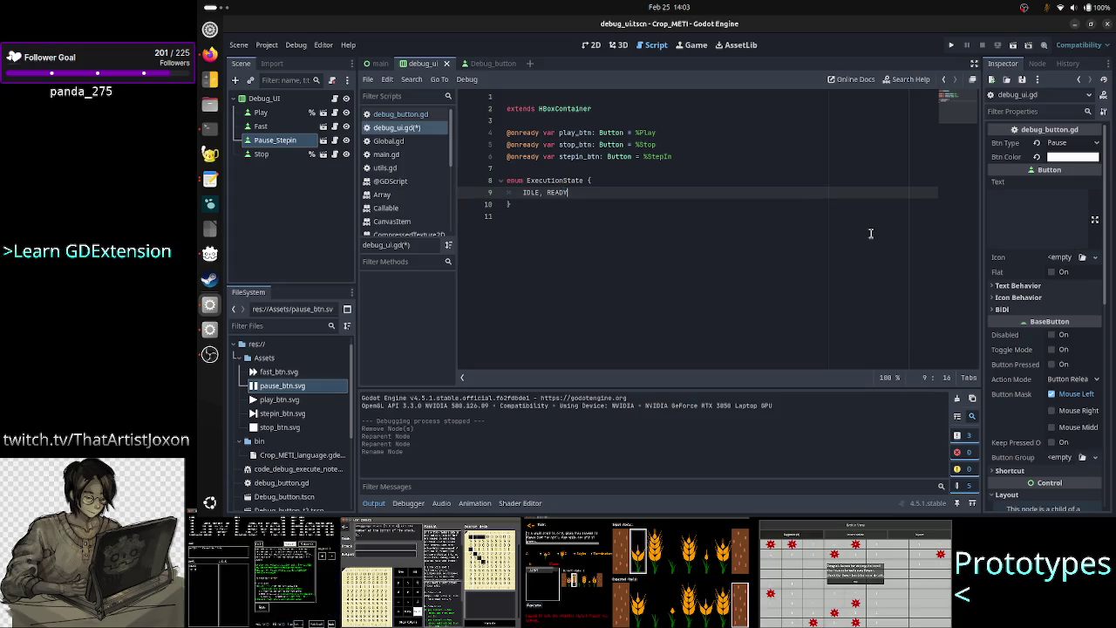
type(", ")
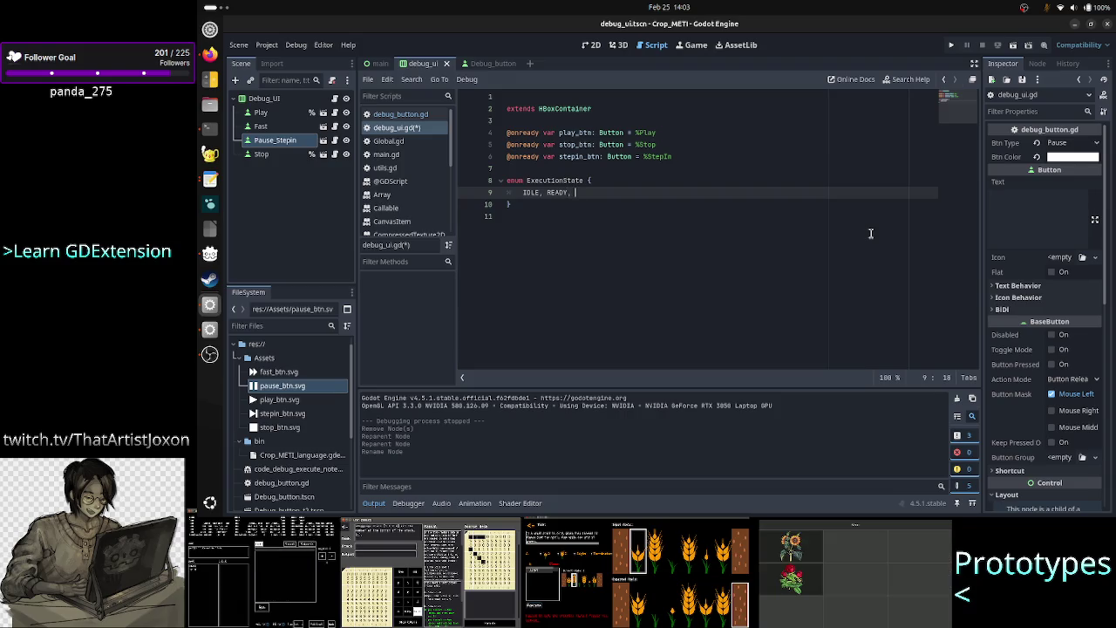
type("V")
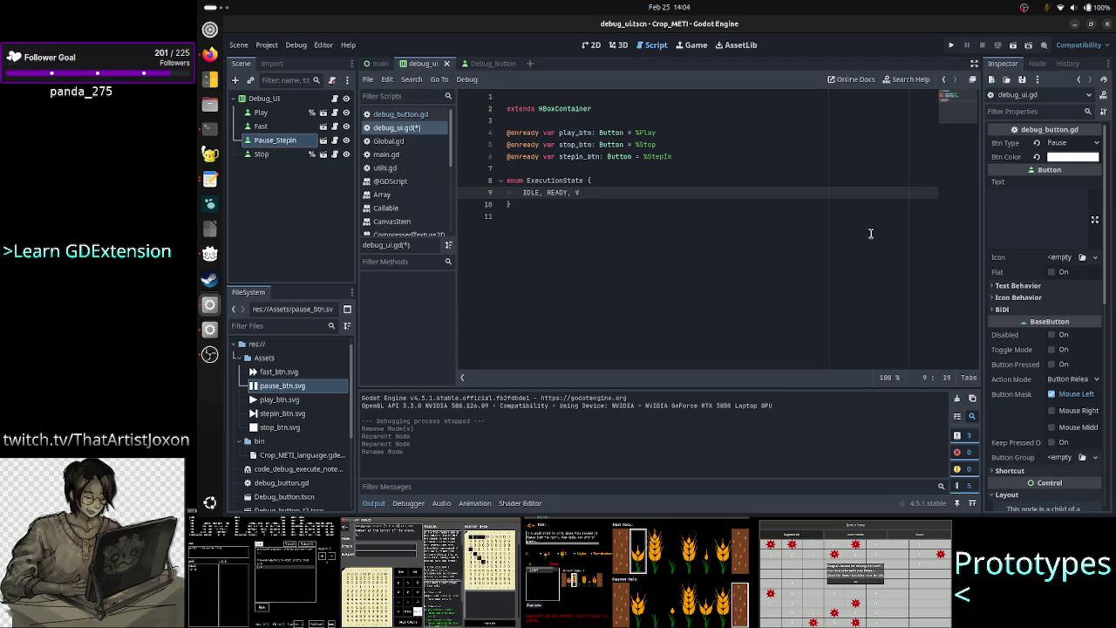
type("ALIDATING, ")
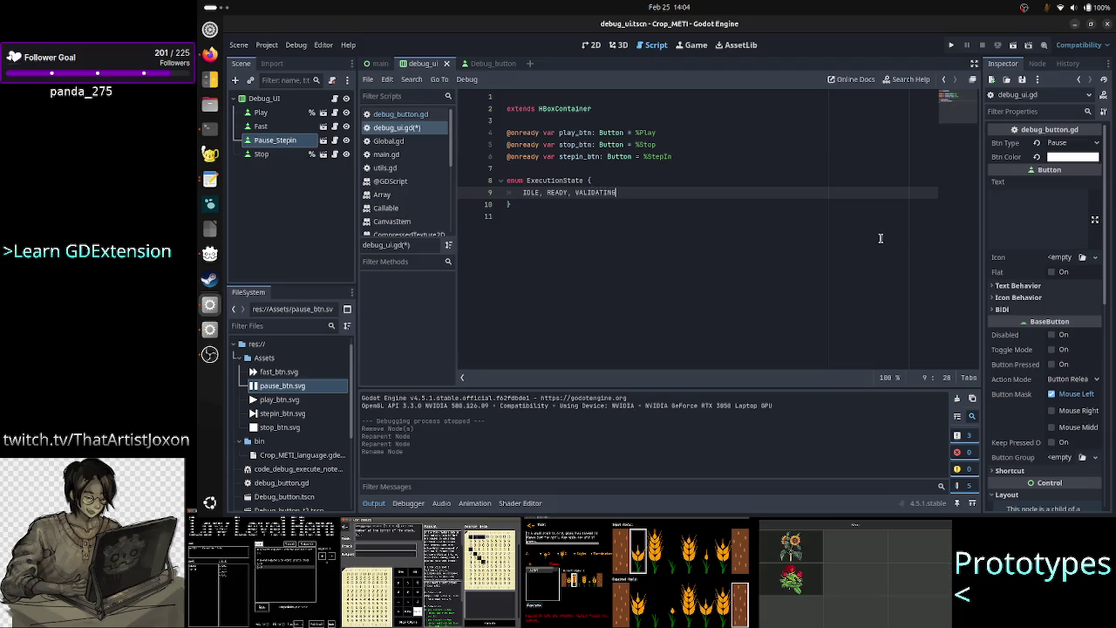
type("PLAY")
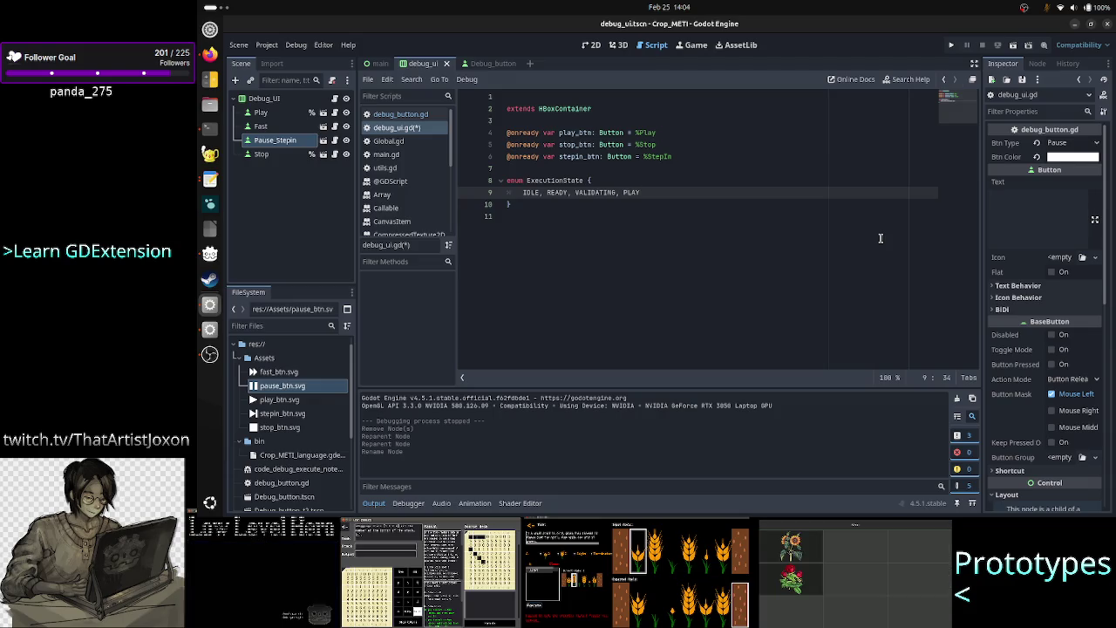
key("BackSpace")
key("BackSpace")
key("BackSpace")
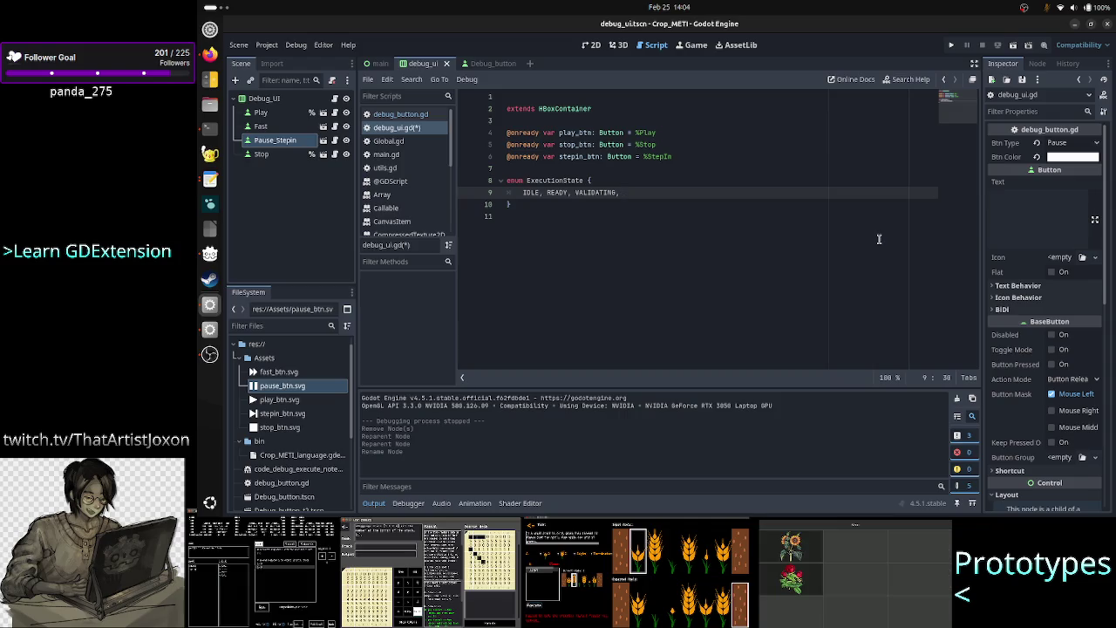
type("RUN, RUN_")
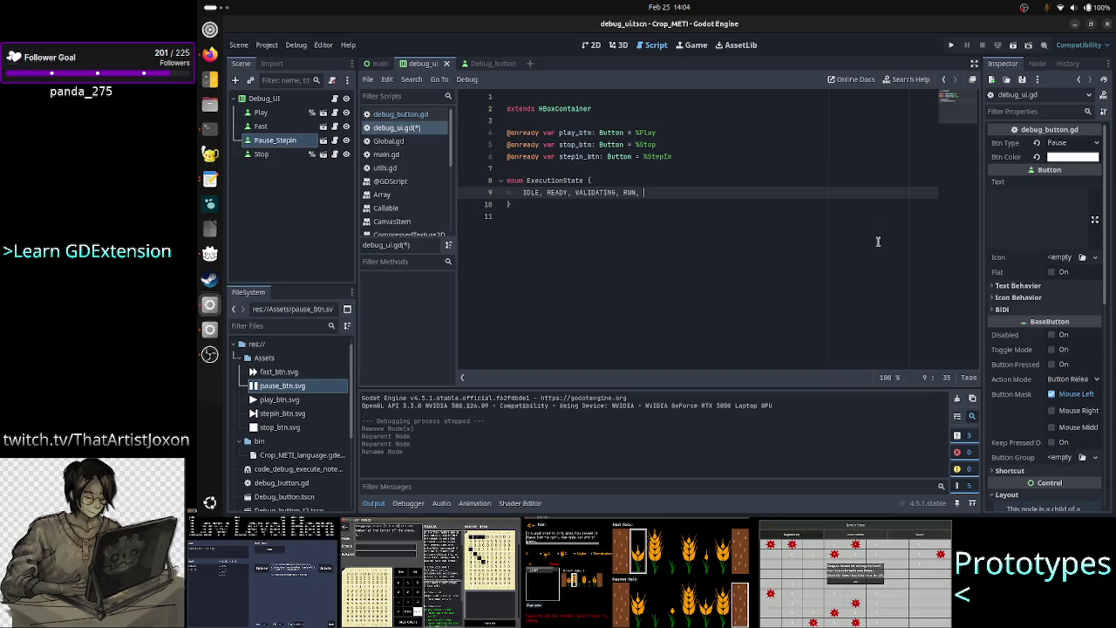
type("FAST")
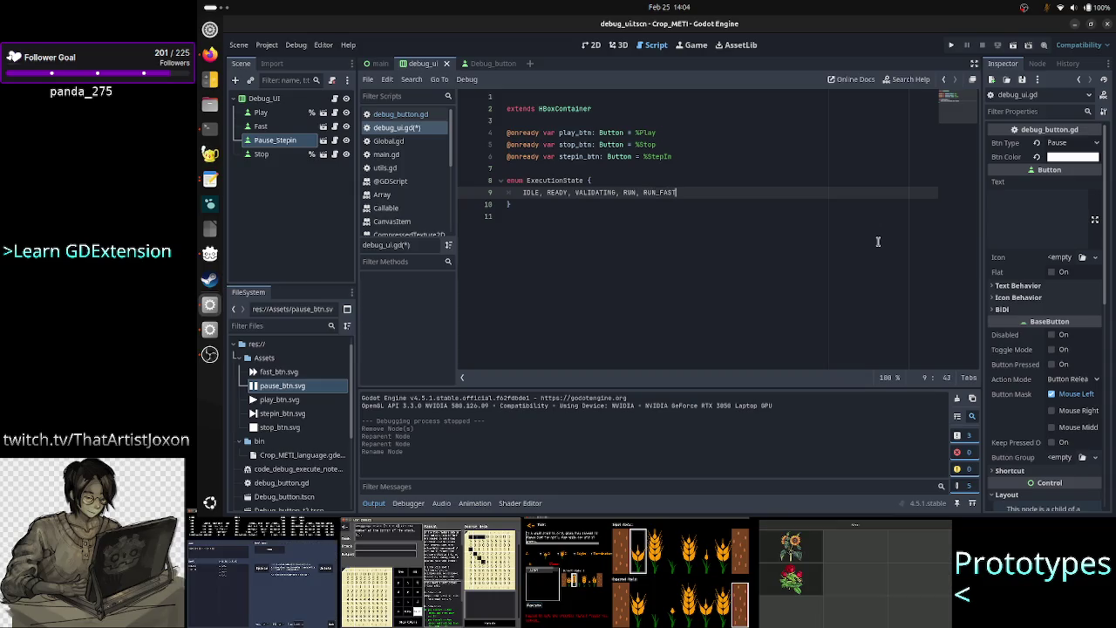
type(", STO")
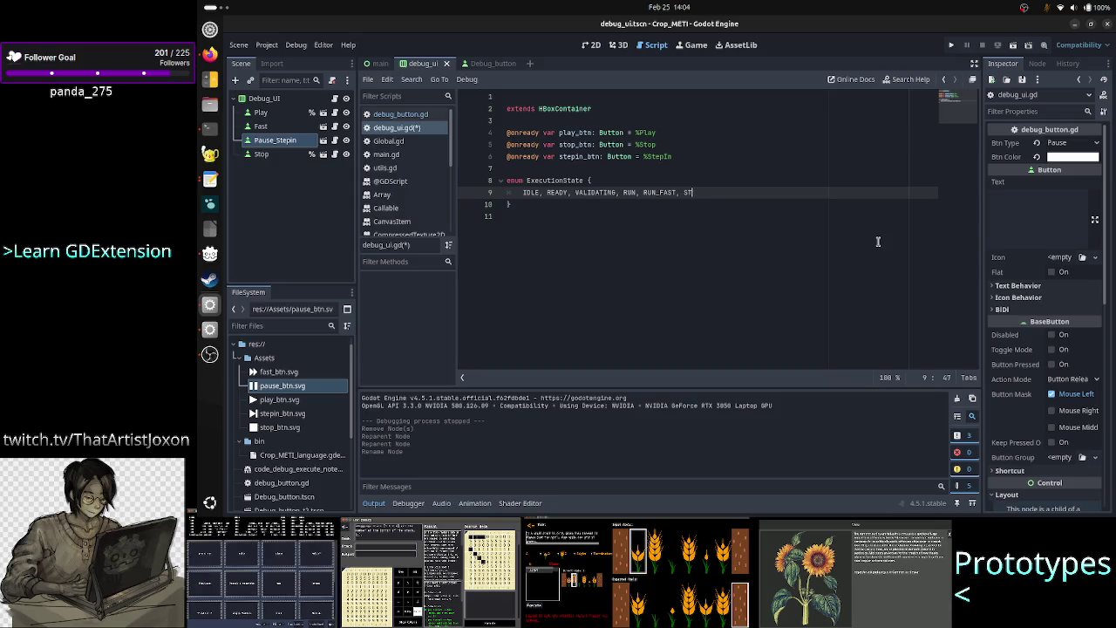
key("BackSpace")
key("BackSpace")
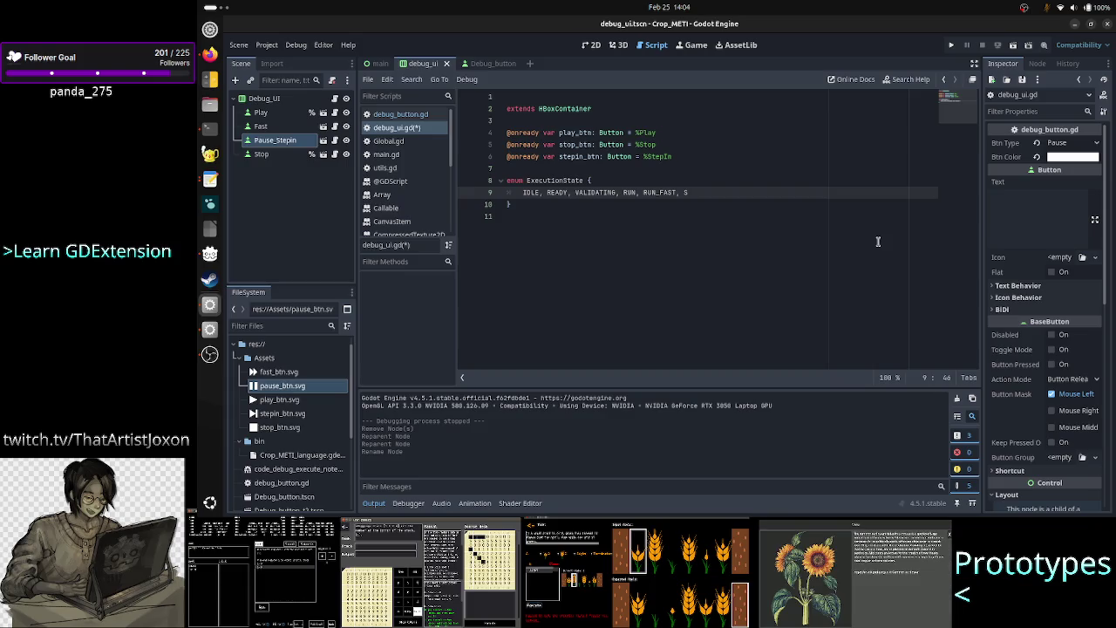
type("TOP")
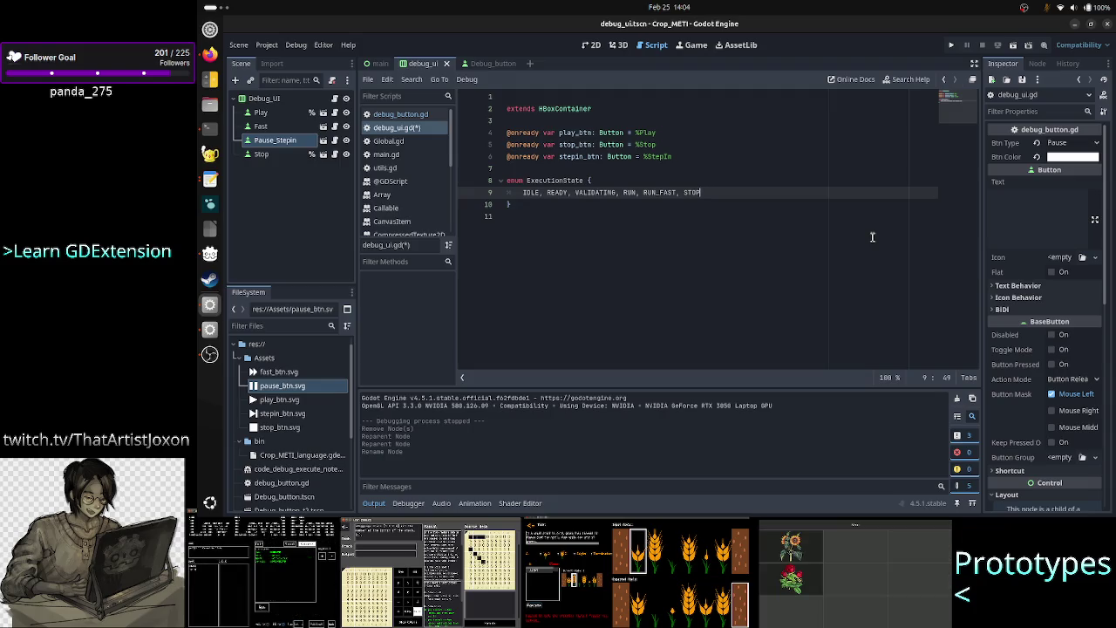
key("Down")
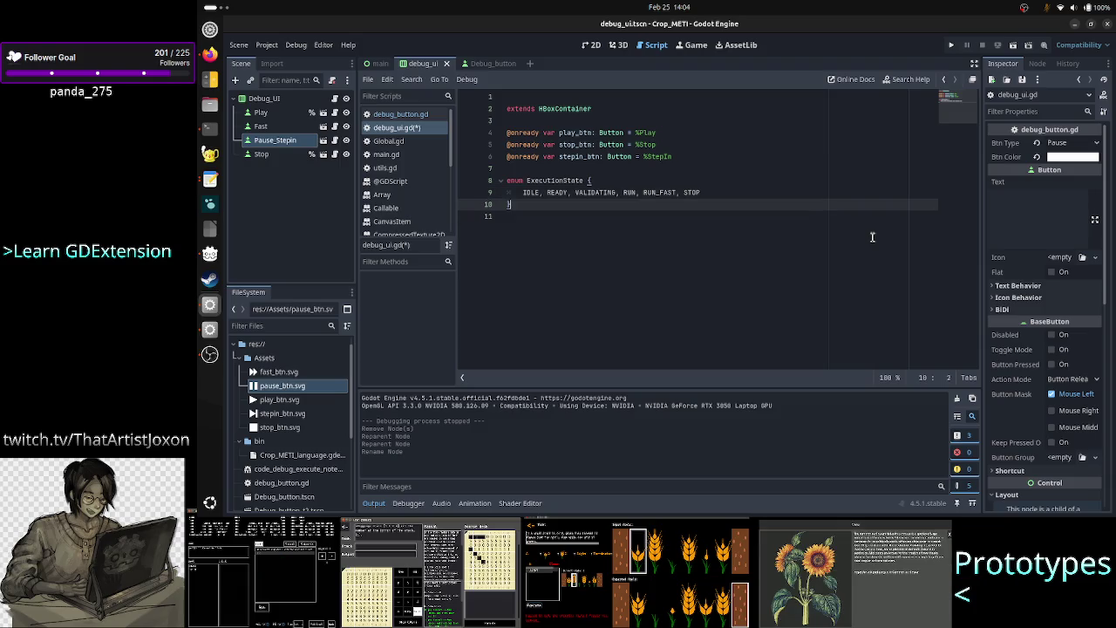
key("Return")
key("Return")
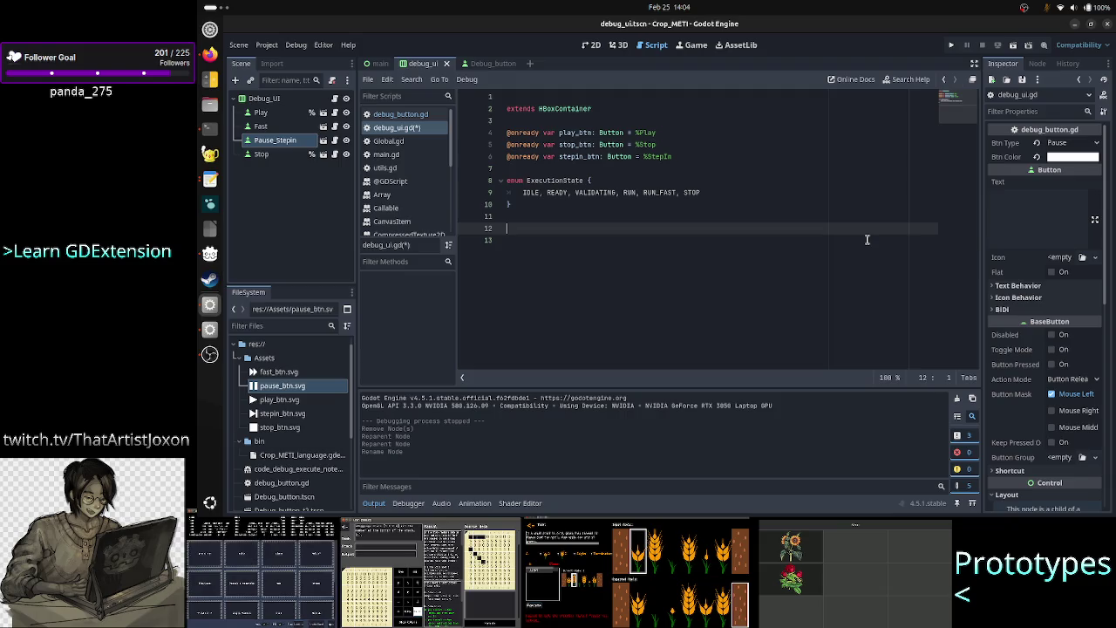
type("READY->")
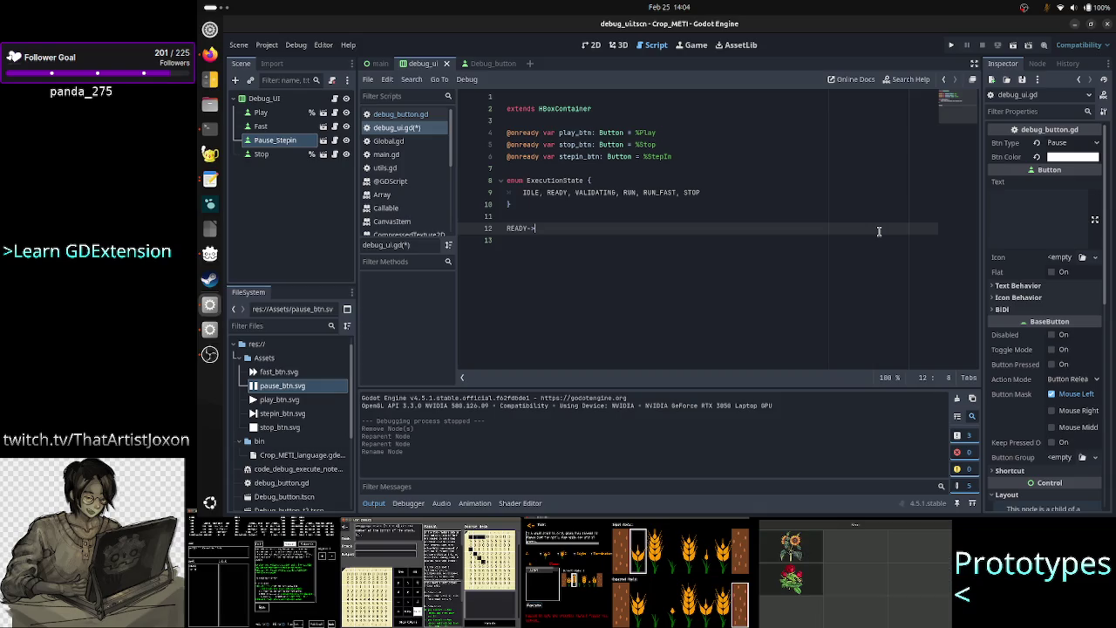
type("ID")
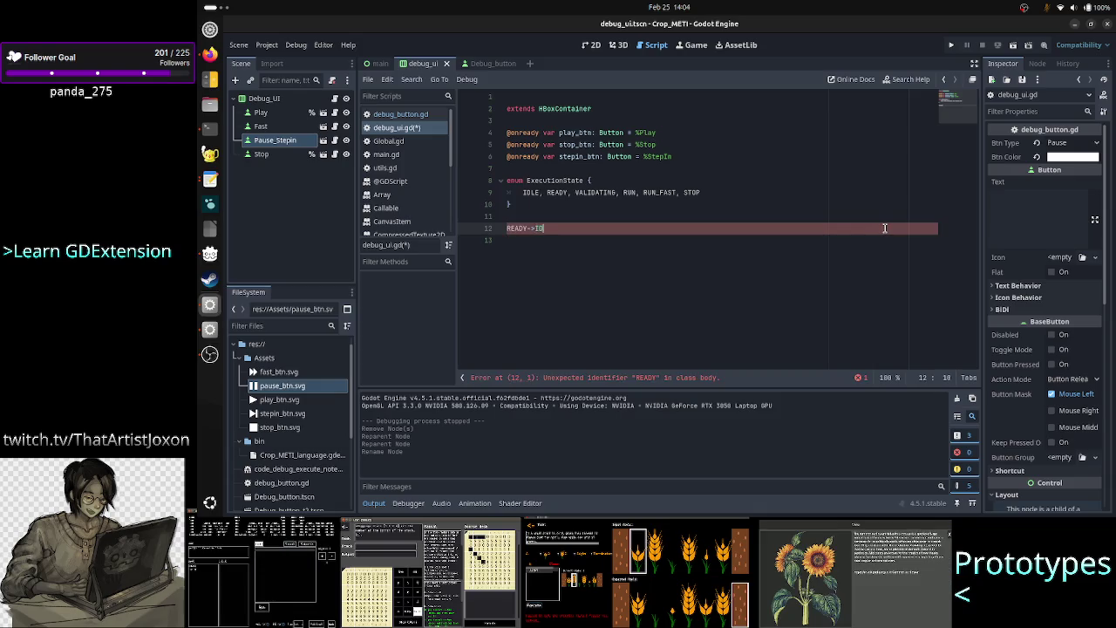
type("LE")
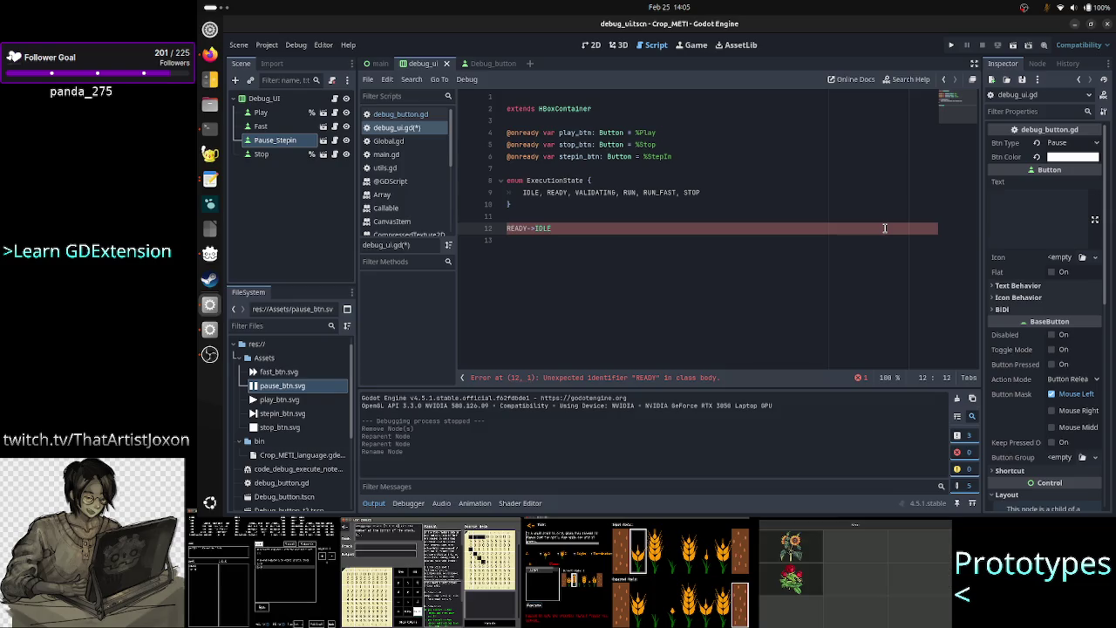
key("Home")
key("shift+Right")
key("shift+Right")
key("shift+Right")
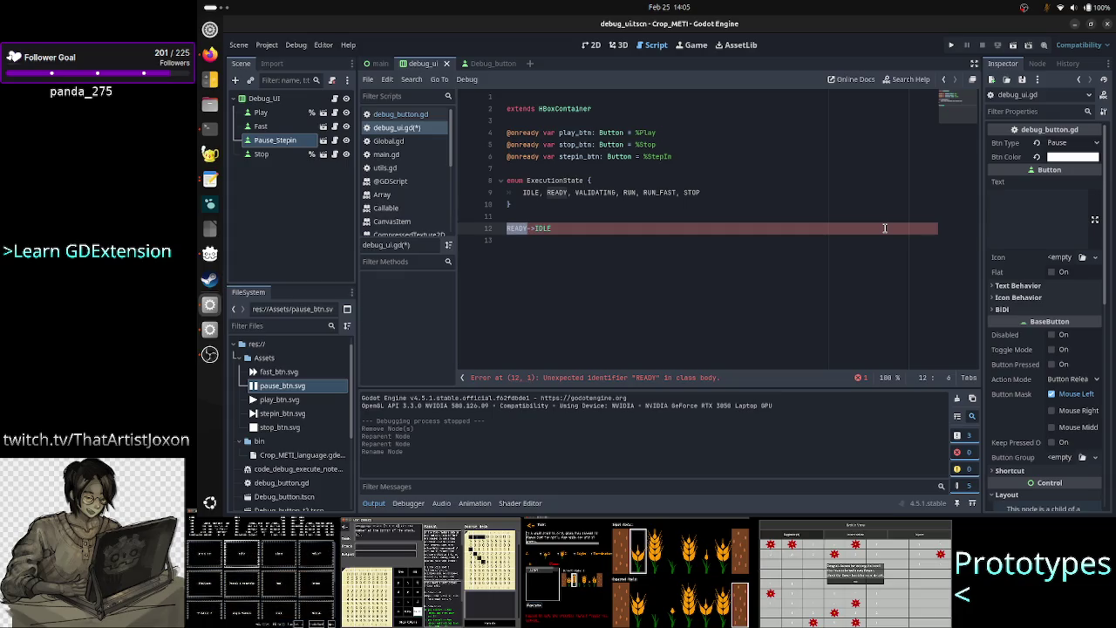
key("Down")
type("RUN")
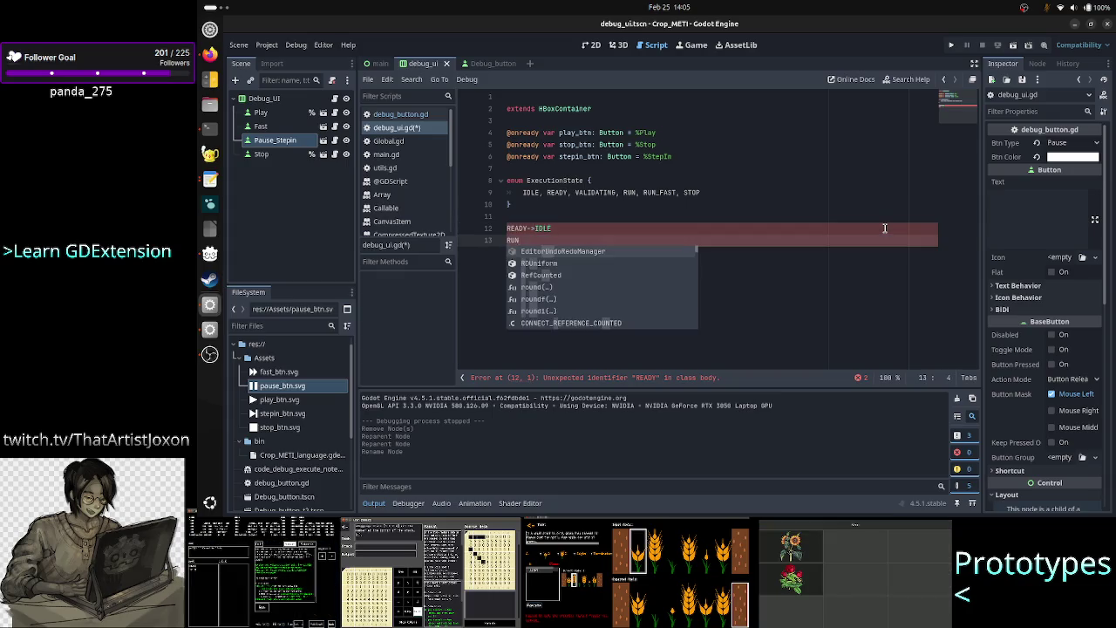
type("->IDLE")
key("Return")
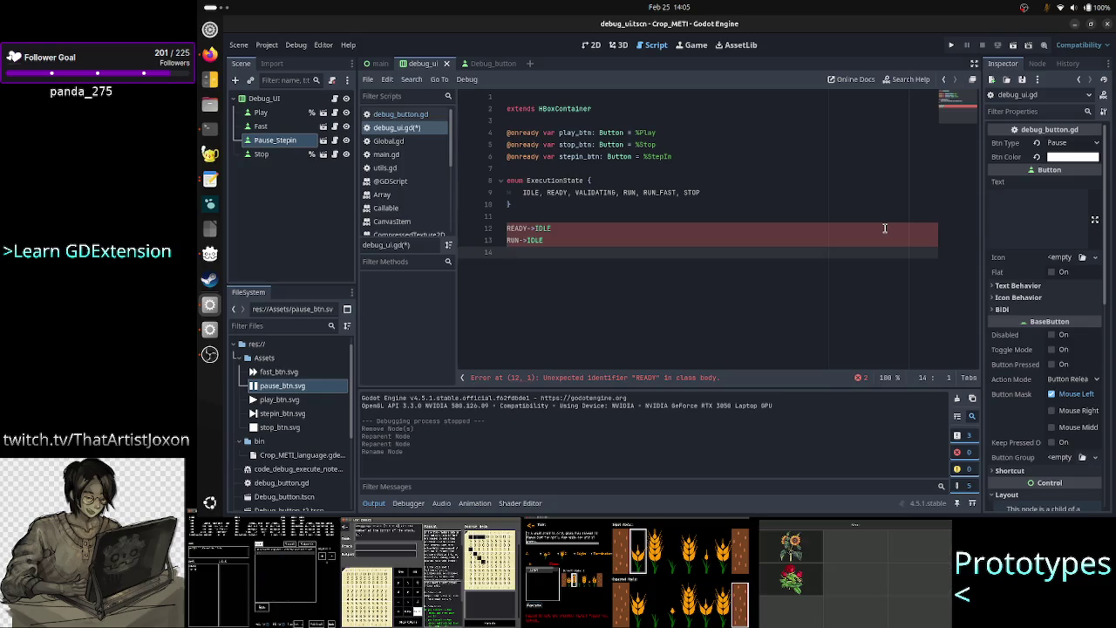
type("RUN_FAST")
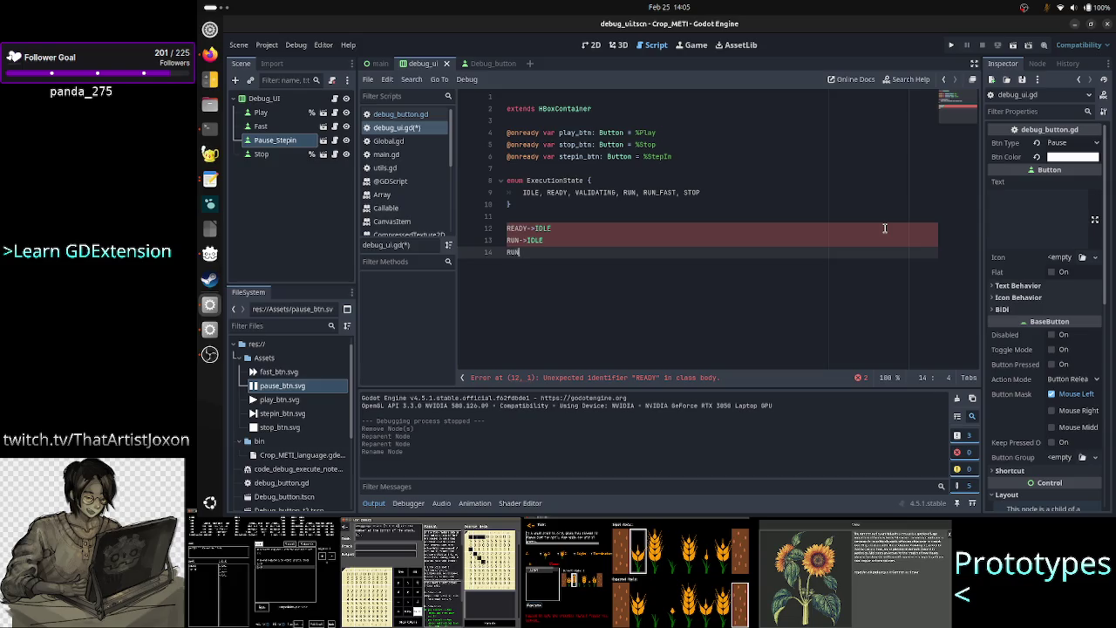
type(" -> IDLE")
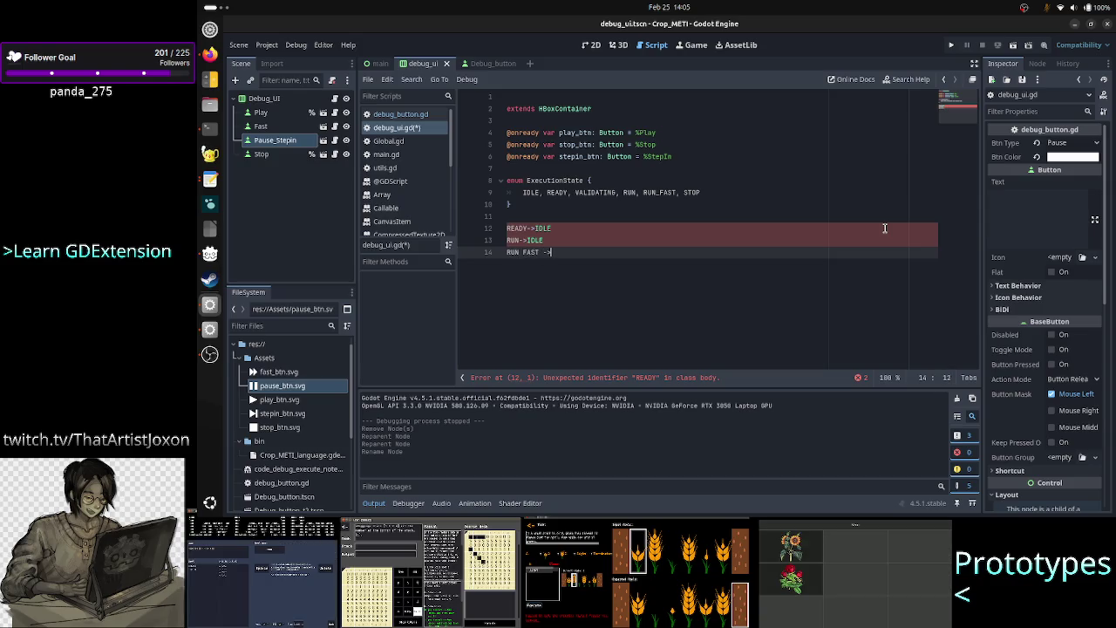
key("Return")
type("S")
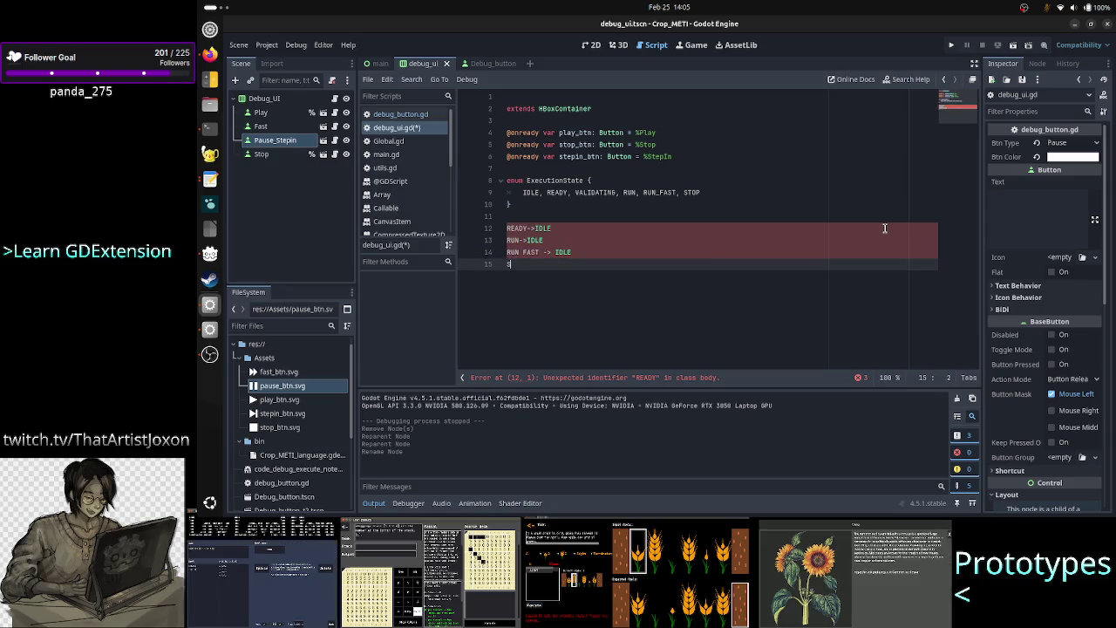
type("TEPIN")
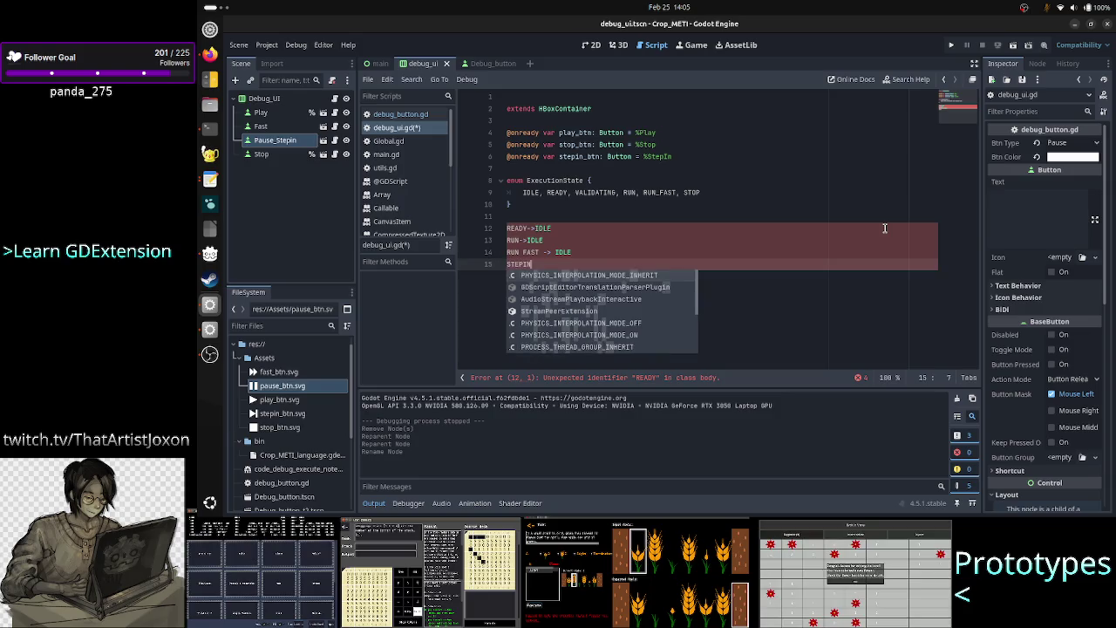
type("->IDLE")
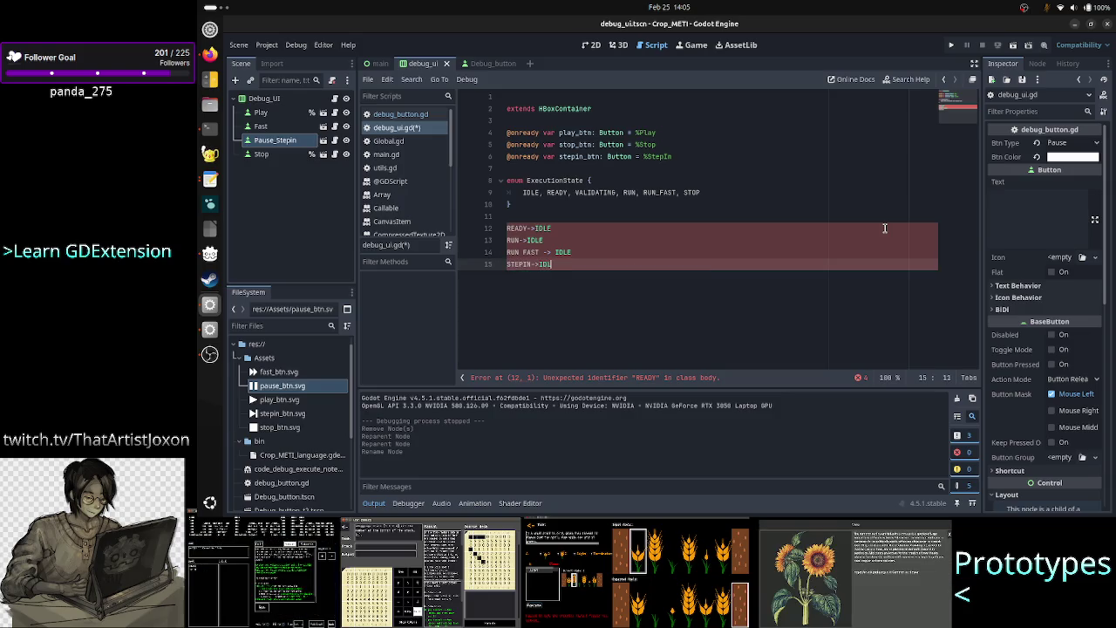
key("Up")
key("Up")
key("Up")
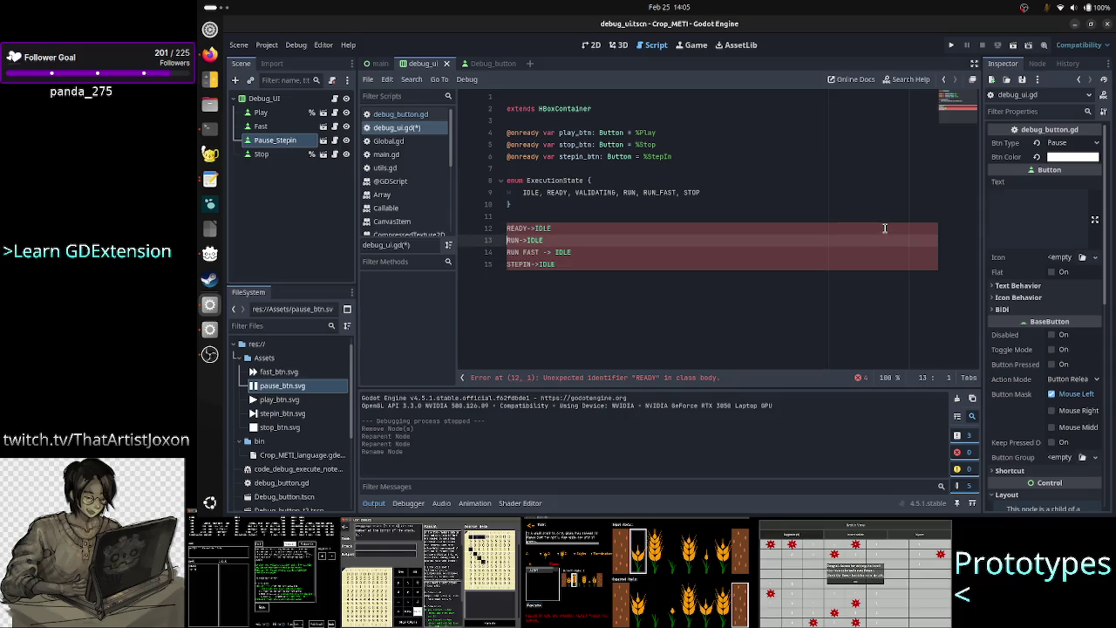
key("Down")
key("Up")
key("Home")
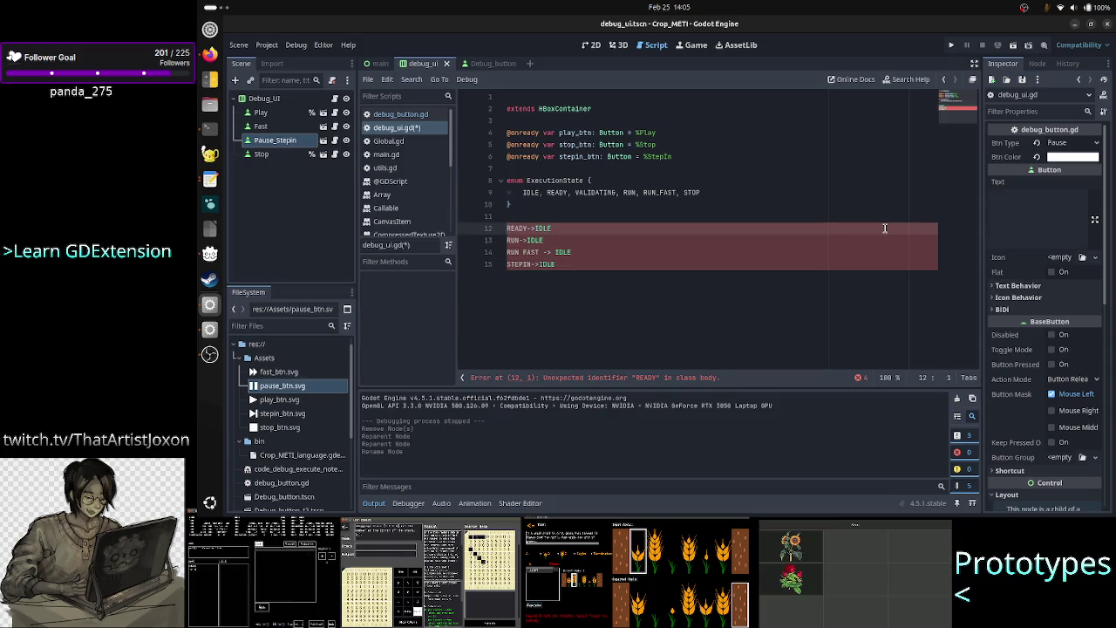
key("Down")
key("Down")
key("Down")
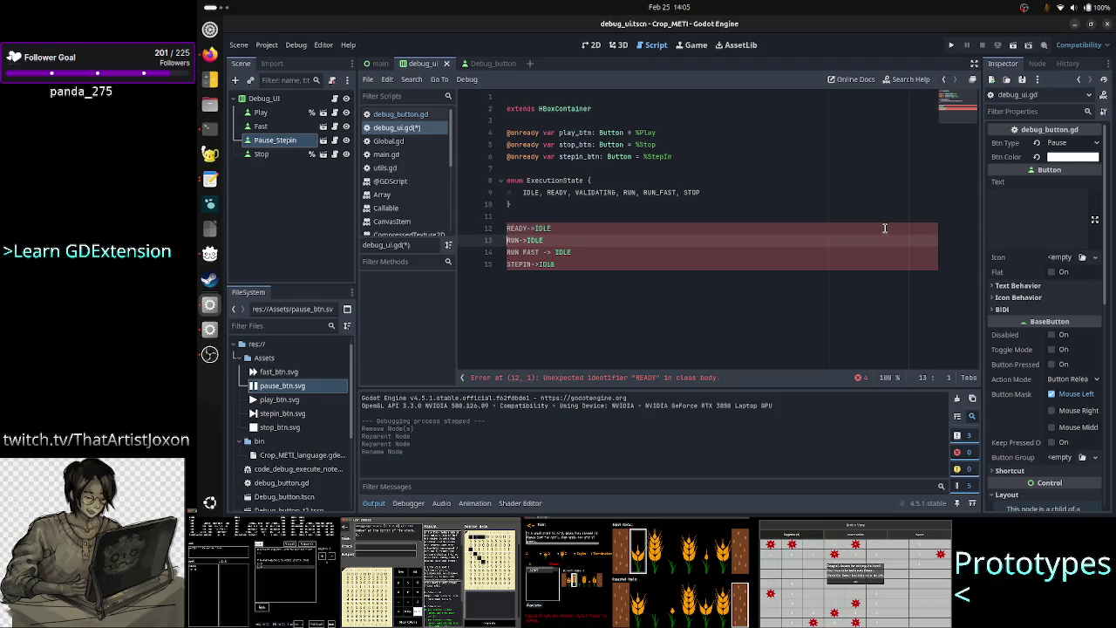
key("End")
key("Up")
key("Up")
key("Up")
key("Home")
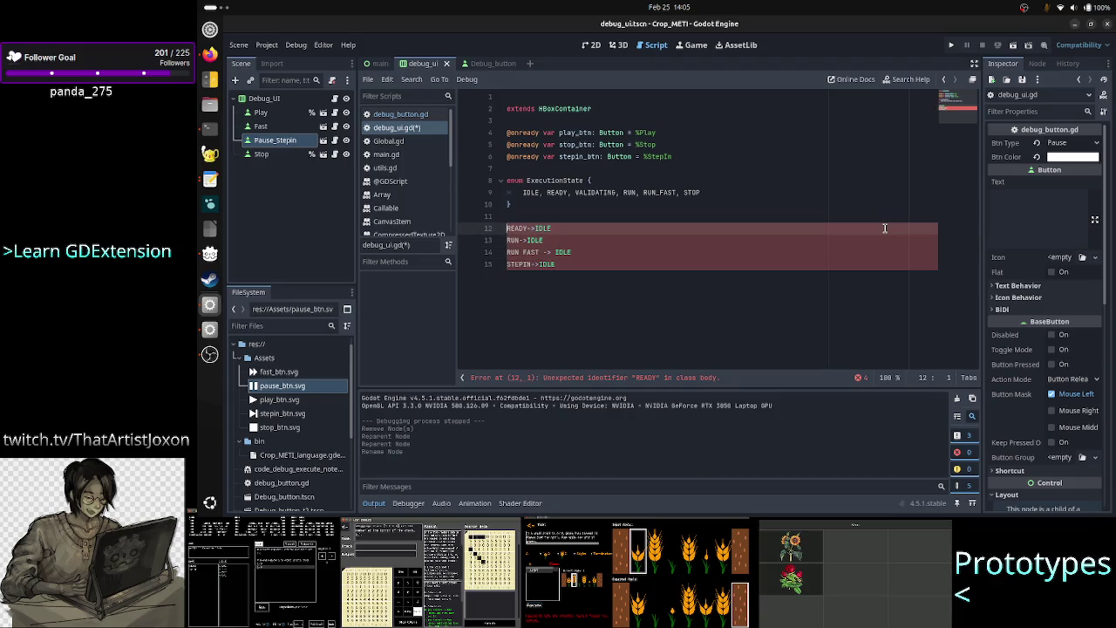
key("Down")
key("Down")
key("Down")
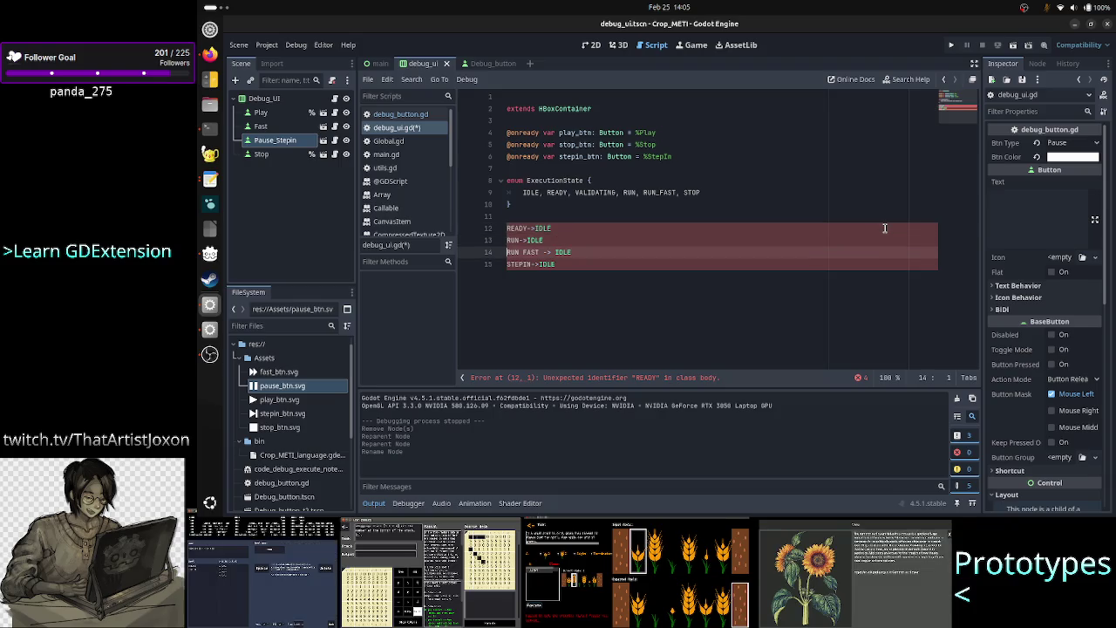
key("End")
key("Up")
key("Up")
key("Up")
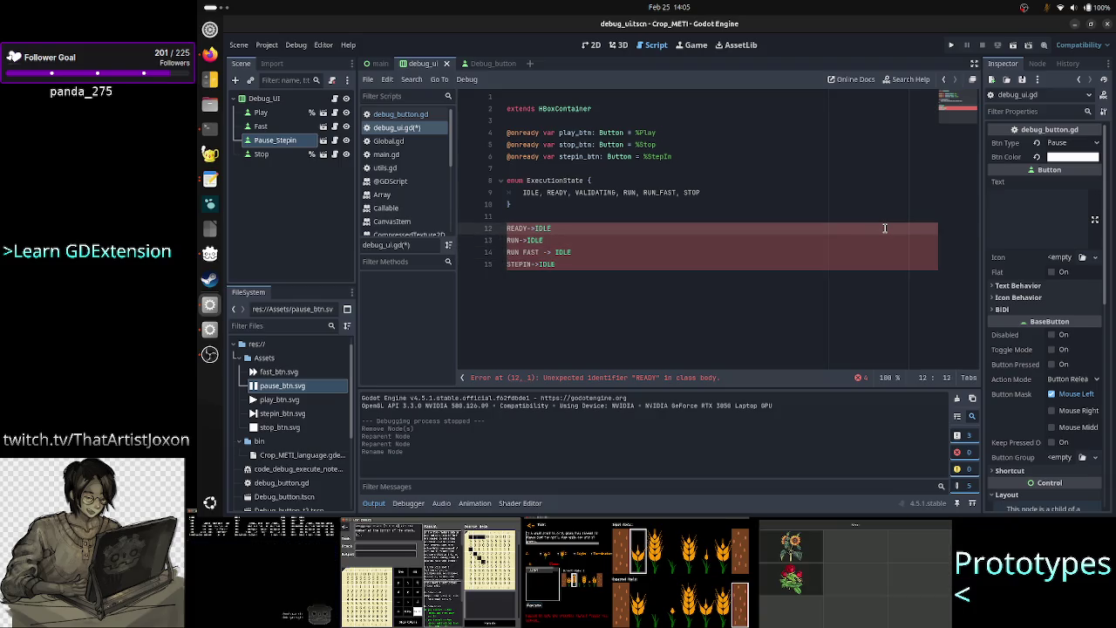
key("Down")
key("Up")
key("Up")
key("Up")
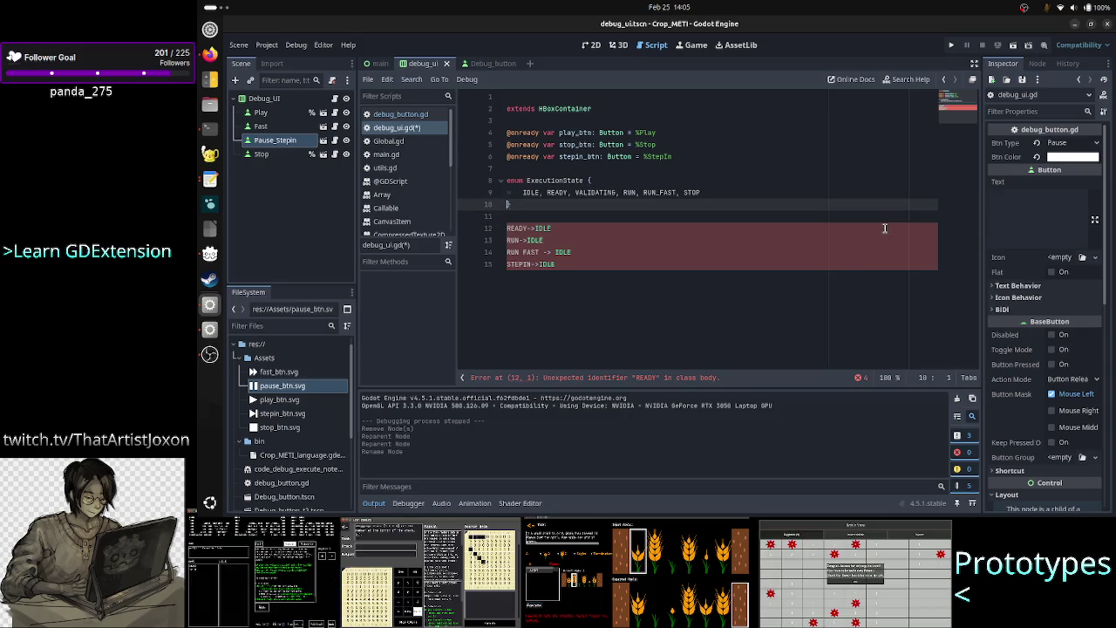
Delete STOP from the enum's values line, keeping RUN_FAST followed by a comma
key("Up")
key("End")
key("BackSpace")
key("BackSpace")
key("BackSpace")
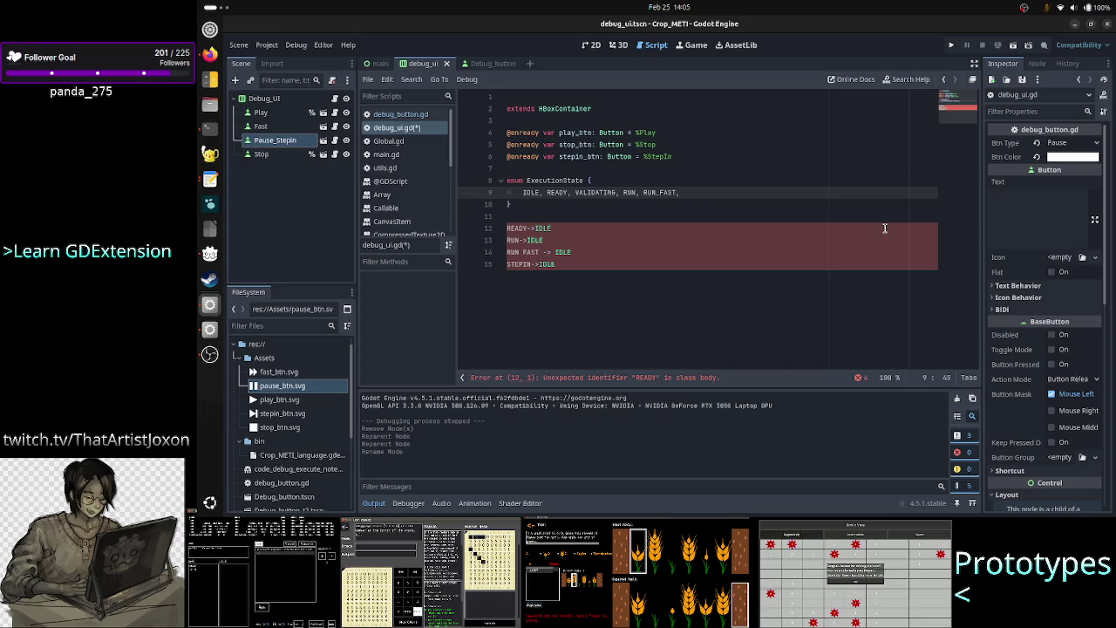
key("BackSpace")
key("BackSpace")
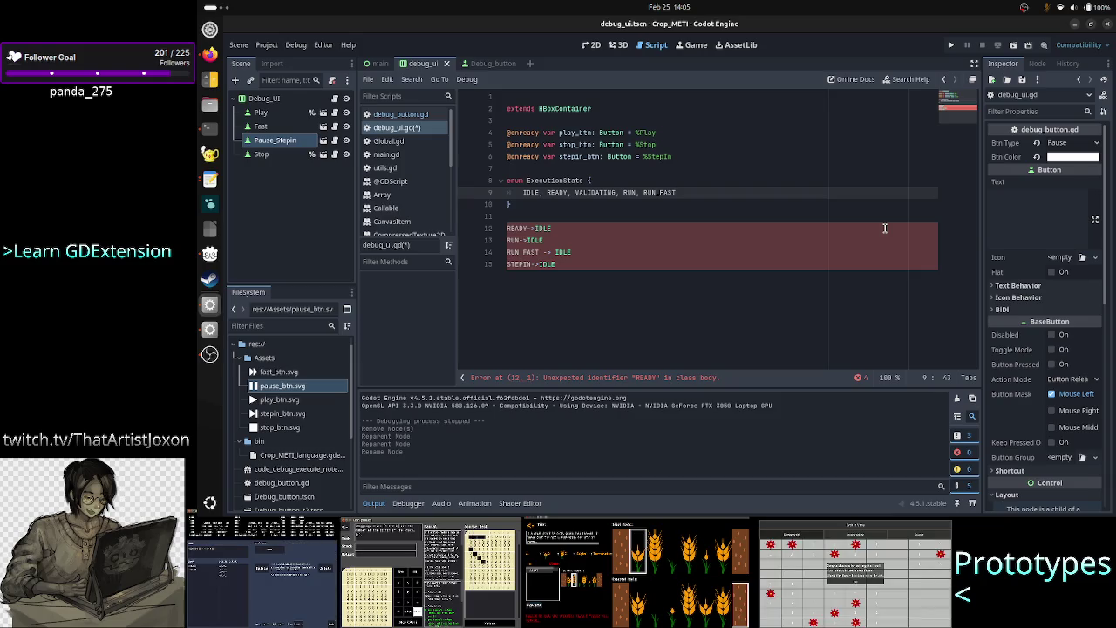
type(",")
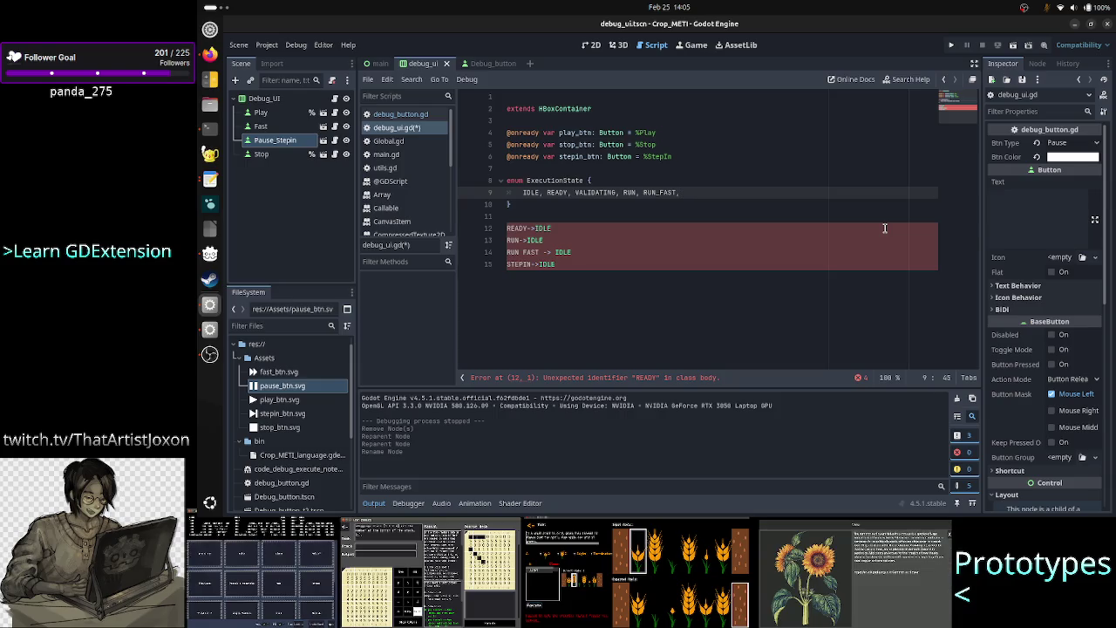
Delete the erroring state-transition lines 12–15 below the enum
key("Home")
key("Home")
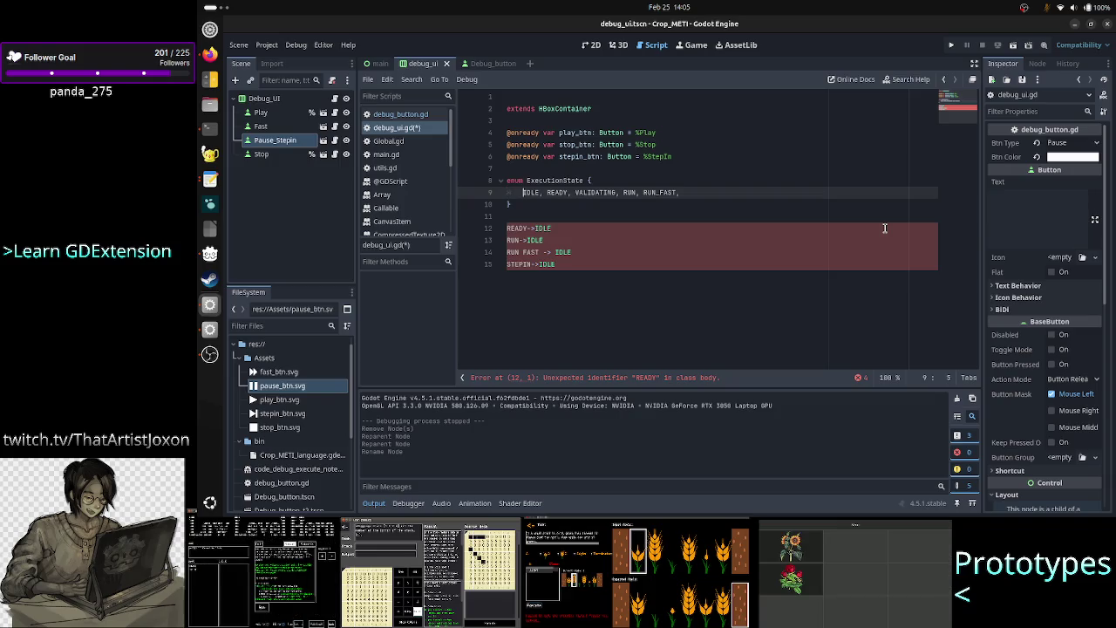
key("Down")
key("End")
key("Down")
key("Down")
key("Down")
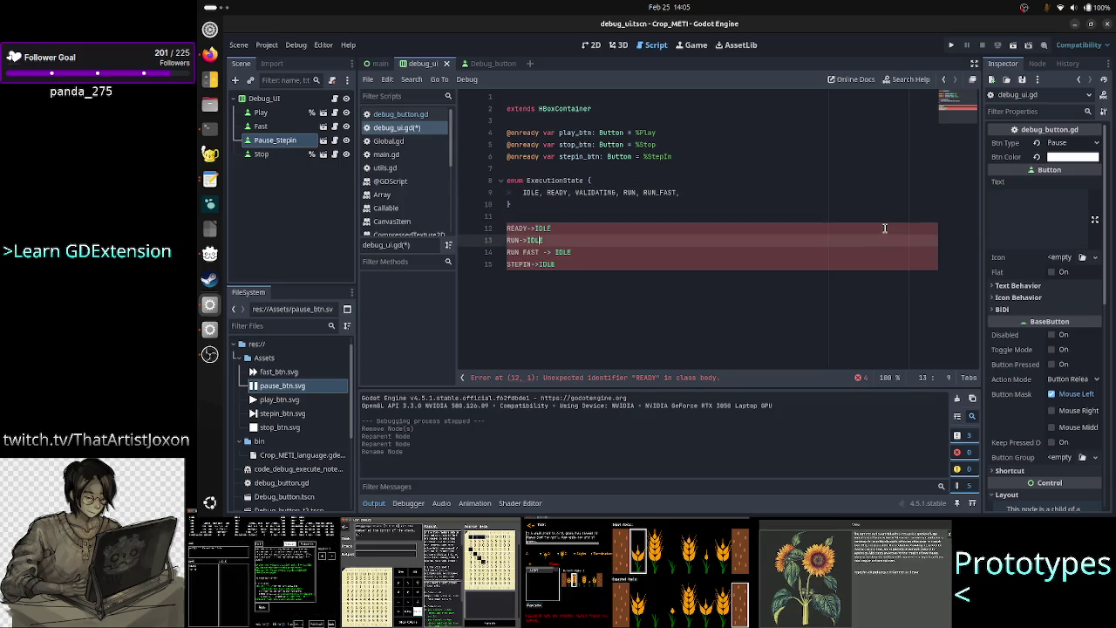
key("Up")
key("Home")
key("shift+Down")
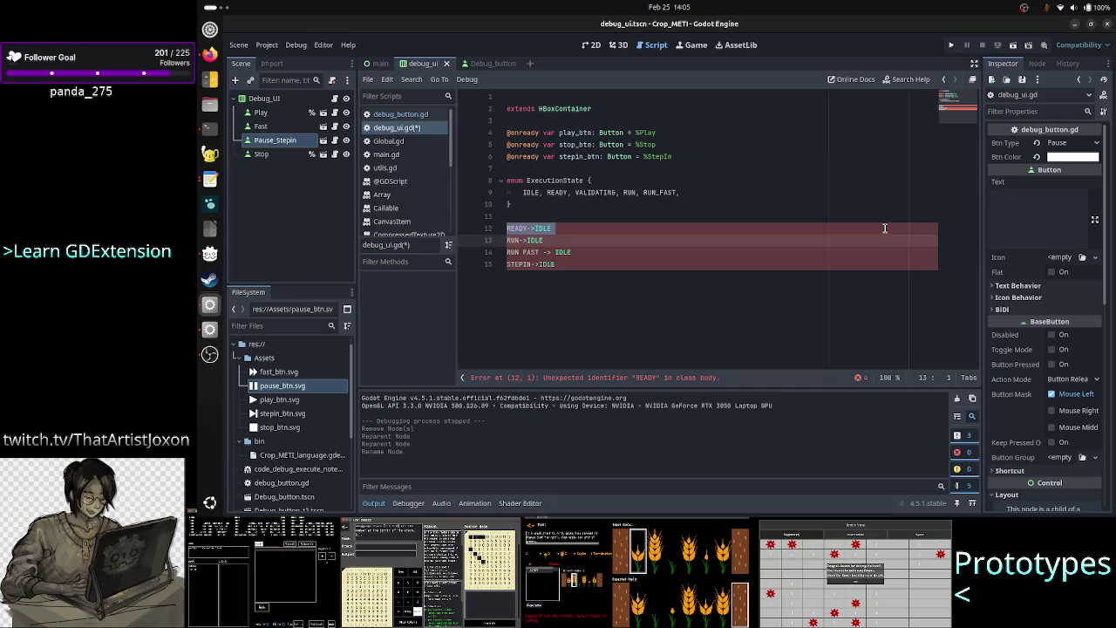
key("Left")
key("Right")
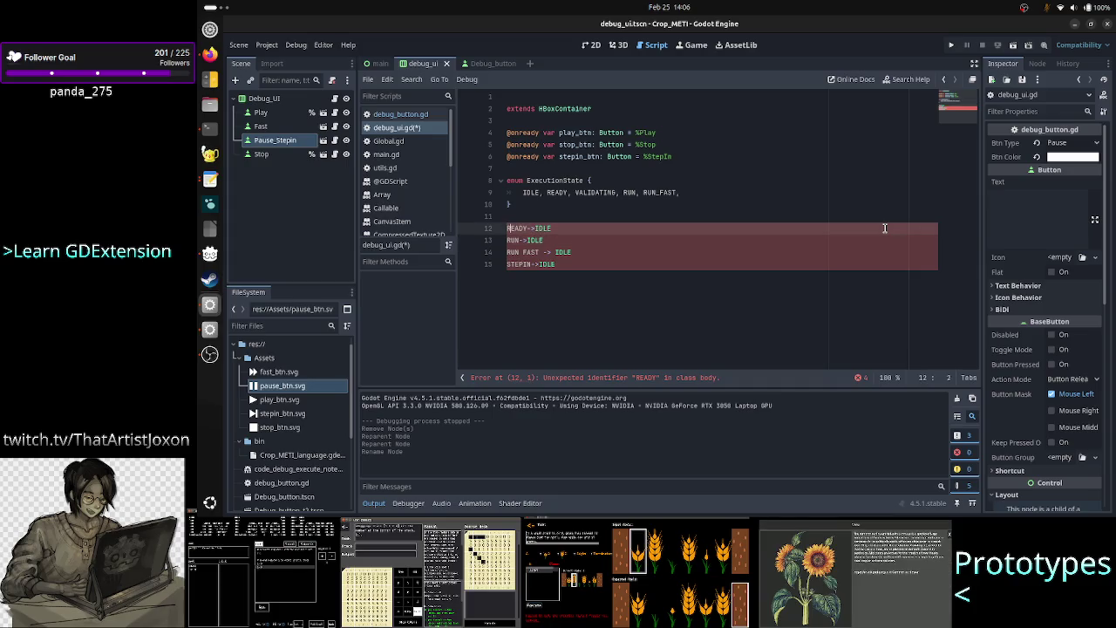
key("Left")
key("shift+Down")
key("shift+Down")
key("shift+Down")
key("shift+Down")
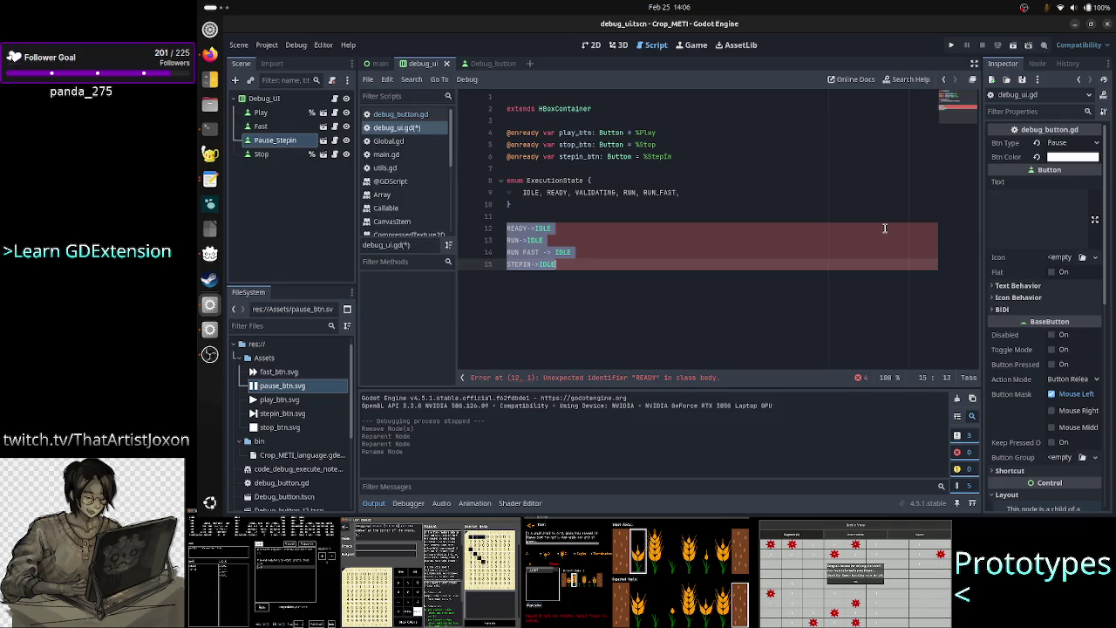
key("BackSpace")
key("BackSpace")
Add STEPIN after RUN_FAST in the enum and insert a blank line below it
key("Up")
key("Up")
key("End")
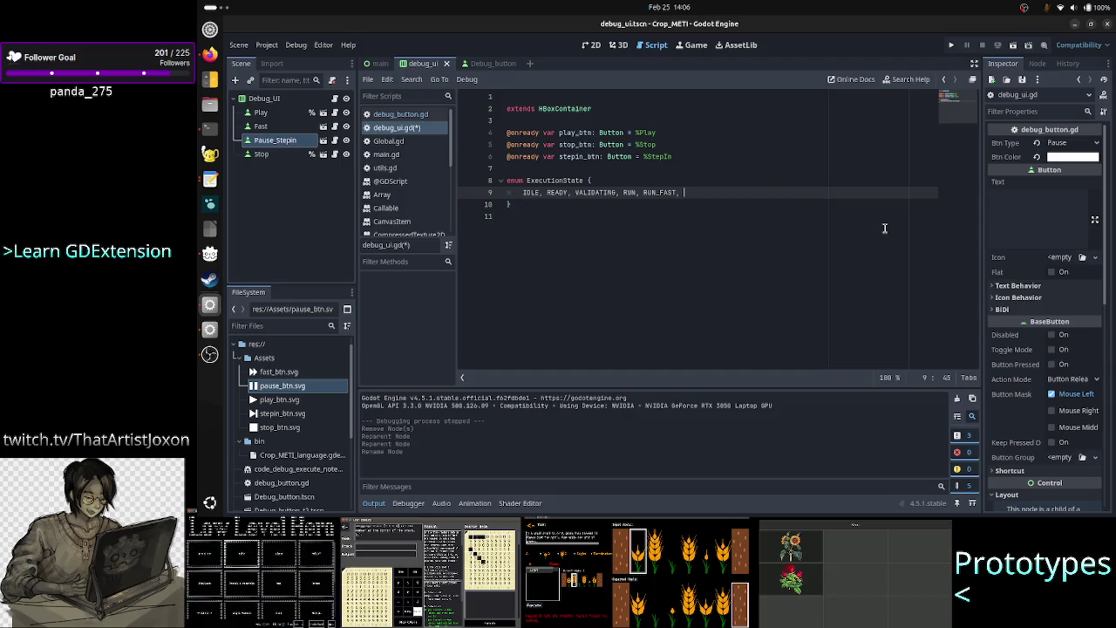
type("STEPIN")
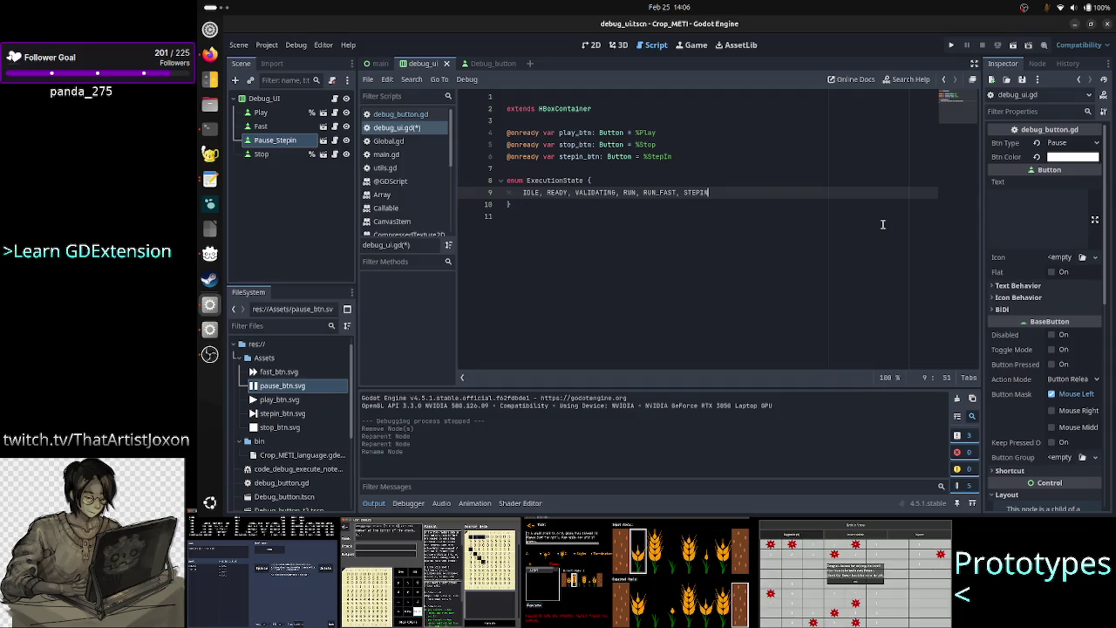
left_click(882, 224)
key("Return")
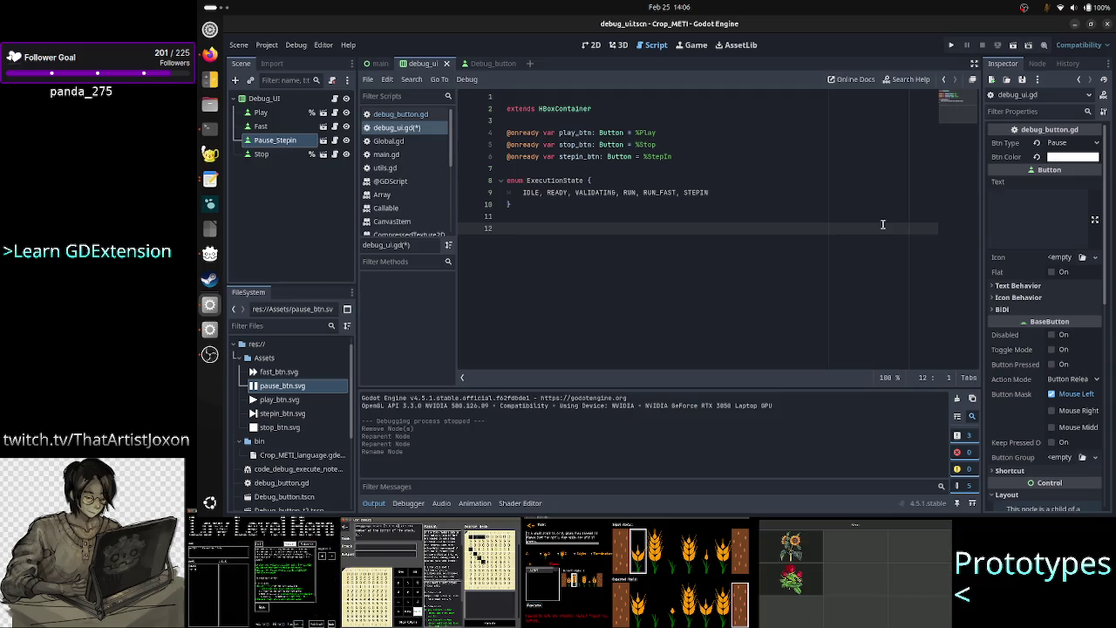
Type a trial 'RUN -> PAUSE' line, then change RUN to PAUSE
type("RUN")
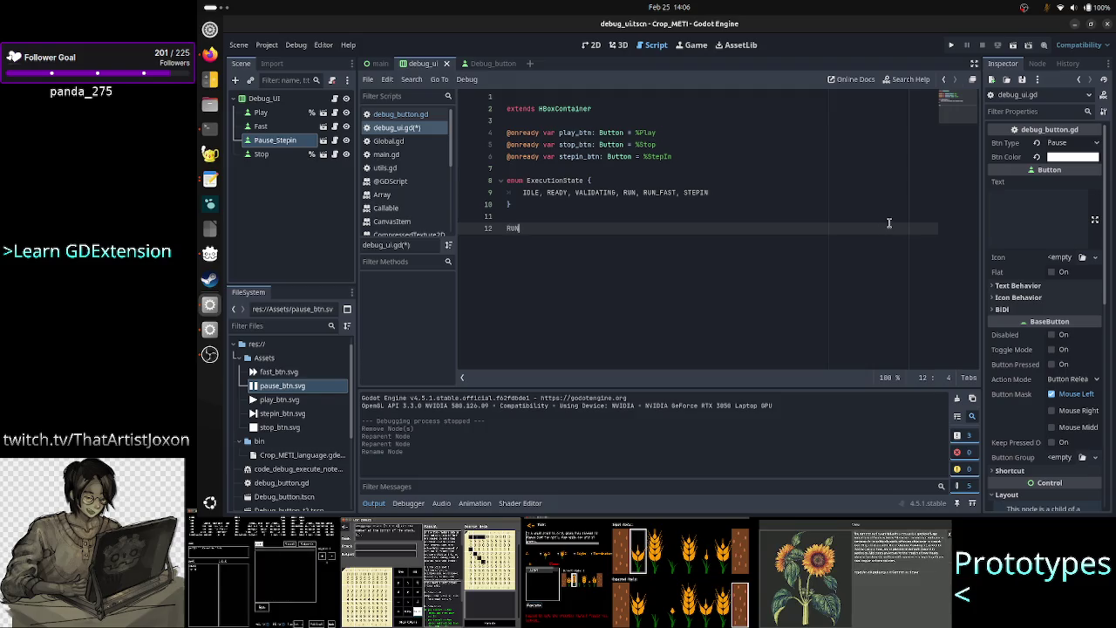
type(" -")
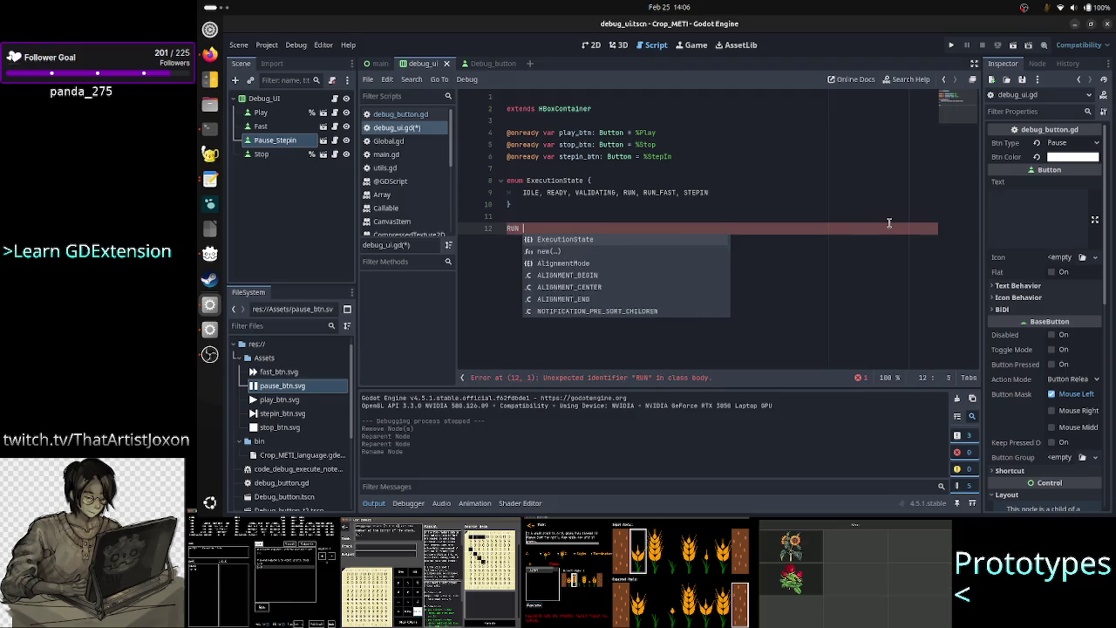
type("> ")
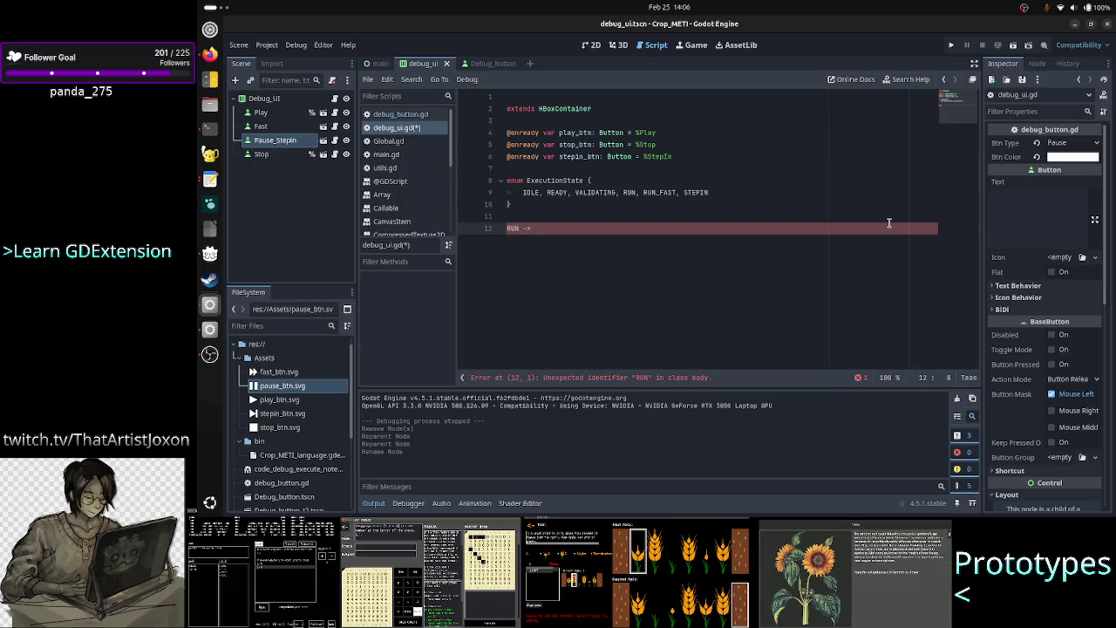
type("P")
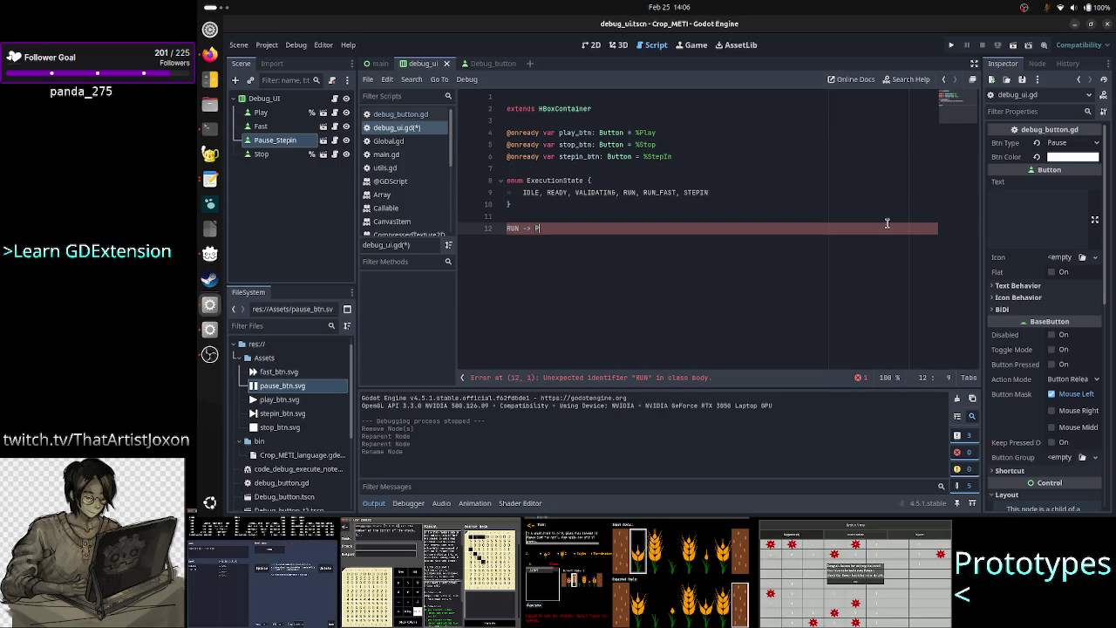
type("AUSE")
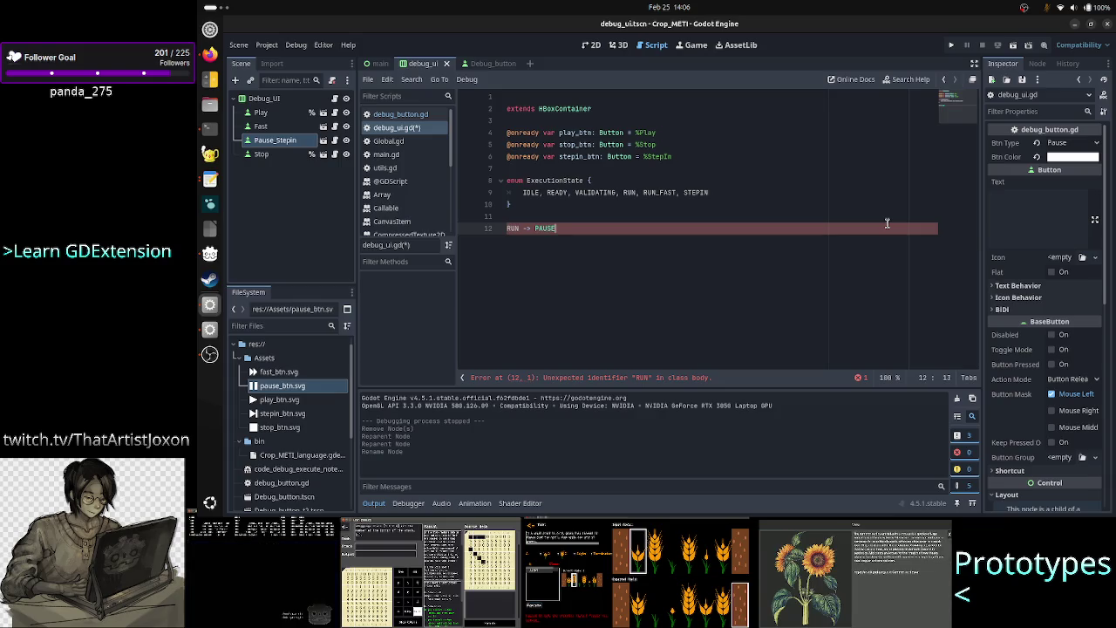
key("Home")
key("shift+Right")
key("shift+Right")
key("shift+Right")
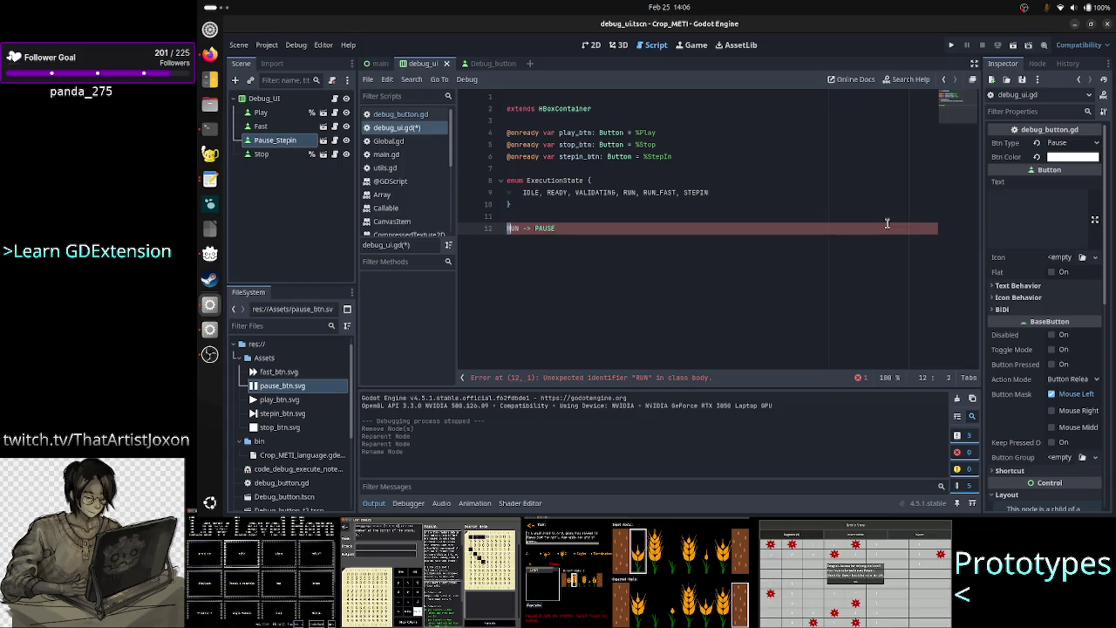
key("Right")
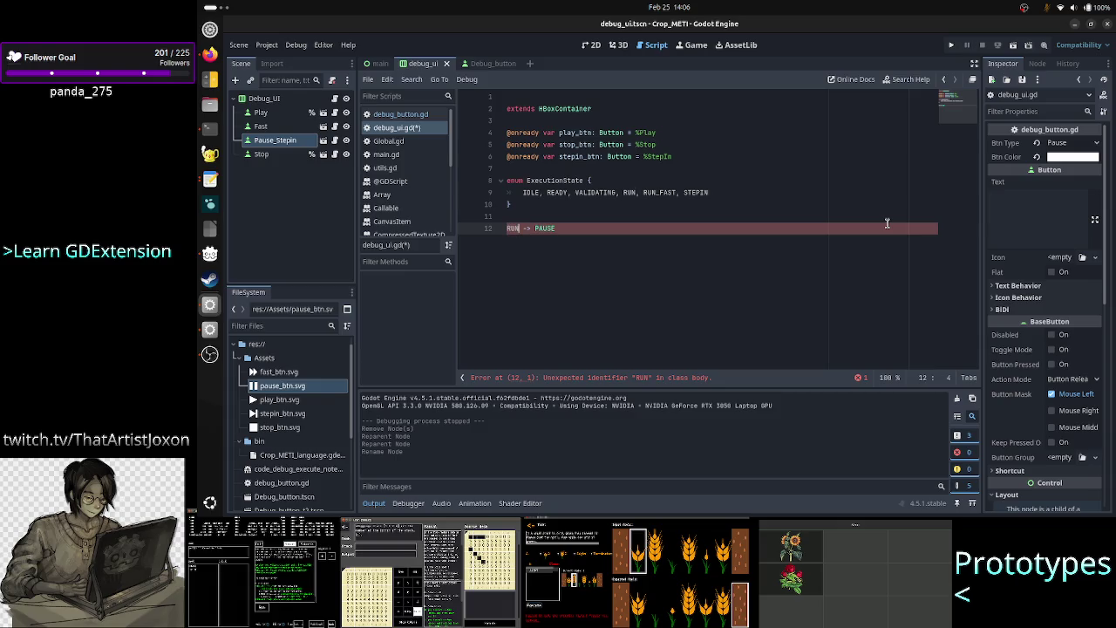
key("Left")
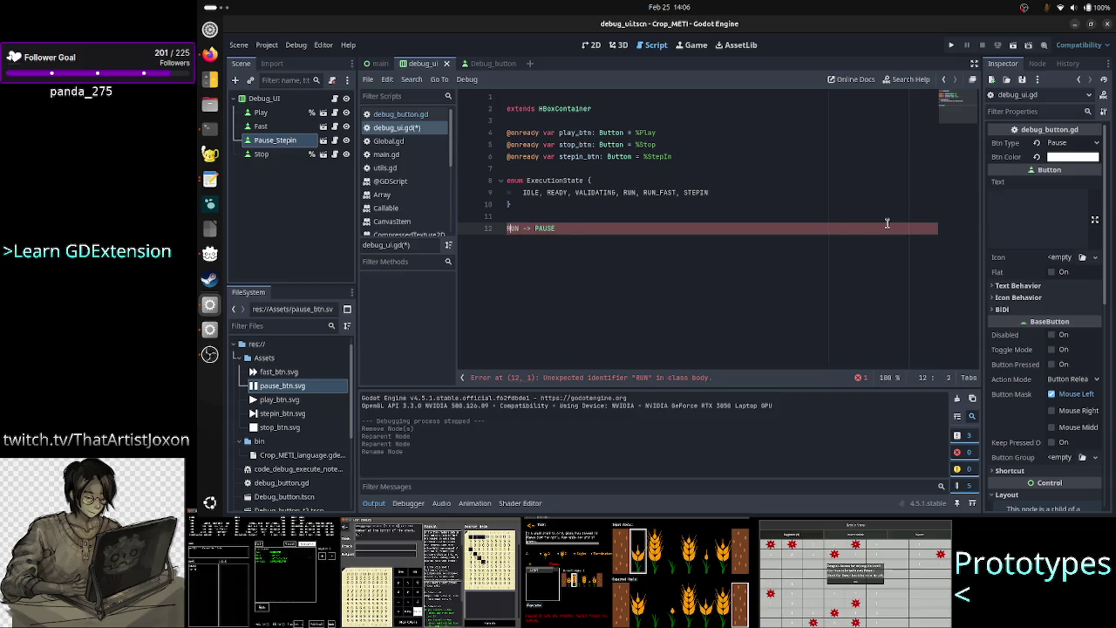
key("Left")
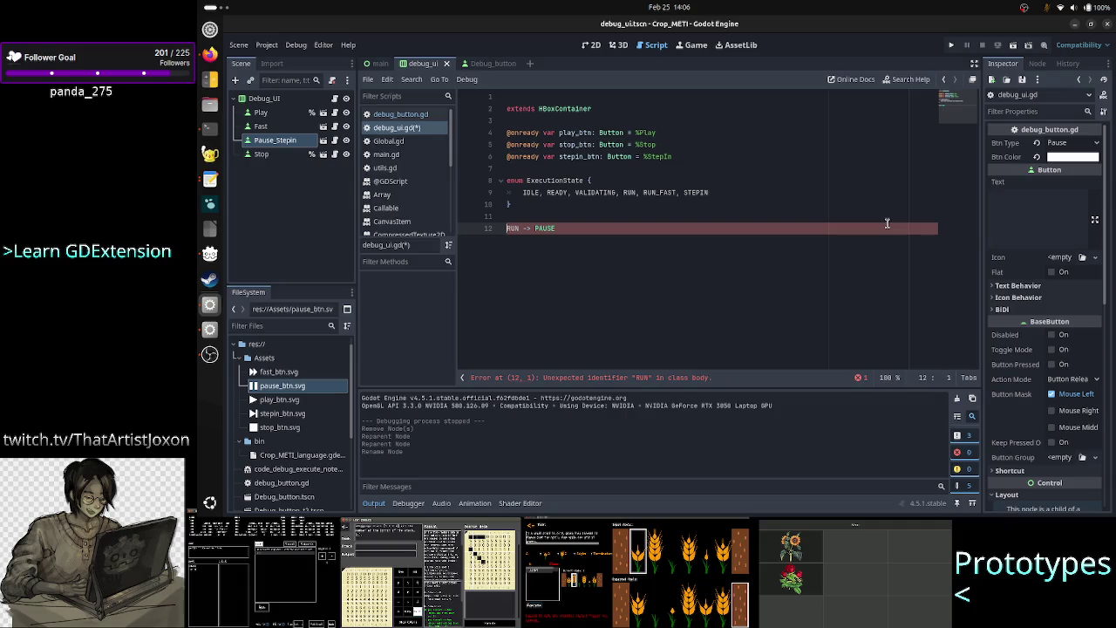
key("ctrl+shift+Right")
type("P")
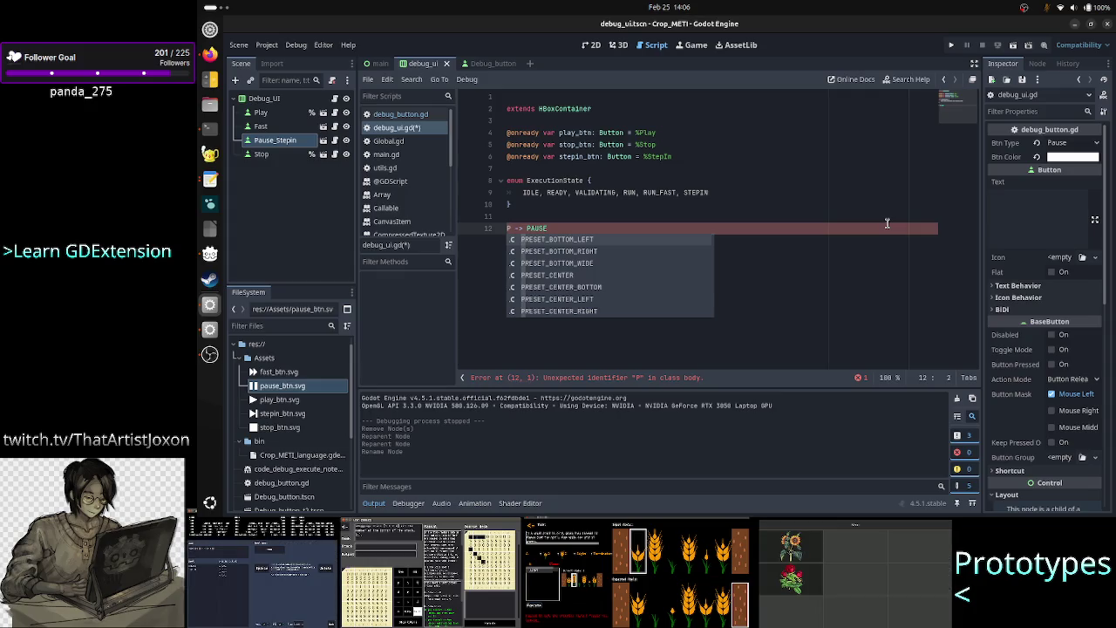
type("AUSE")
key("Right")
key("Right")
key("Right")
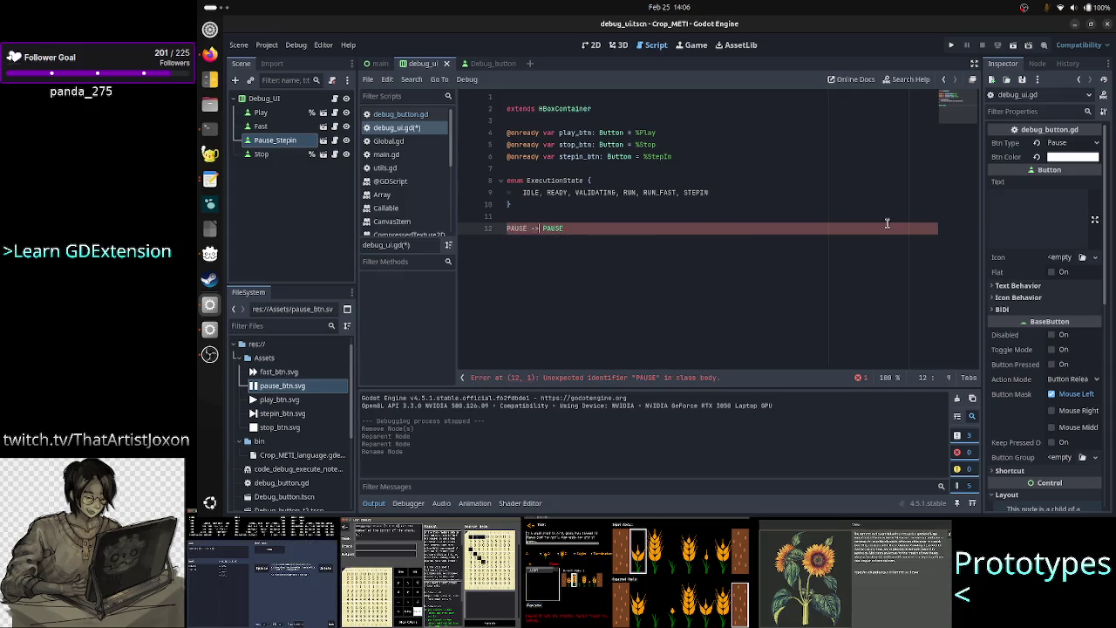
key("Left")
key("Left")
key("Left")
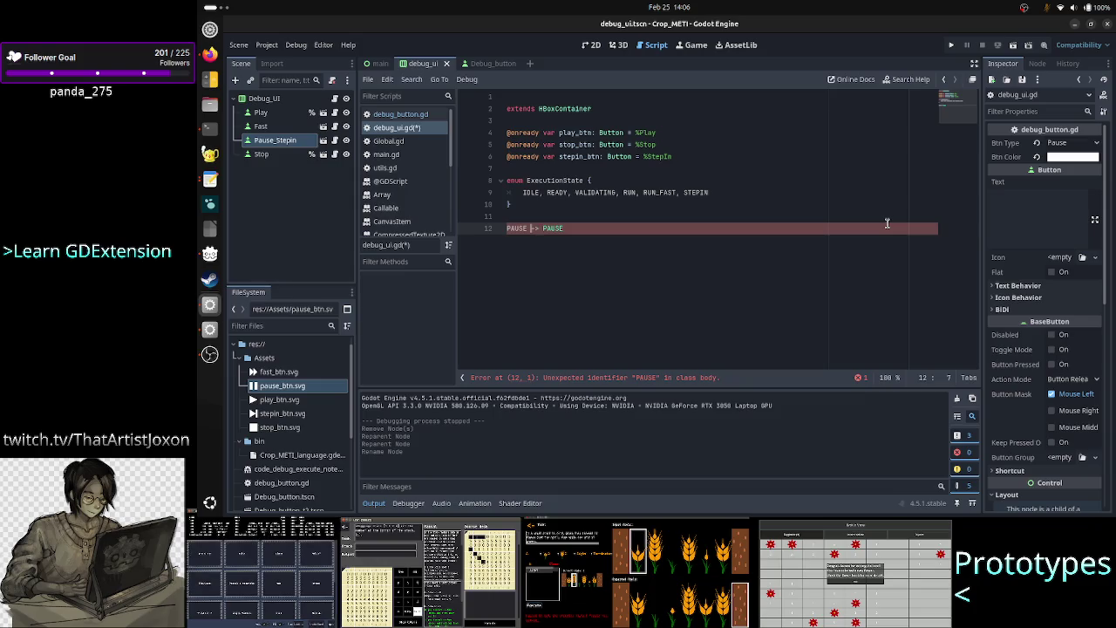
key("Right")
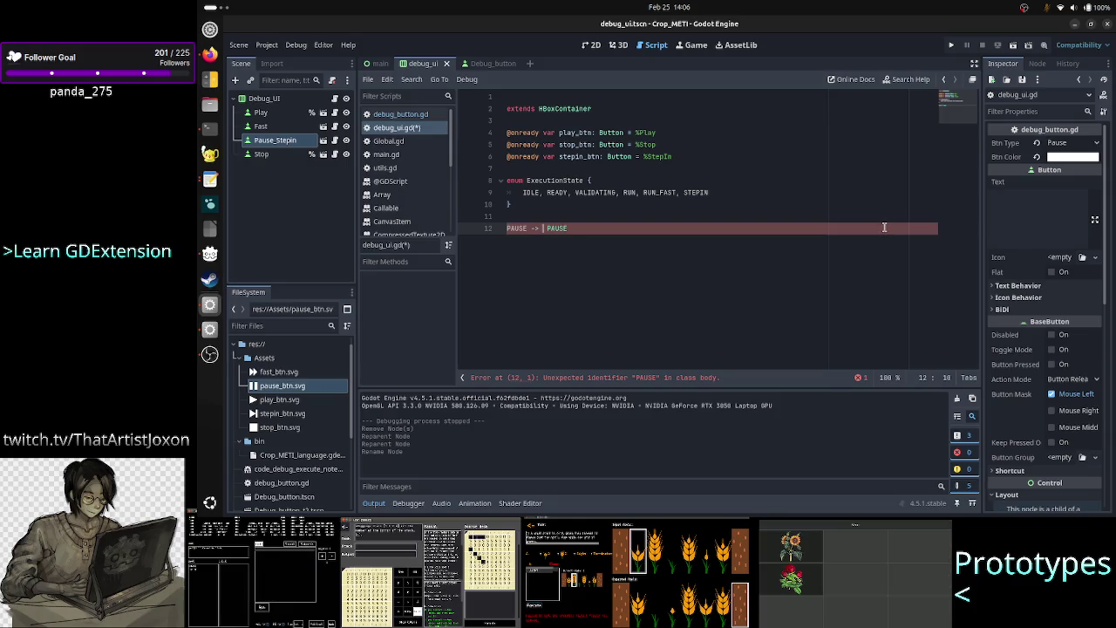
Delete the 'PAUSE -> PAUSE' line and its leftover empty line
triple_click(884, 226)
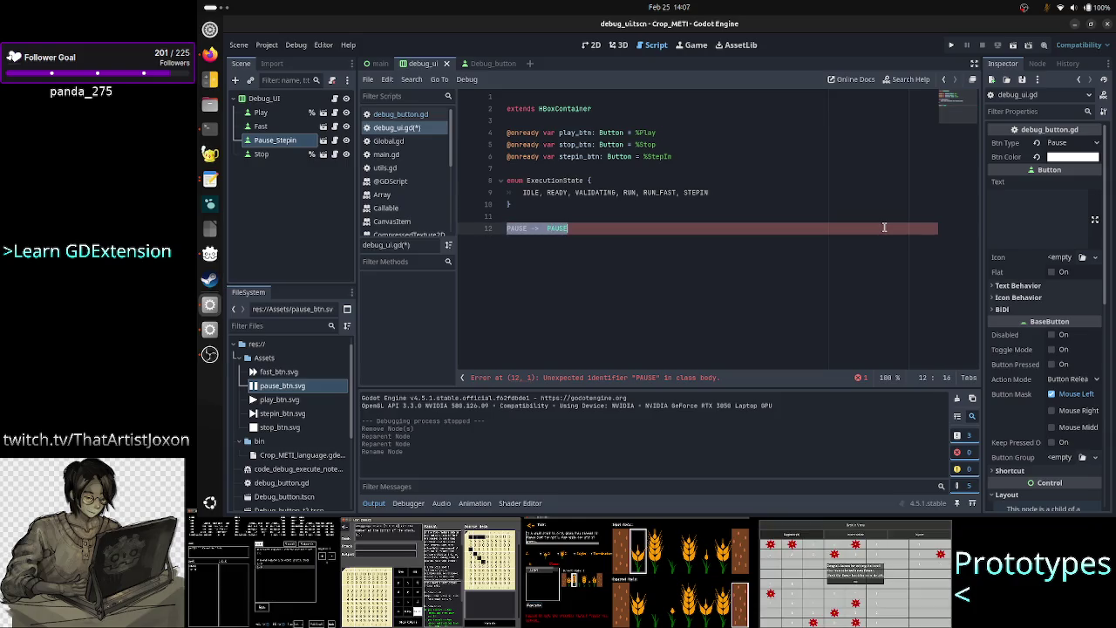
key("BackSpace")
key("BackSpace")
key("Up")
key("Up")
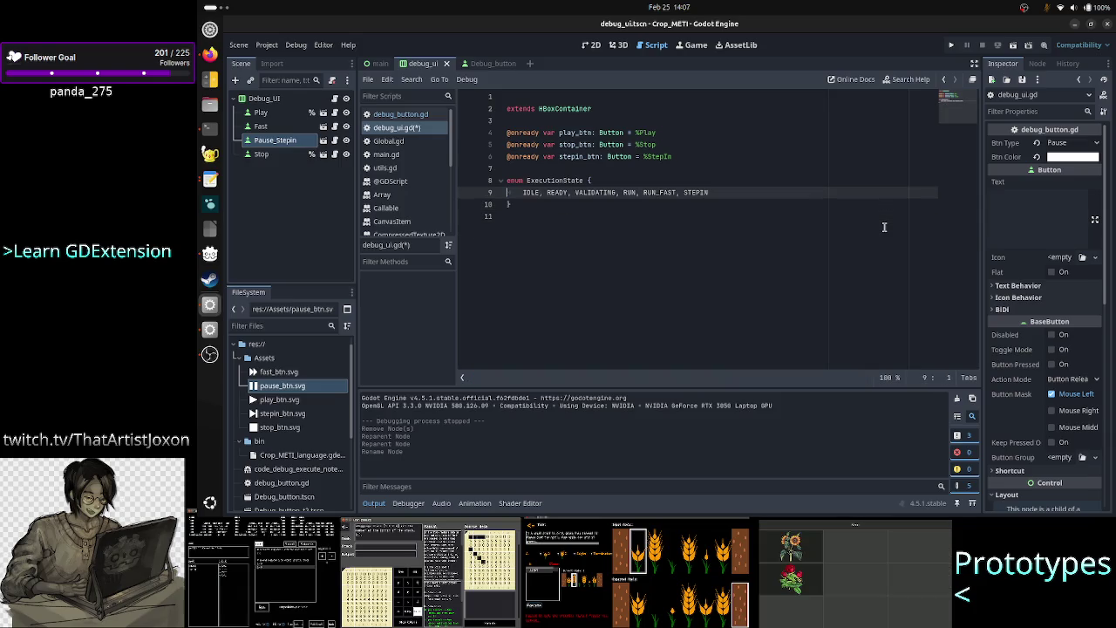
Append ', PAUSE' after STEPIN in the ExecutionState enum
key("Right")
key("Right")
key("Right")
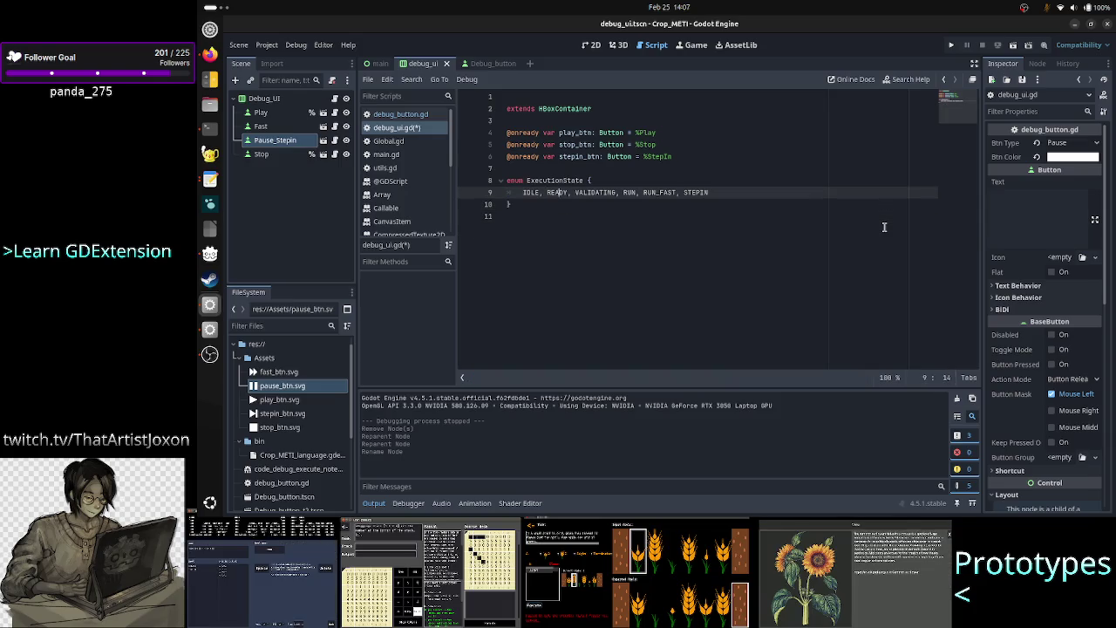
key("Right")
key("Right")
key("Right")
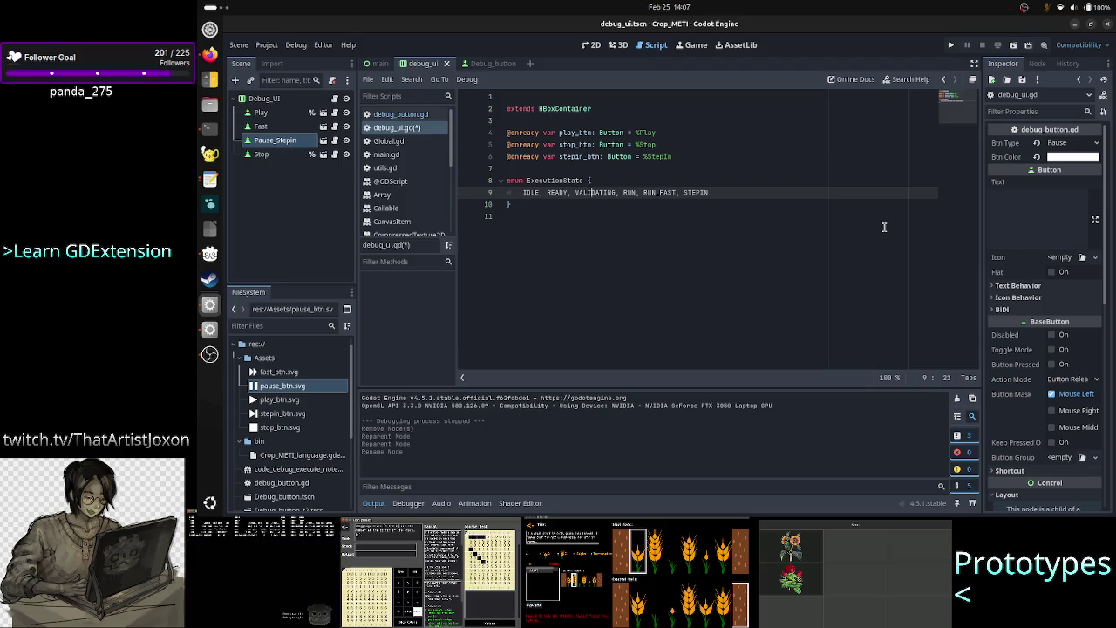
key("Right")
key("Right")
key("Right")
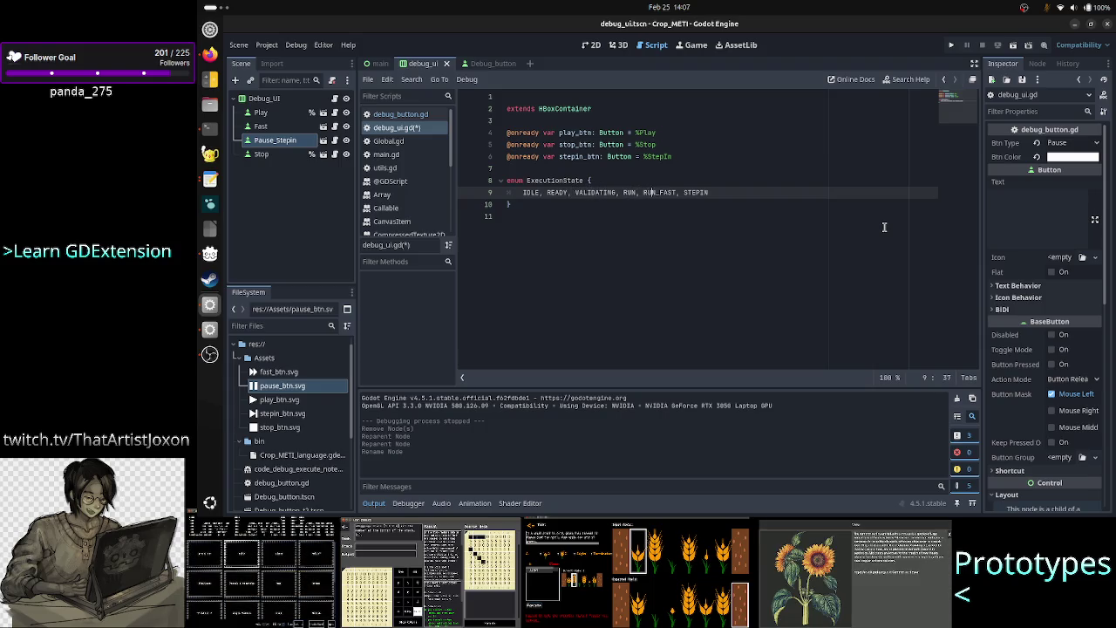
key("End")
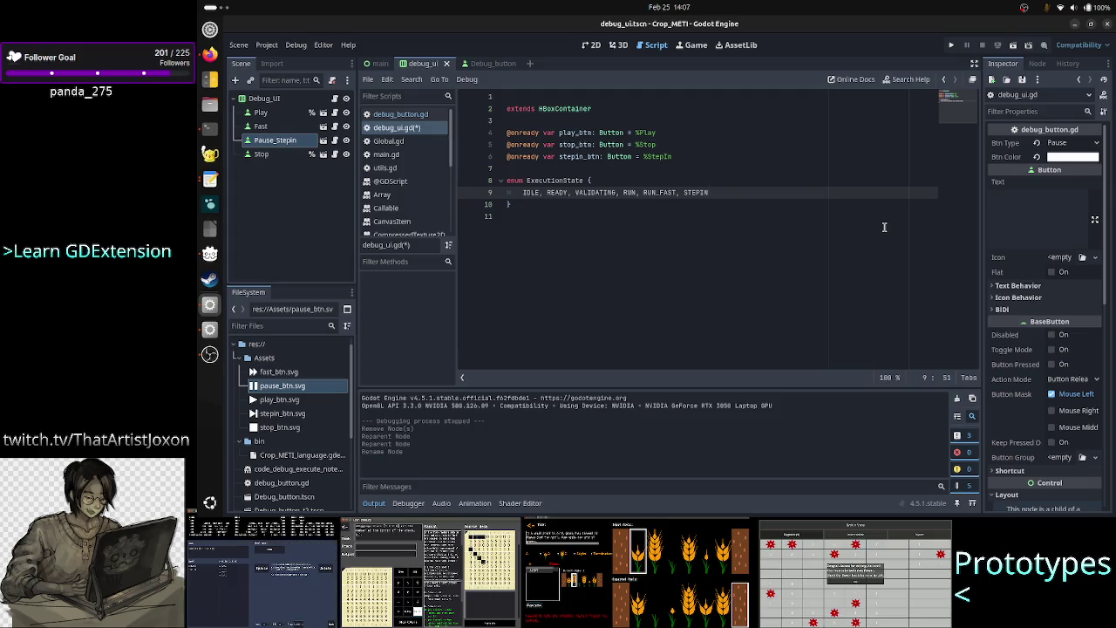
type(", PAUSE")
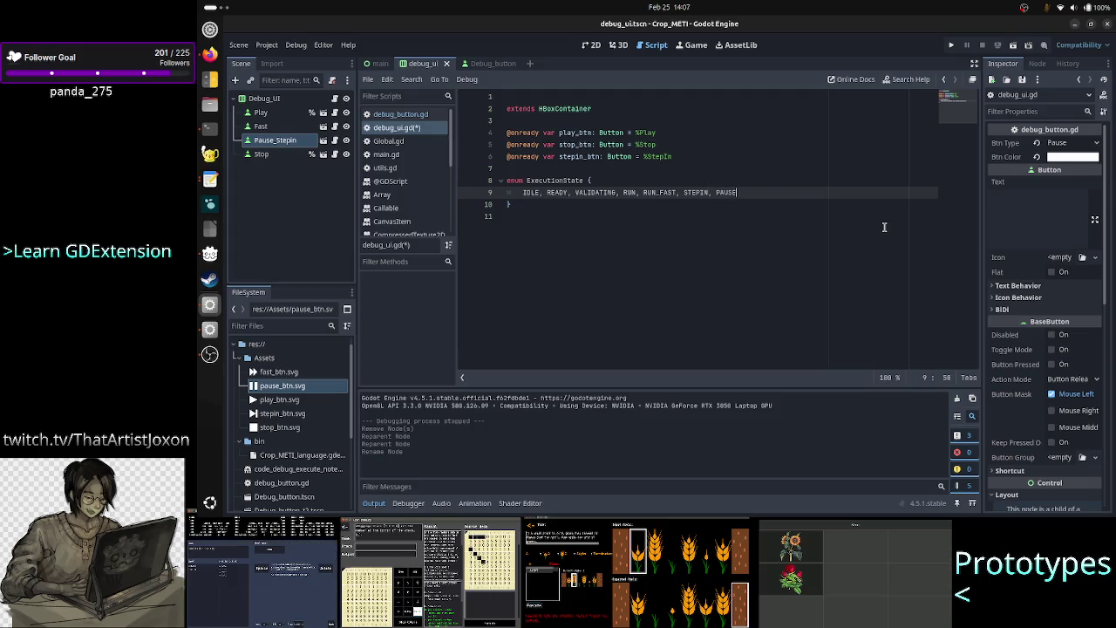
key("Home")
key("Right")
key("Right")
key("Right")
key("Right")
key("Right")
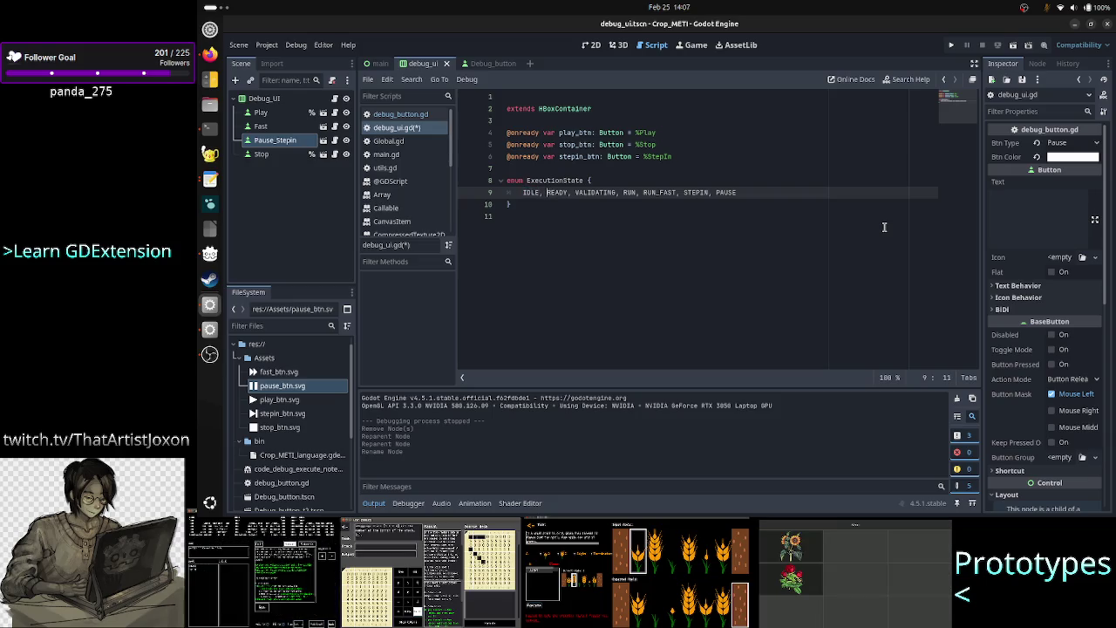
Rename the VALIDATING enum value to VALIDATE
key("Left")
key("shift+Right")
key("shift+Right")
key("shift+Right")
key("shift+Right")
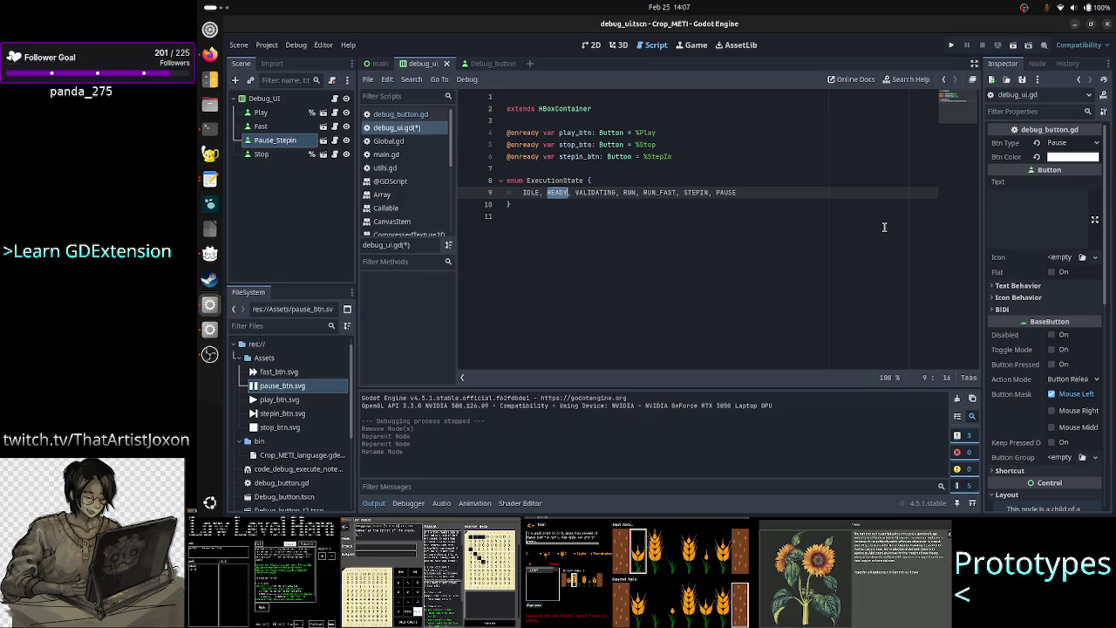
key("Right")
key("Right")
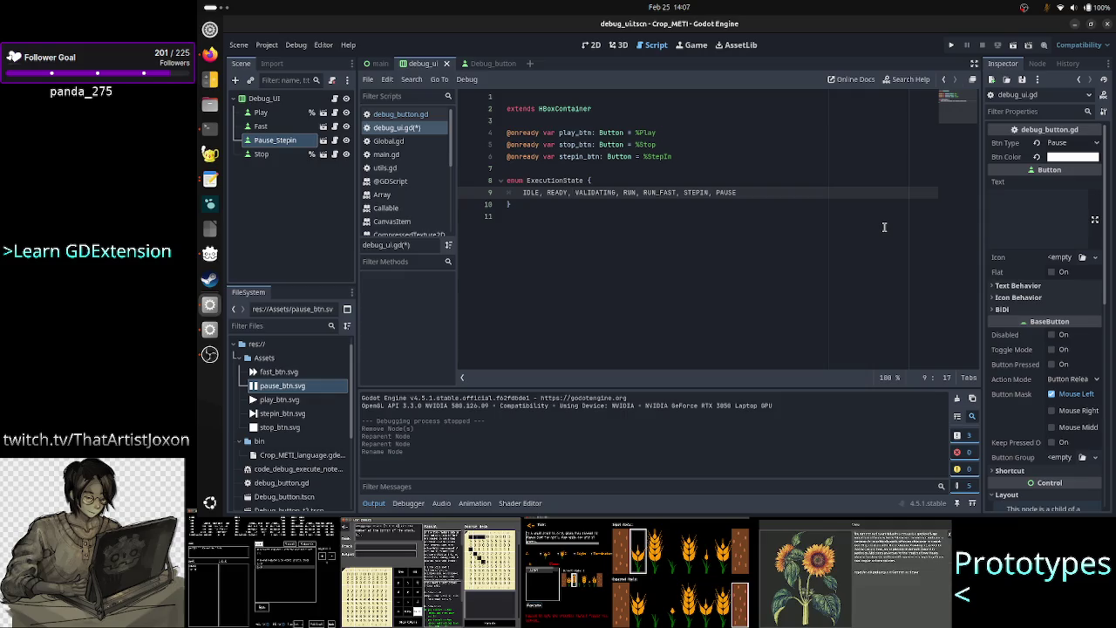
key("ctrl+Right")
key("Right")
key("Right")
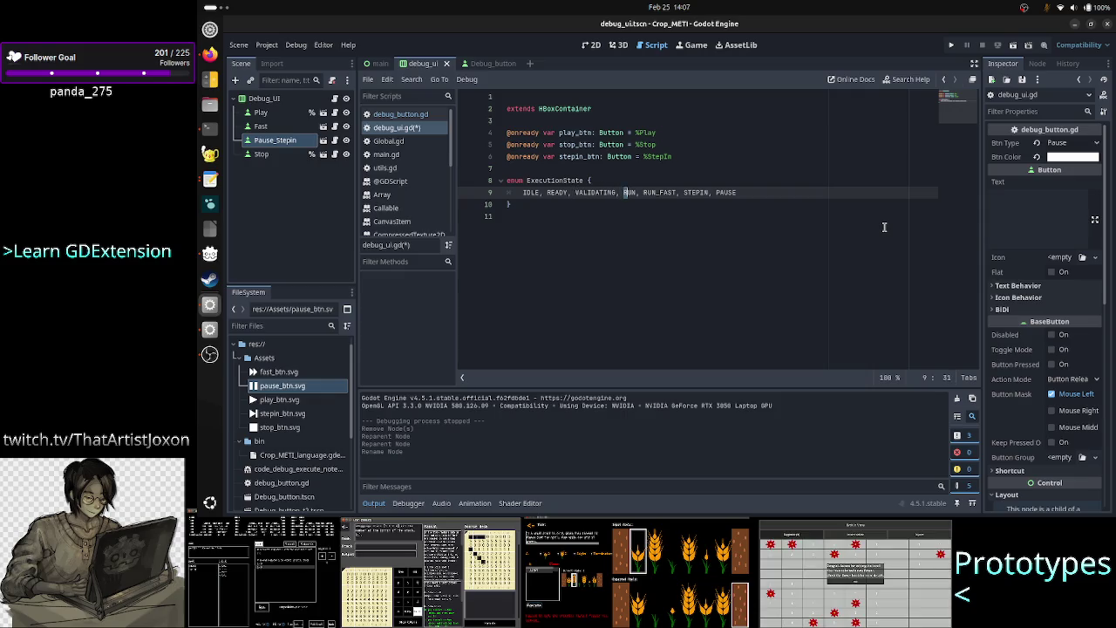
key("ctrl+shift+Right")
key("Left")
key("Left")
key("Left")
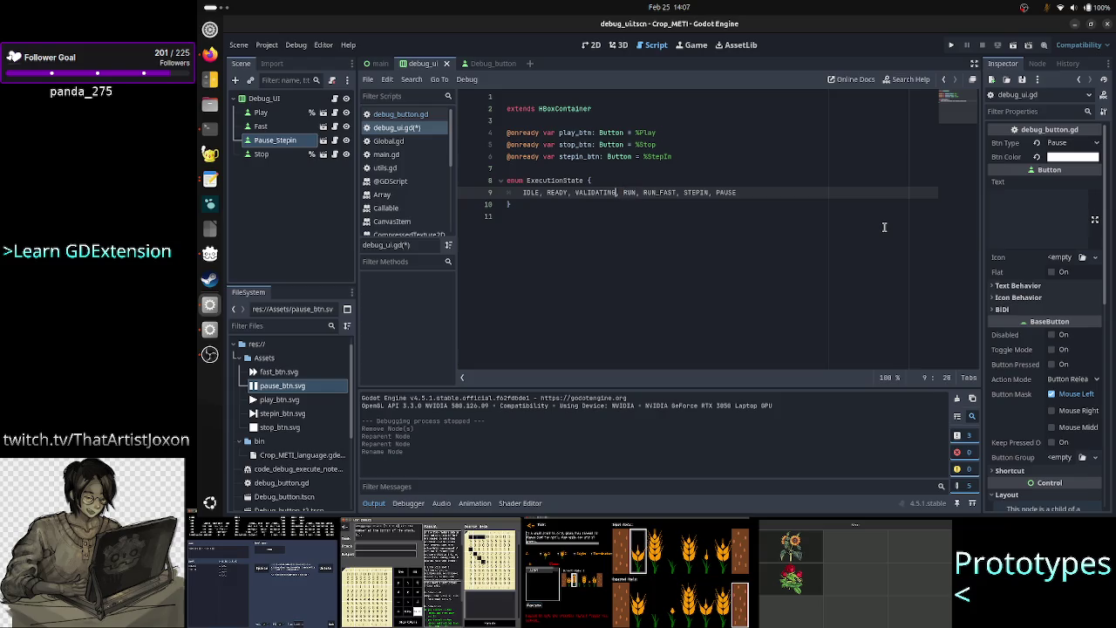
key("Left")
key("shift+Right")
key("shift+Right")
key("shift+Right")
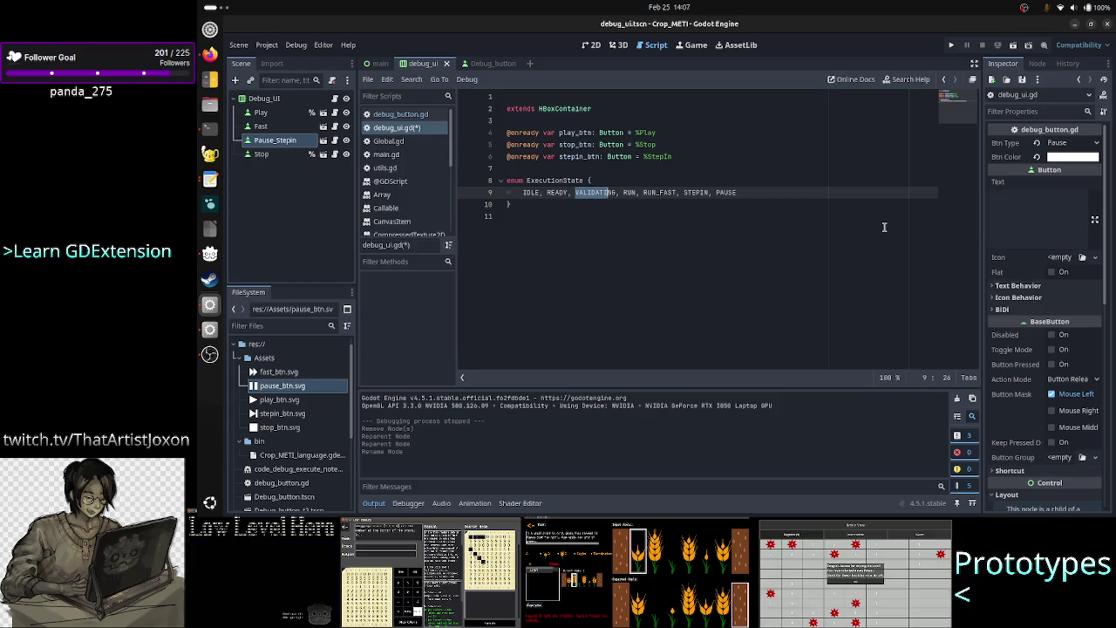
key("Right")
key("Right")
key("Right")
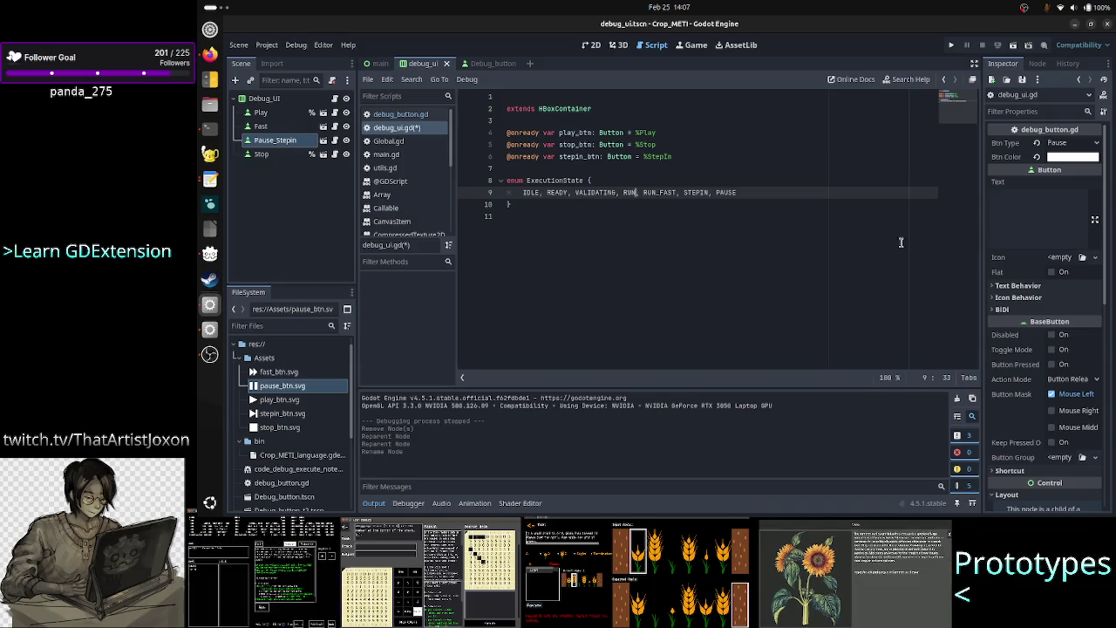
key("Left")
key("Left")
key("Left")
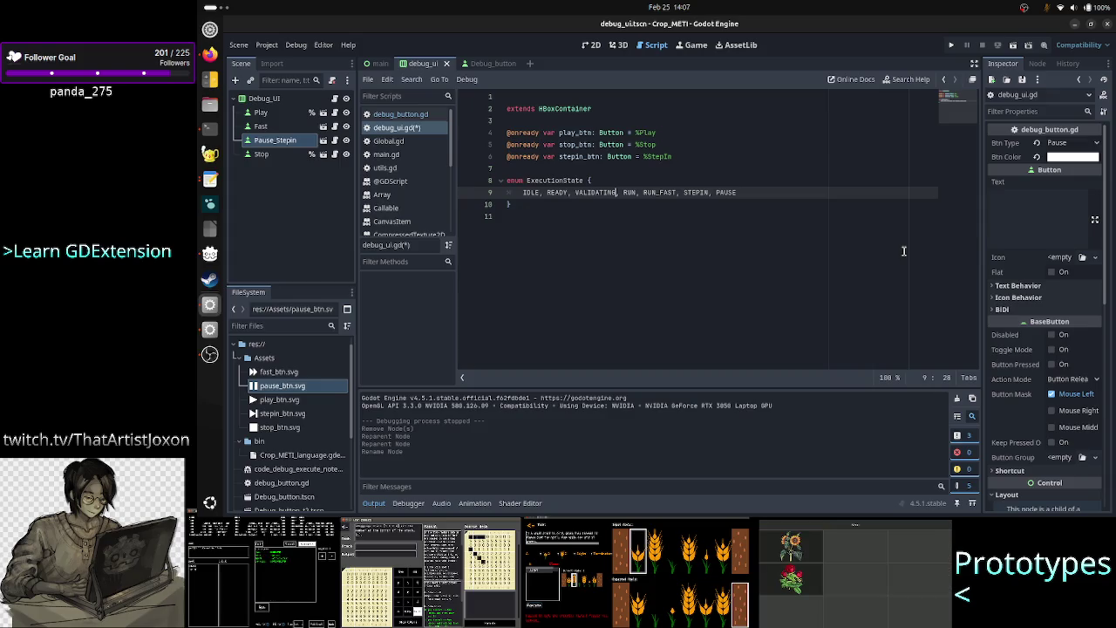
key("BackSpace")
key("BackSpace")
key("BackSpace")
type("E")
Correct the READY value so it ends with Y
key("Right")
key("Right")
key("Right")
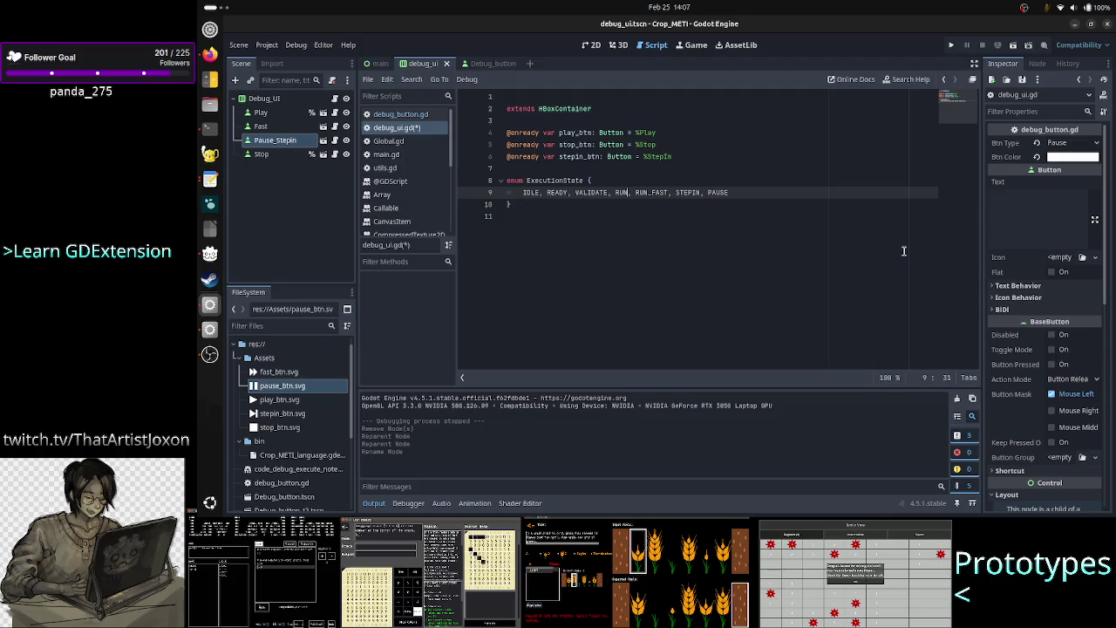
key("Home")
key("Right")
key("Right")
key("Right")
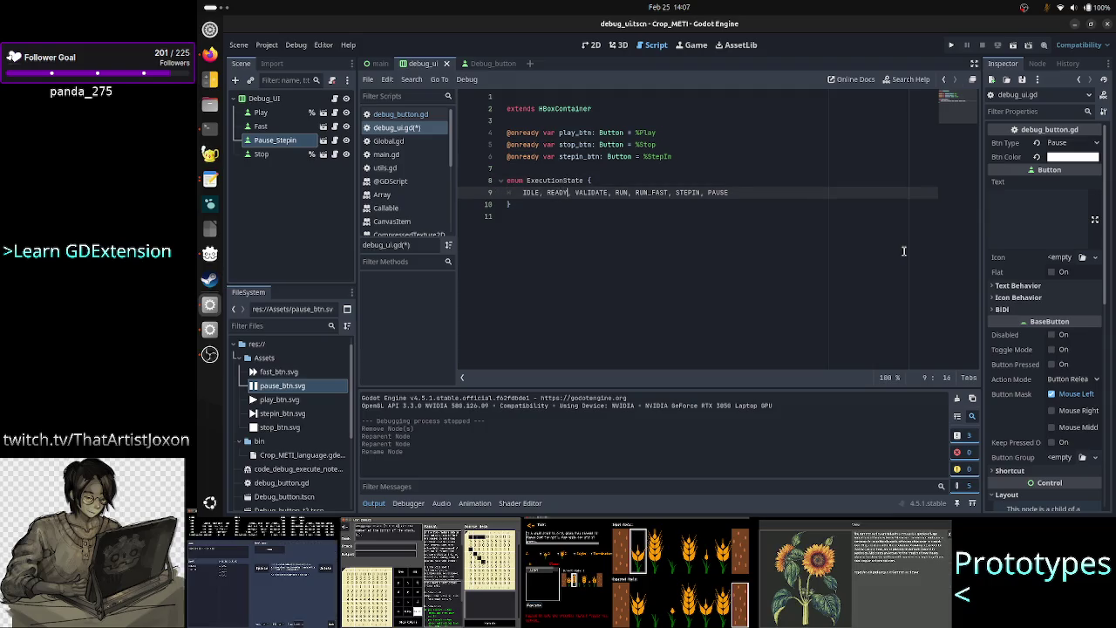
key("shift+Left")
key("shift+Left")
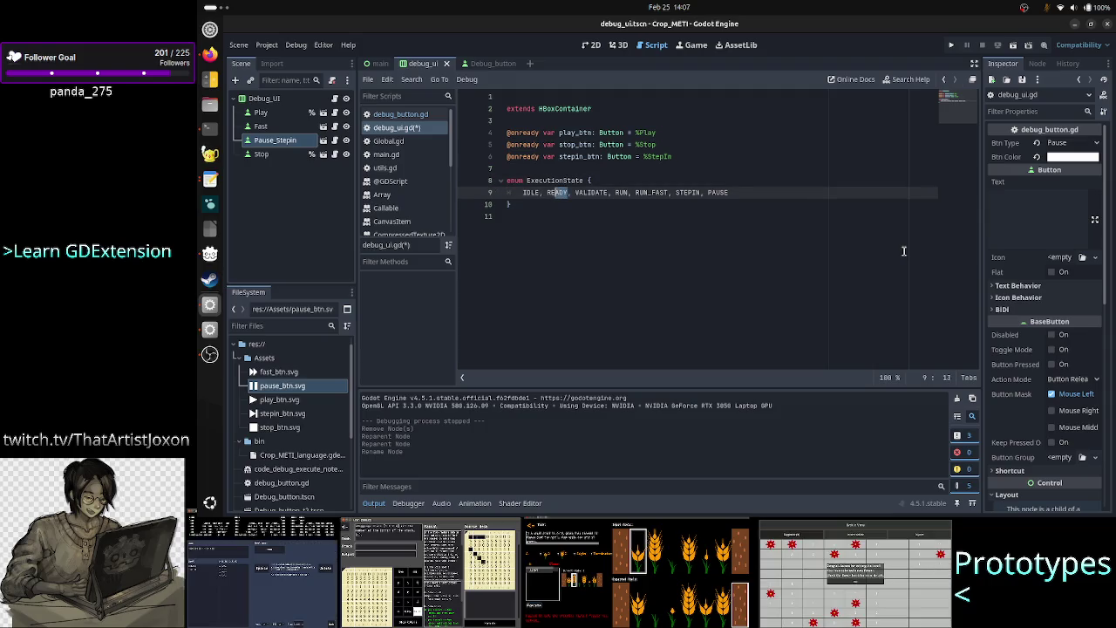
key("shift+Left")
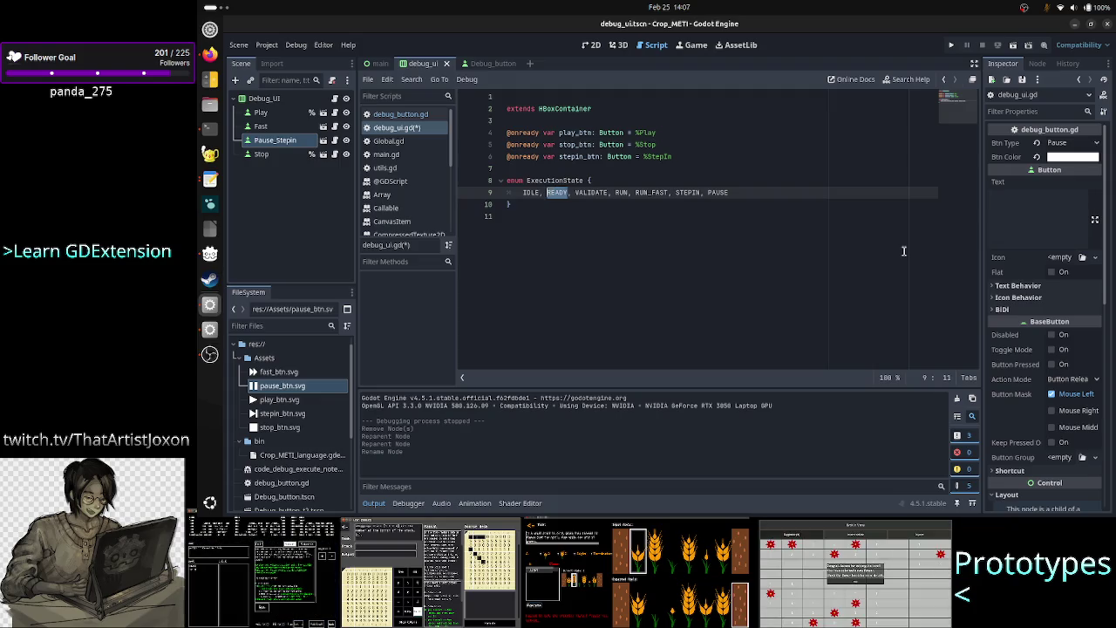
key("Right")
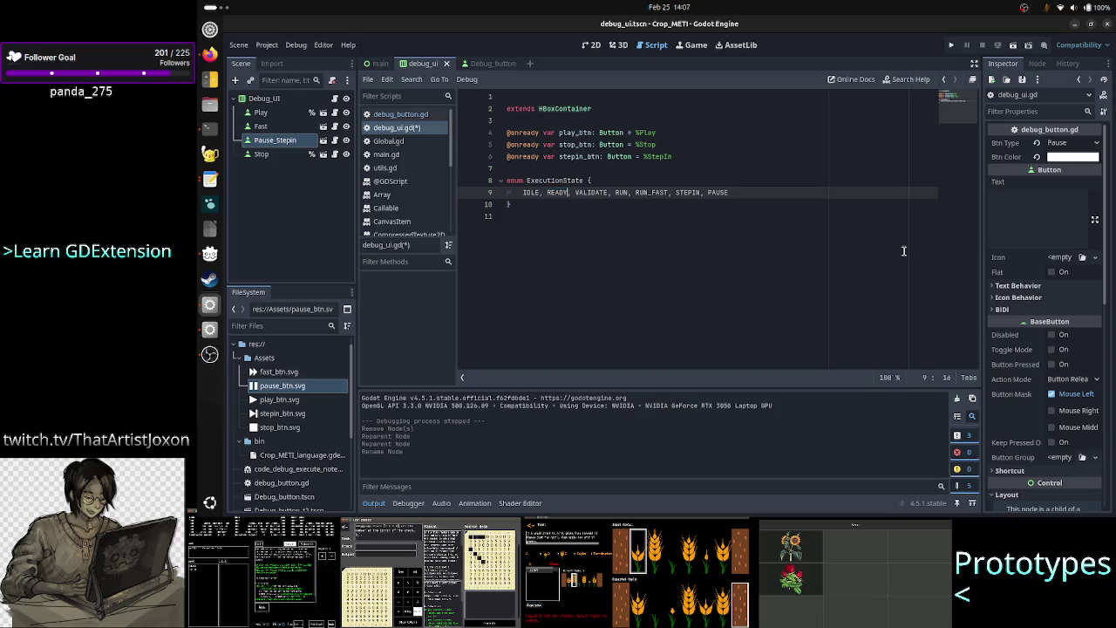
type("Y")
Save debug_ui.gd with the enum IDLE, READY, VALIDATE, RUN, RUN_FAST, STEPIN, PAUSE
key("Right")
key("Right")
key("Right")
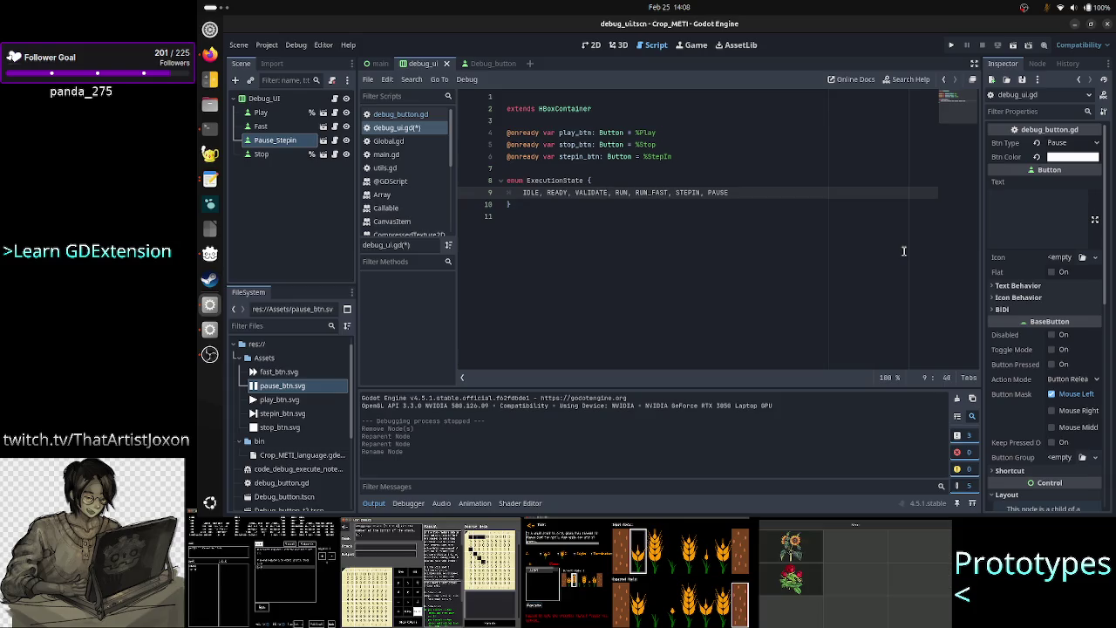
key("Right")
key("Right")
key("Right")
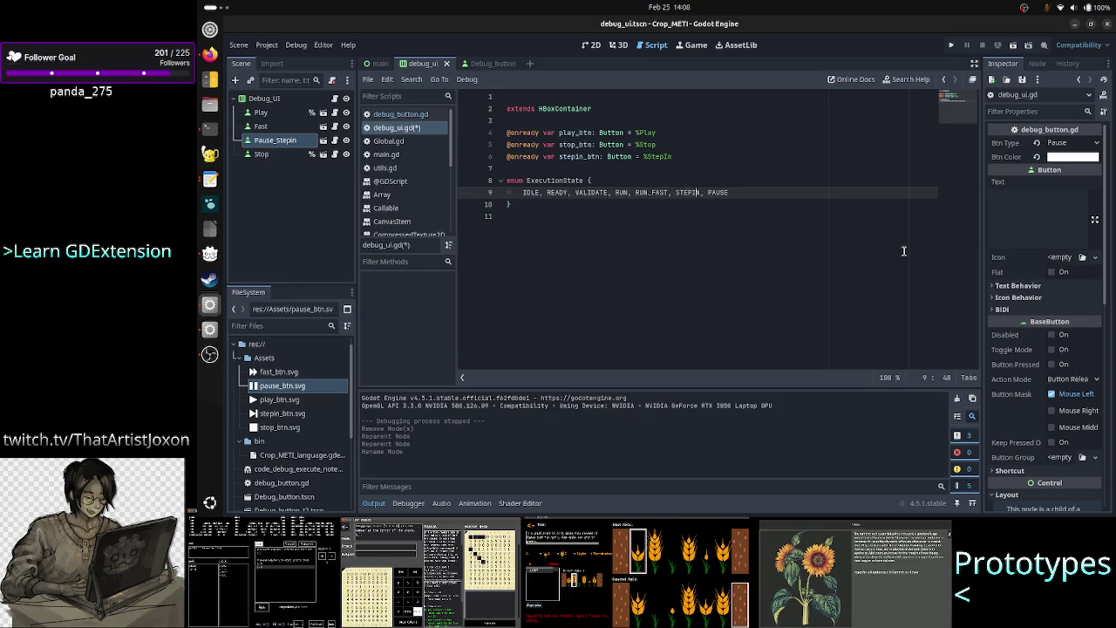
key("Right")
key("Right")
key("Right")
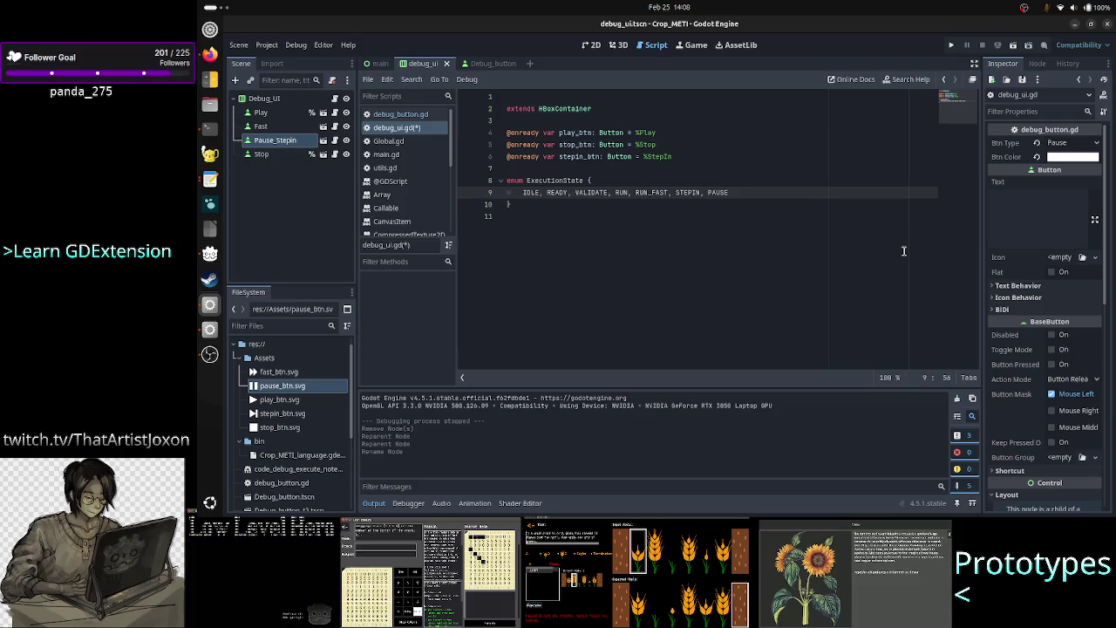
key("Down")
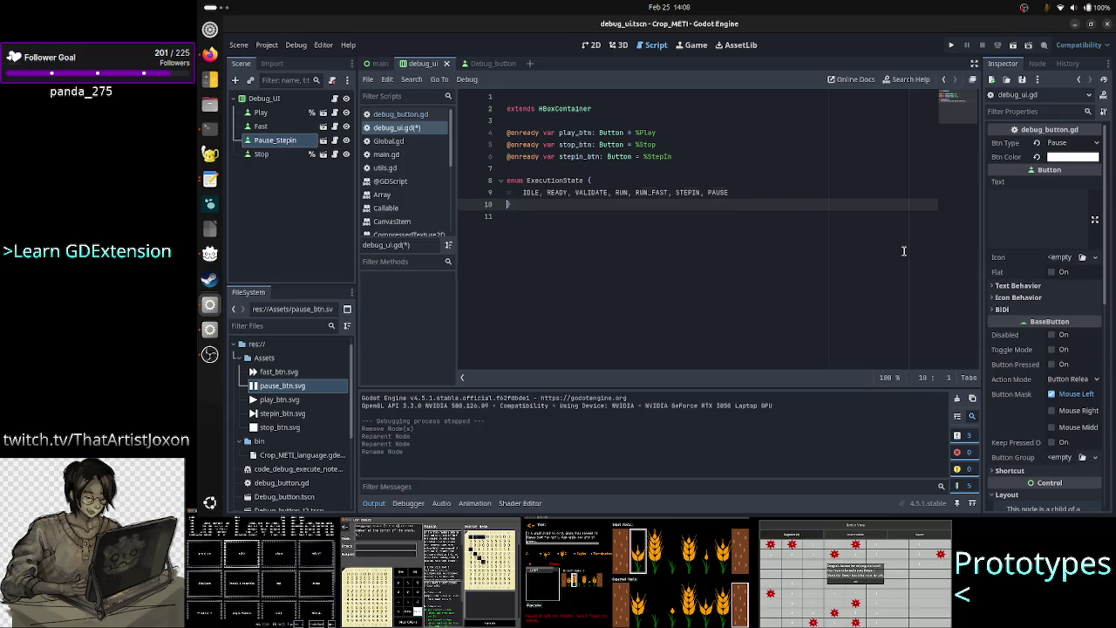
key("Down")
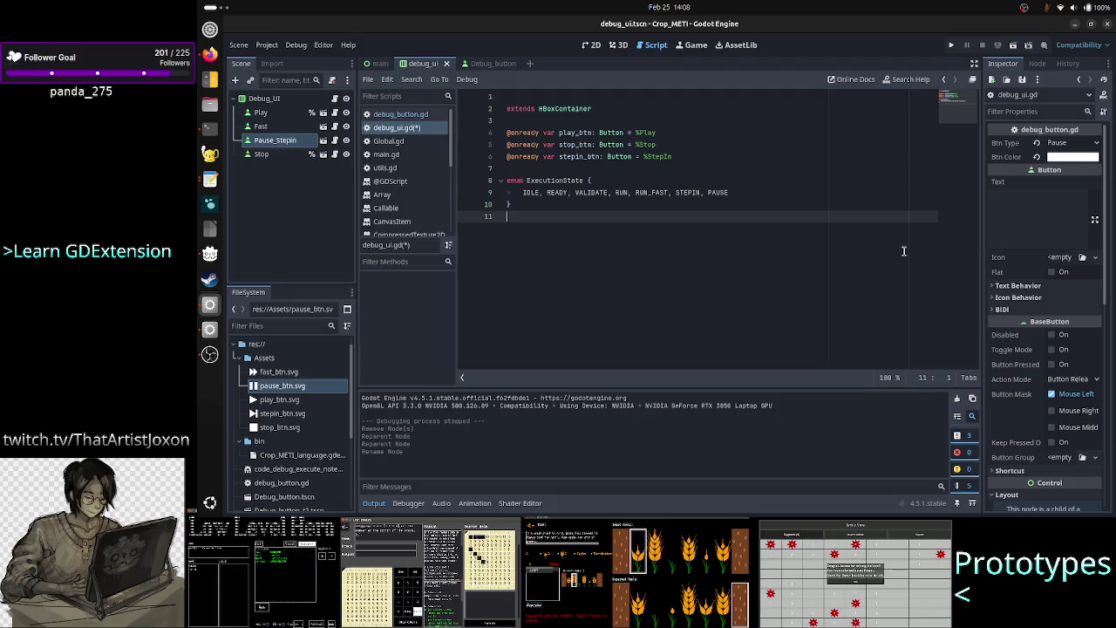
key("ctrl+s")
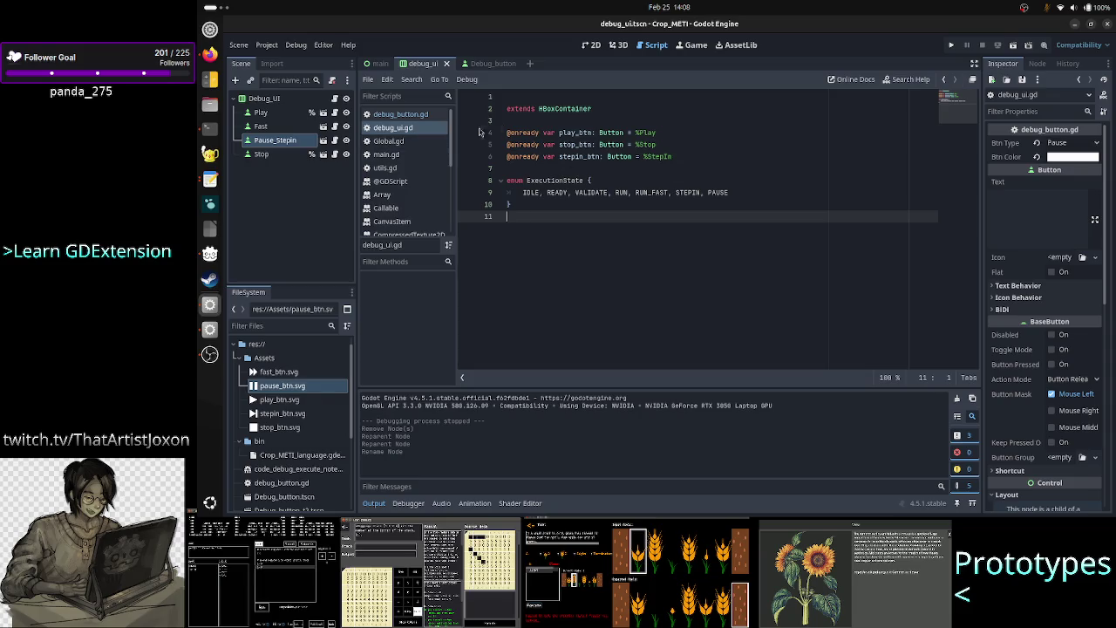
Rename the line-6 button reference from stepin_btn to pause_stepin_btn
left_click(667, 140)
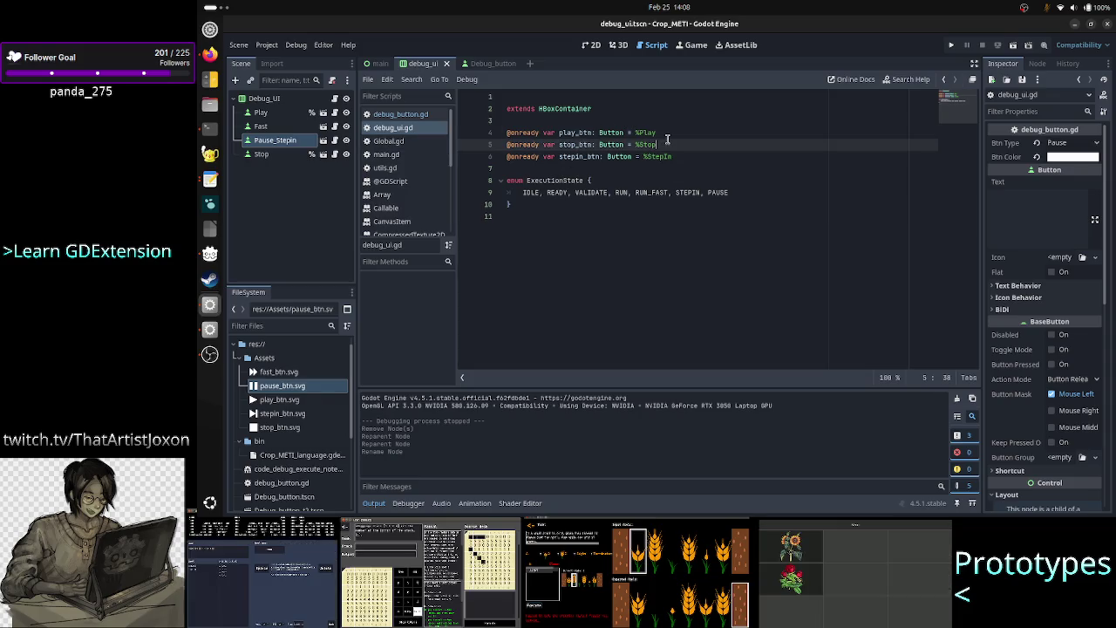
key("Up")
key("Down")
key("Down")
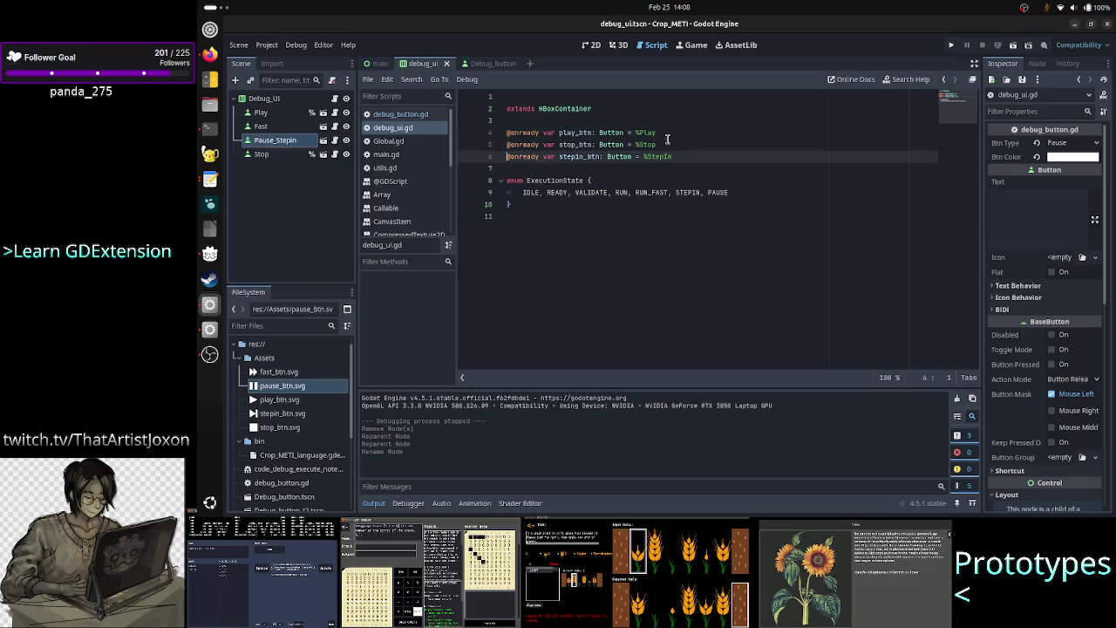
key("Up")
key("Home")
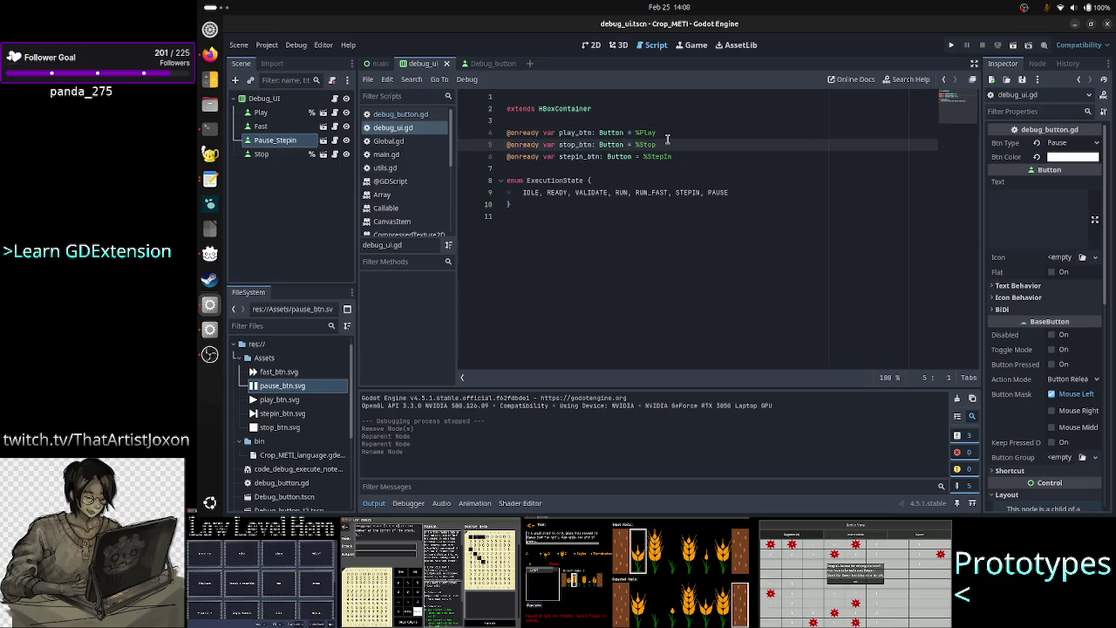
key("Right")
key("Left")
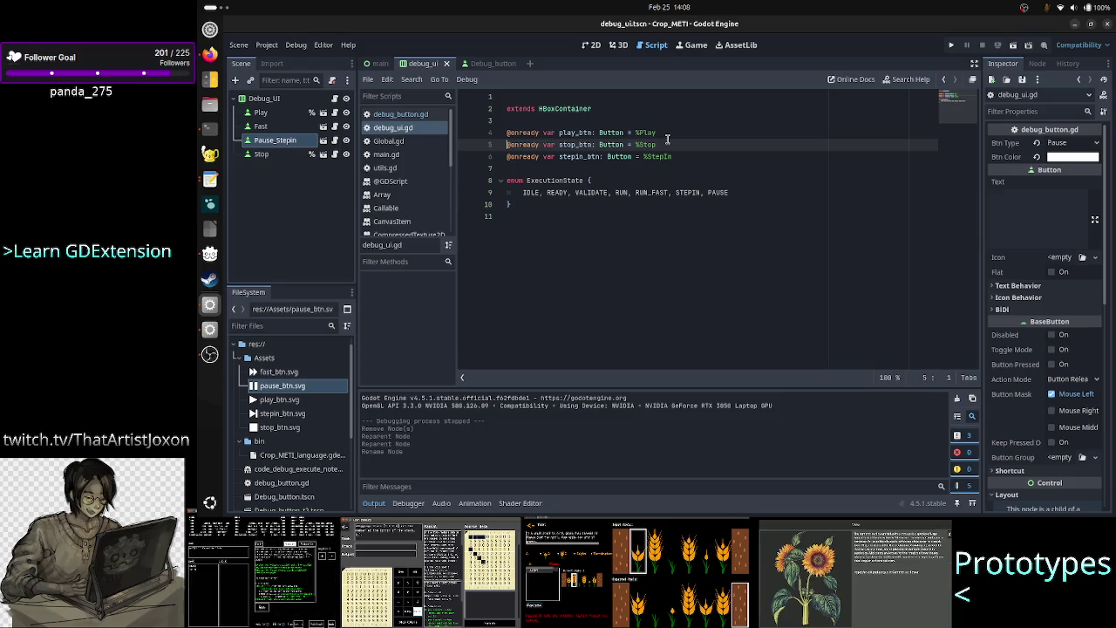
key("Down")
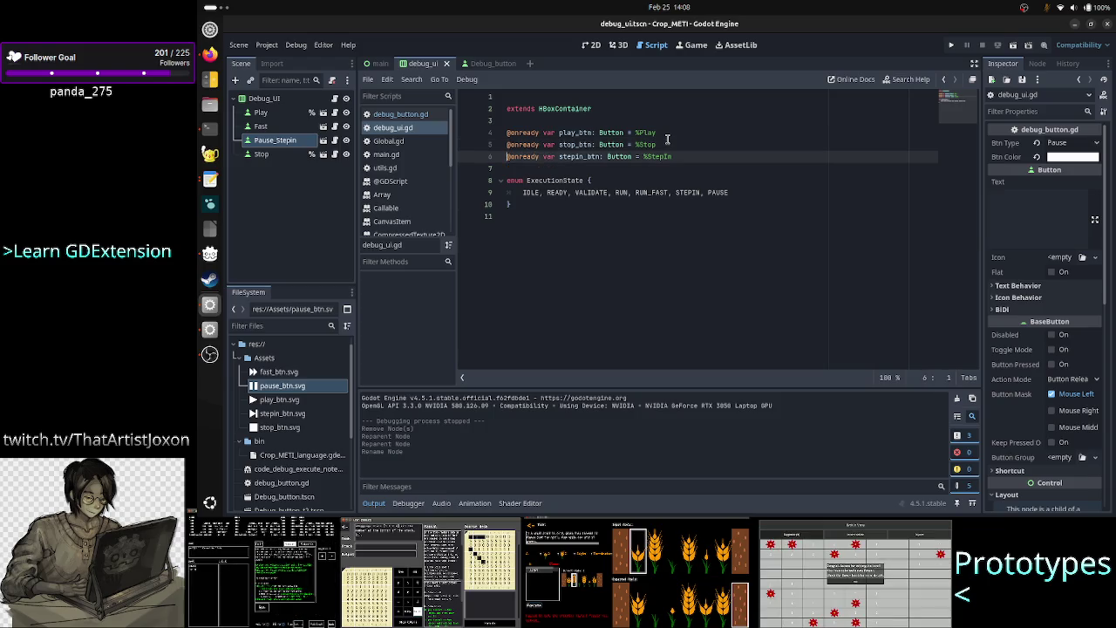
key("shift+Down")
key("Up")
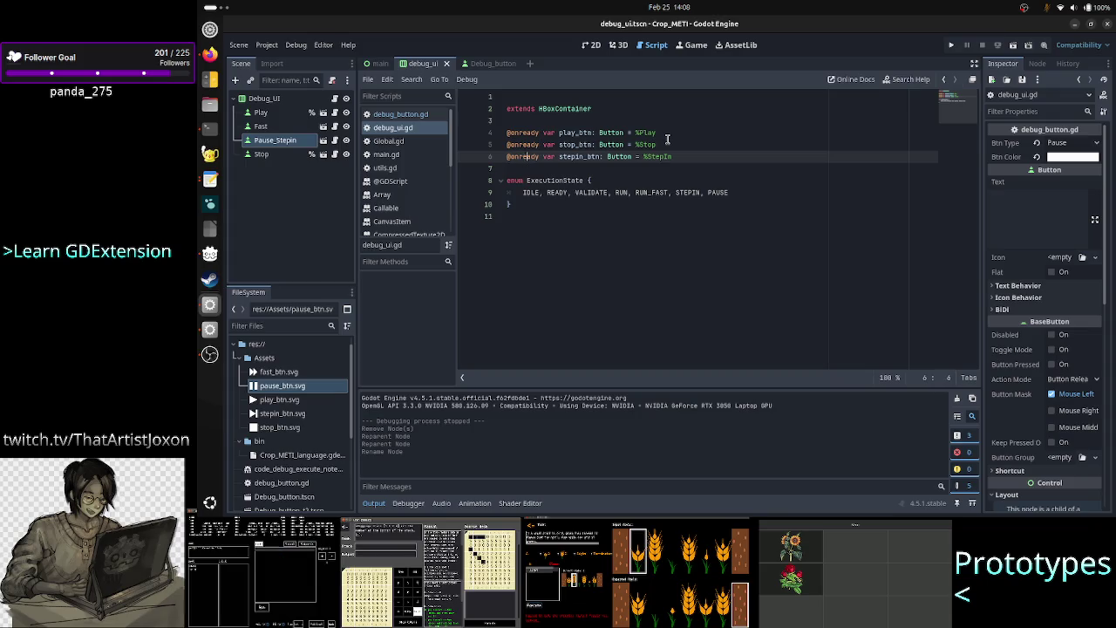
key("Right")
key("Right")
key("Right")
key("Left")
key("Left")
key("Left")
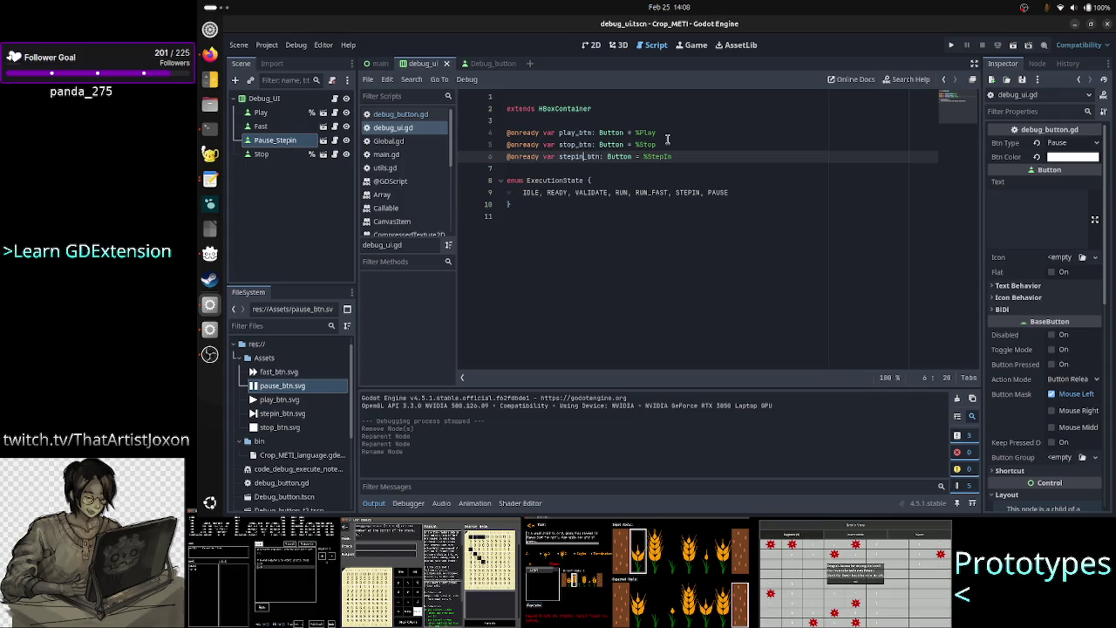
key("Left")
key("Left")
key("Left")
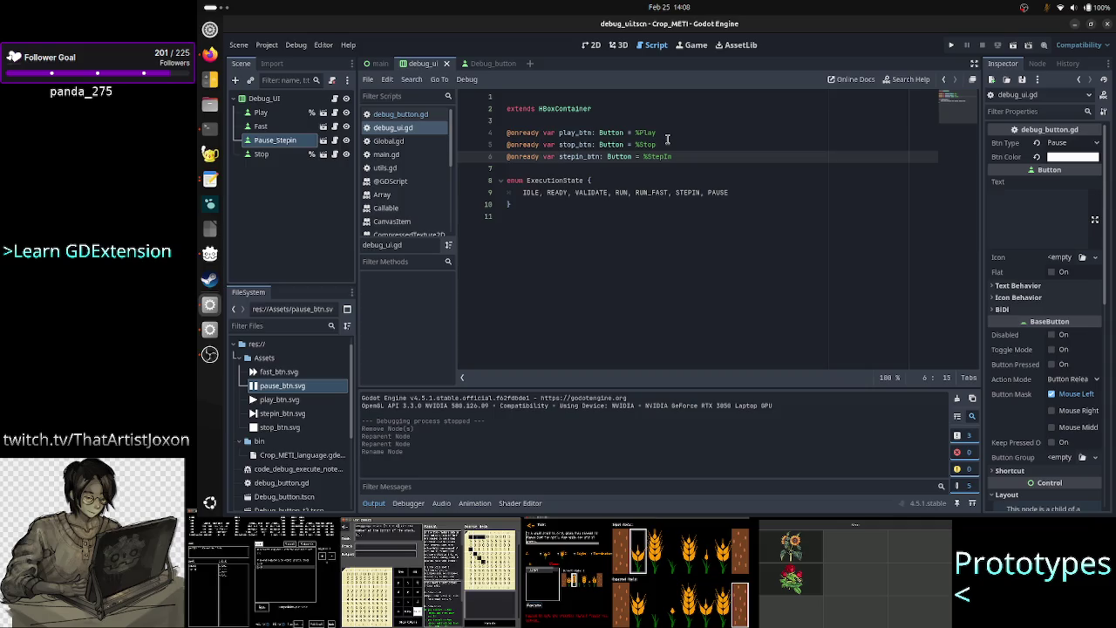
key("Left")
type("pause_")
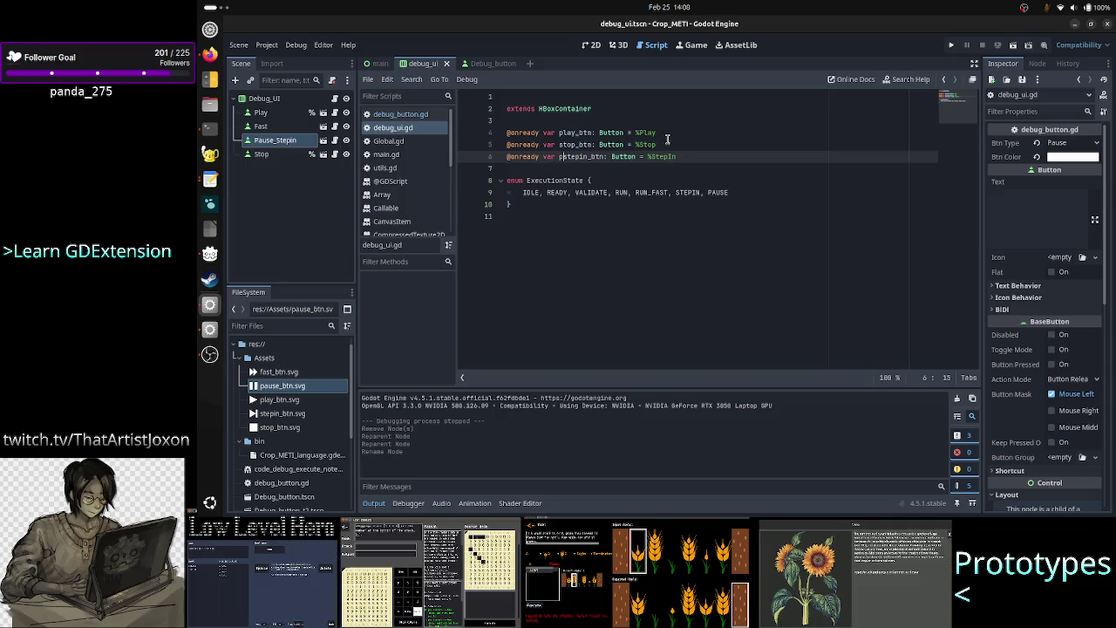
Point pause_stepin_btn at %Pause_Stepin and make Pause_Stepin accessible by unique name
key("End")
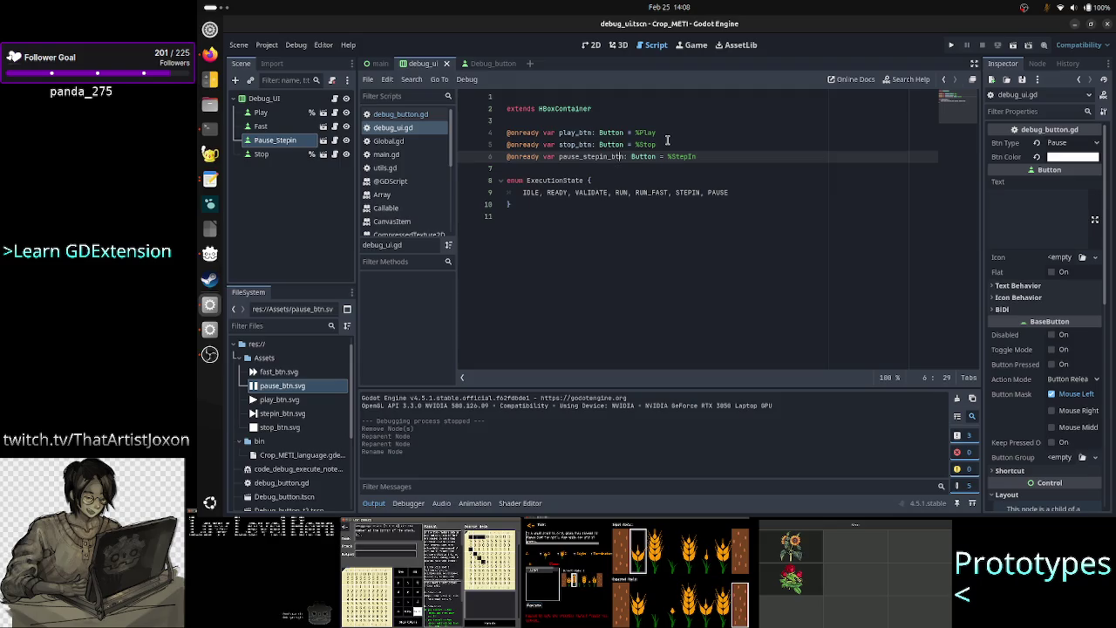
key("BackSpace")
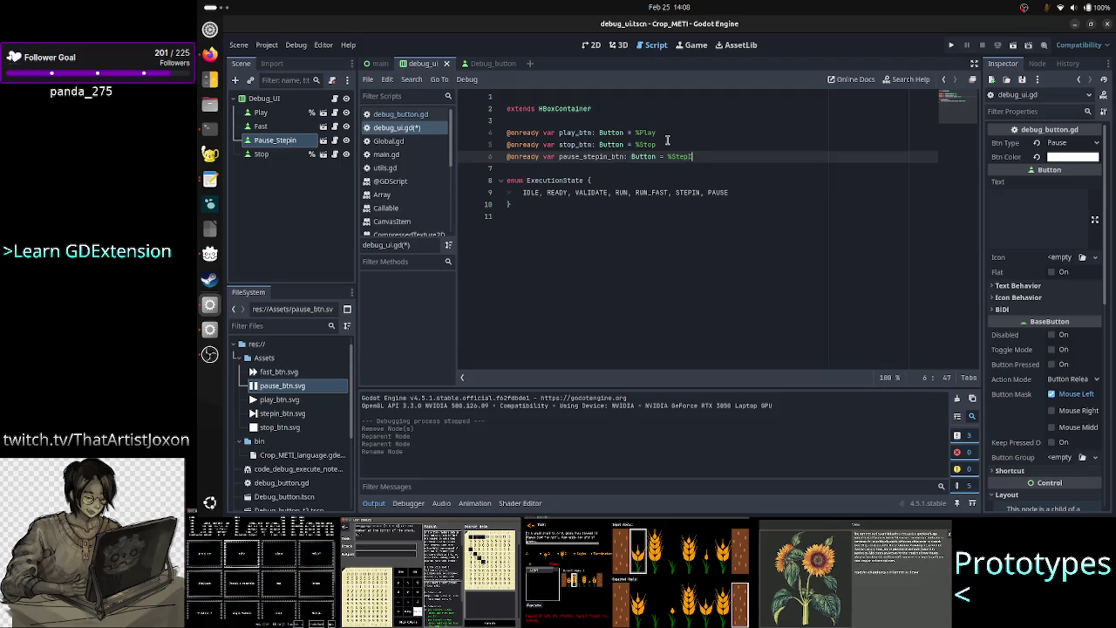
key("BackSpace")
type("aus")
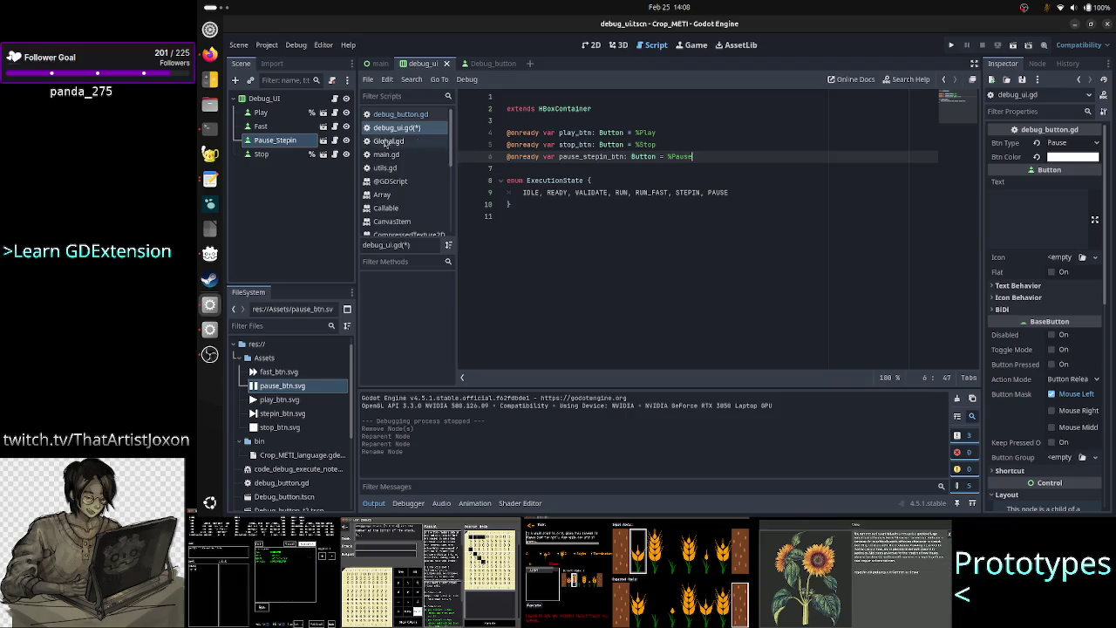
right_click(300, 145)
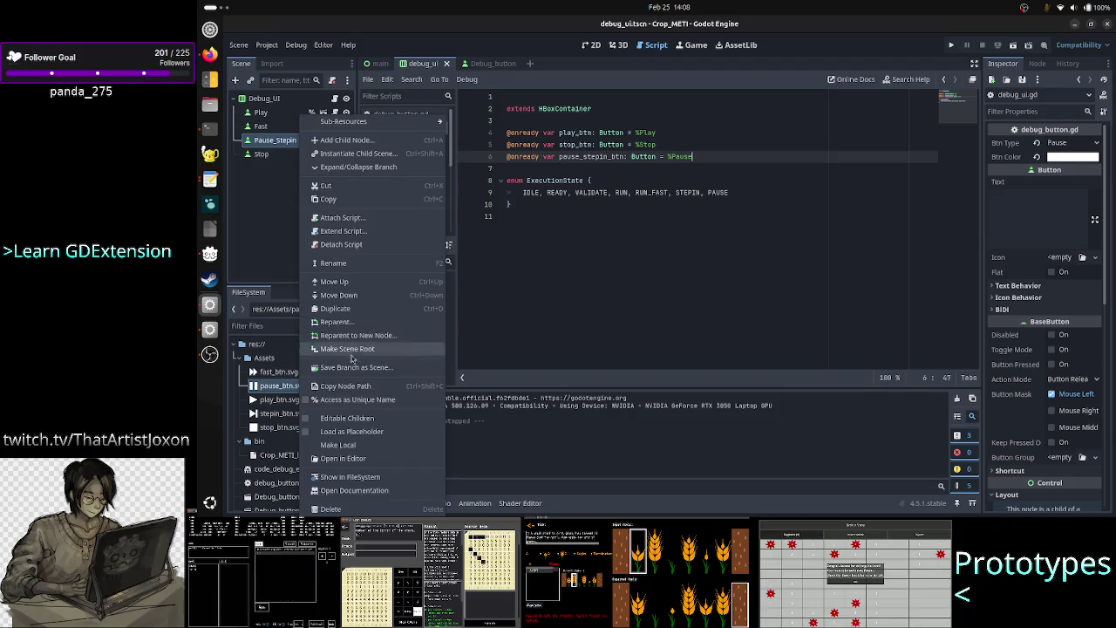
left_click(348, 400)
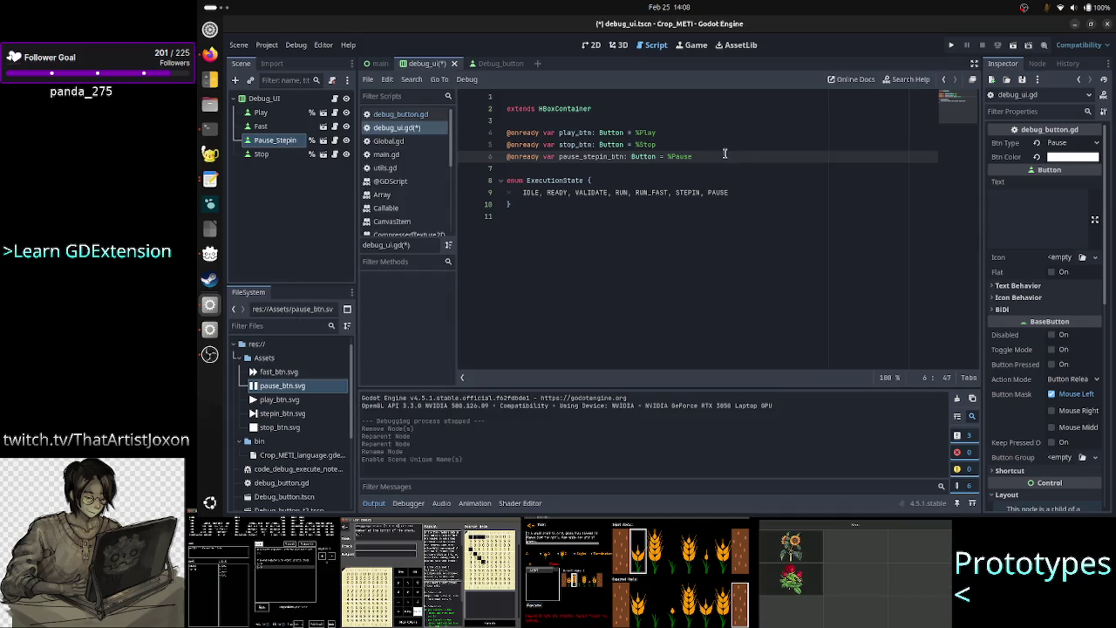
type("_Stepin")
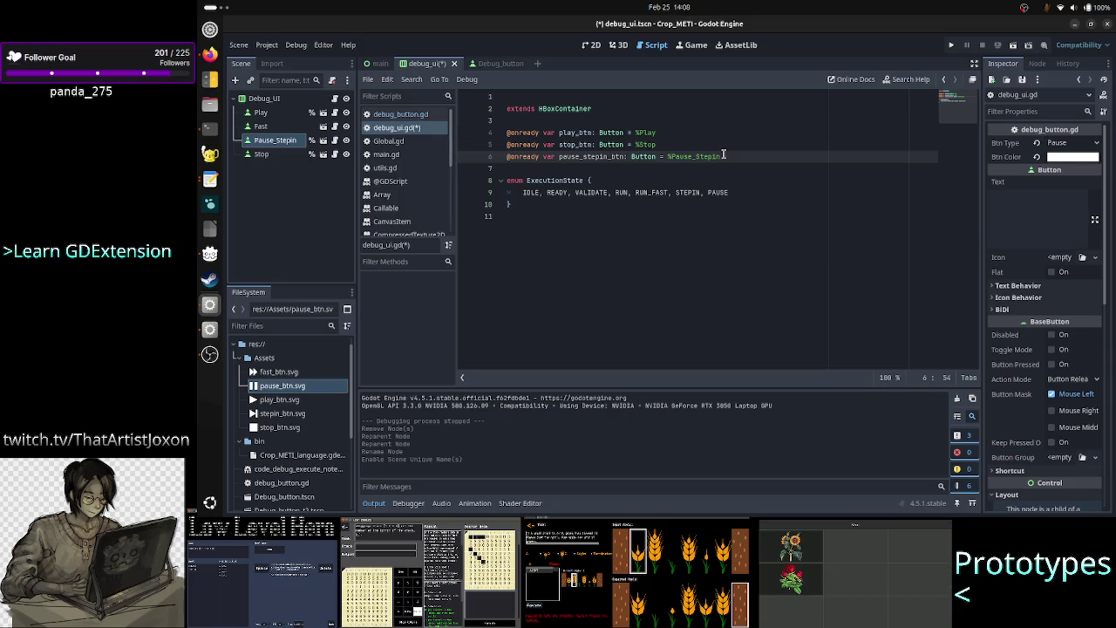
Select the whole stop_btn declaration line
key("Up")
key("Down")
key("Up")
key("Home")
key("shift+Down")
key("ctrl+c")
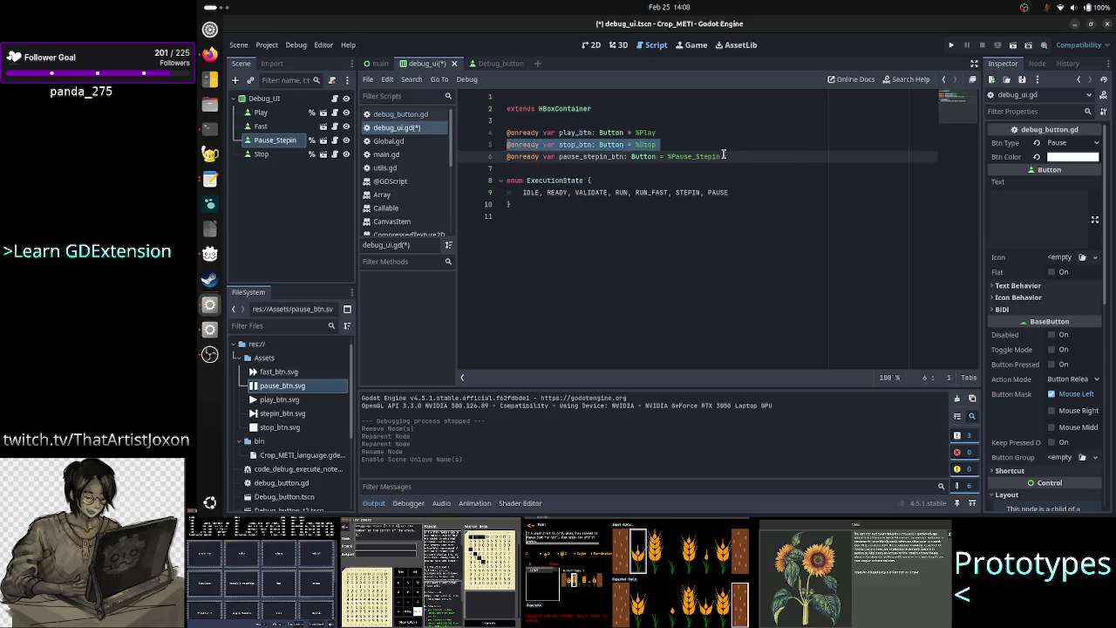
Move the stop_btn declaration below pause_stepin_btn
key("BackSpace")
key("Down")
key("Down")
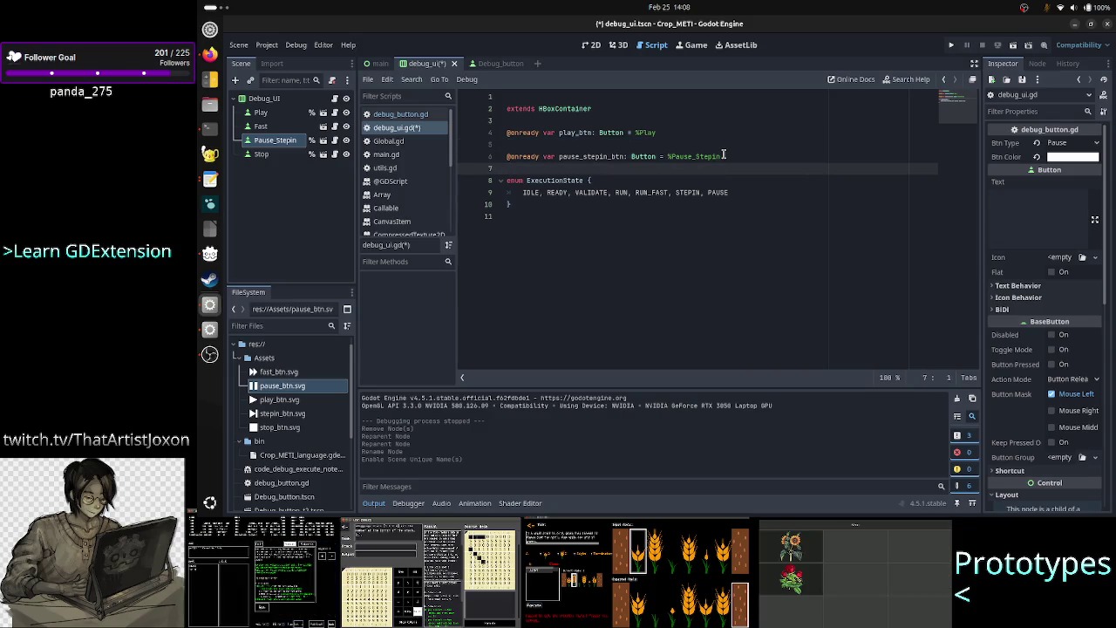
key("ctrl+v")
key("Up")
key("Up")
key("BackSpace")
key("Up")
key("End")
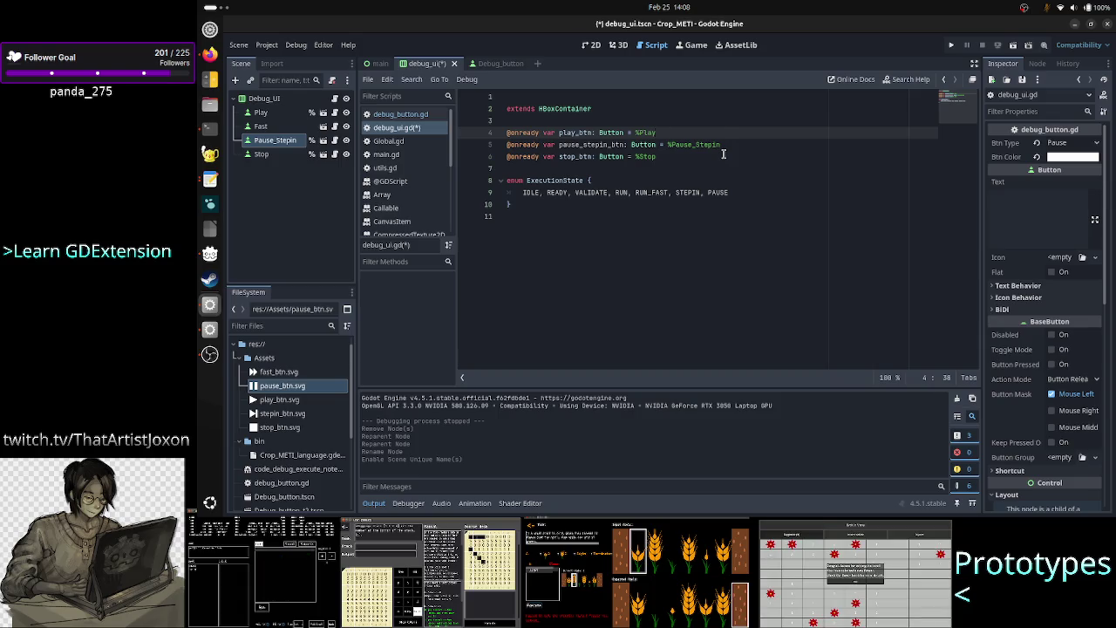
key("Return")
type("@onready var f")
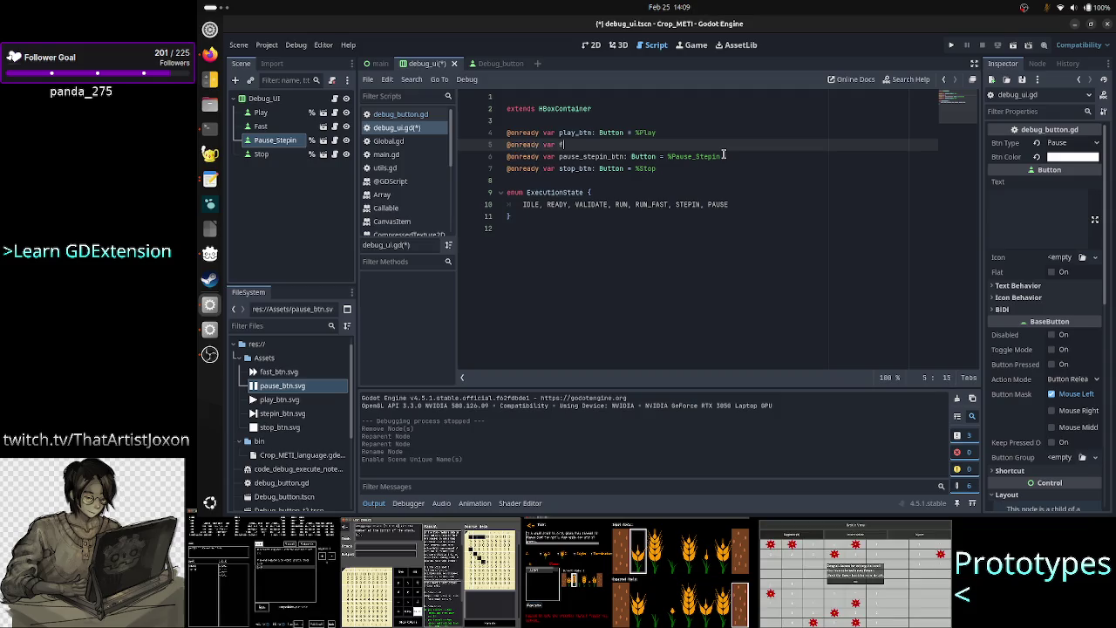
key("BackSpace")
type("play_")
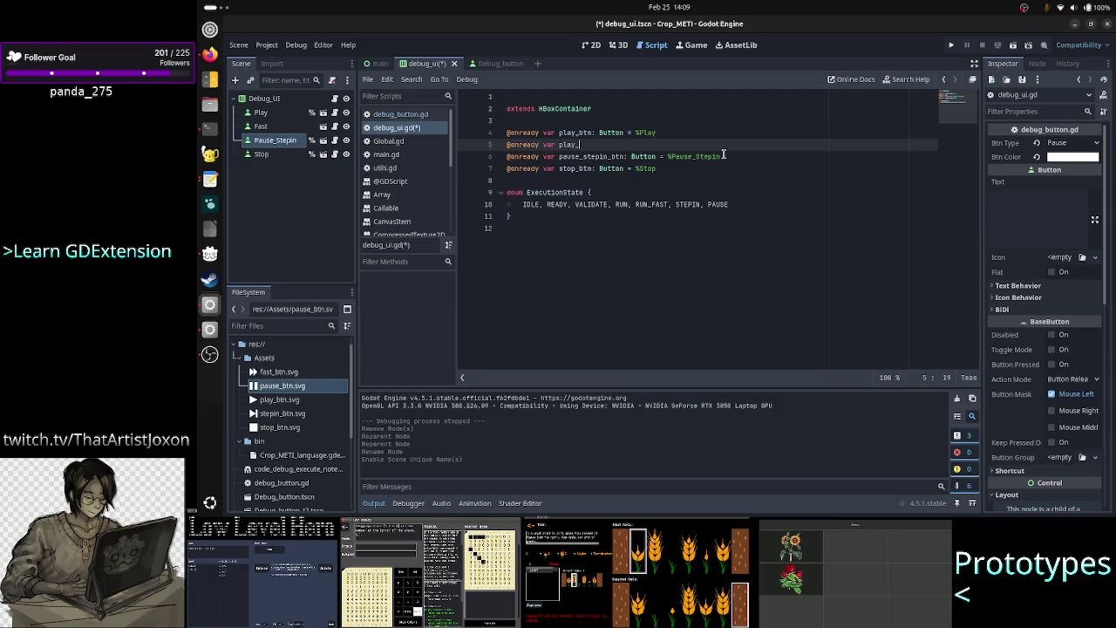
type("fast_btn: ")
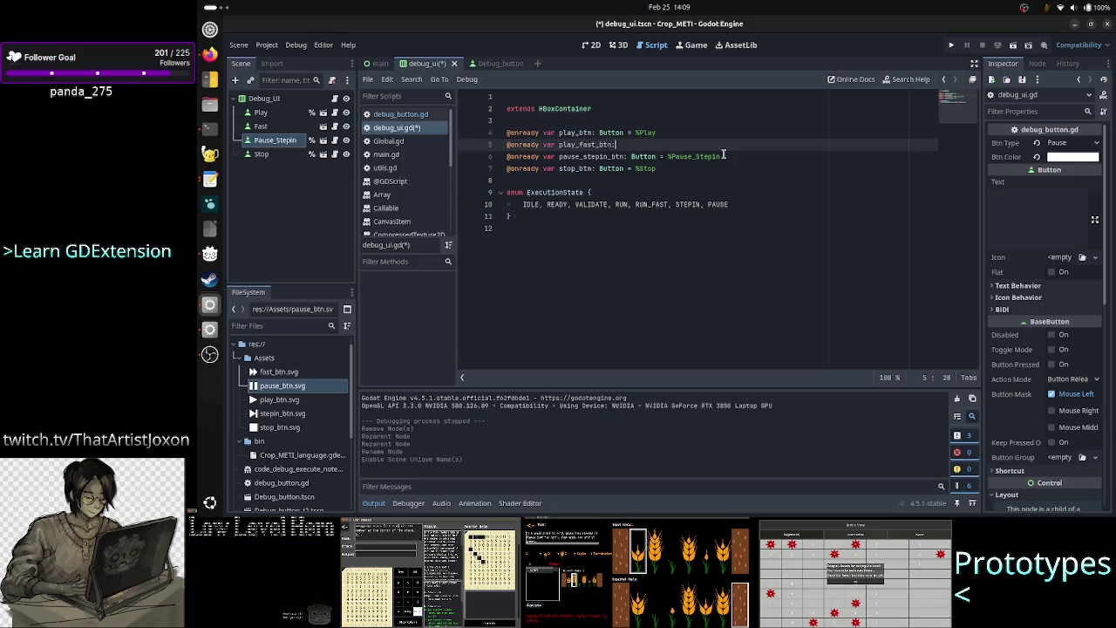
type("Butt")
key("Return")
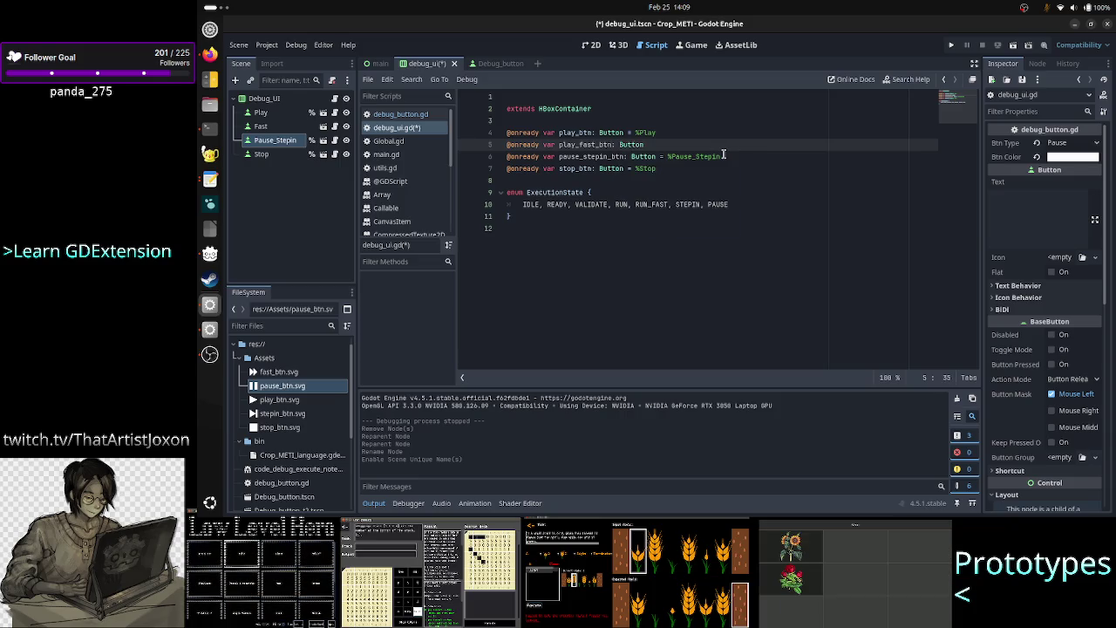
type(" = %Fa")
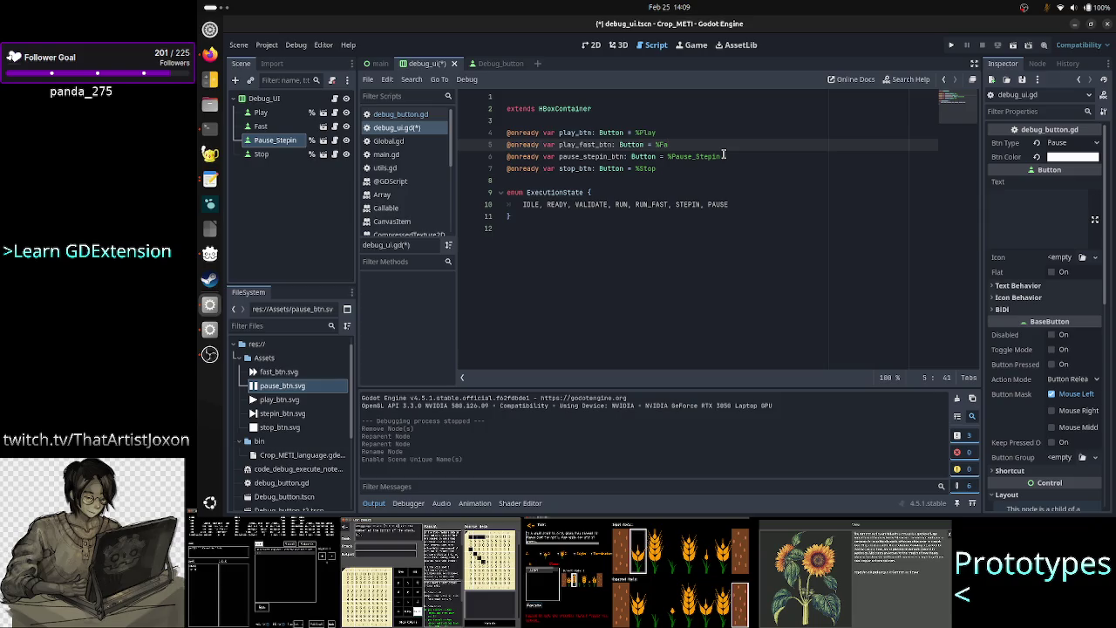
right_click(261, 126)
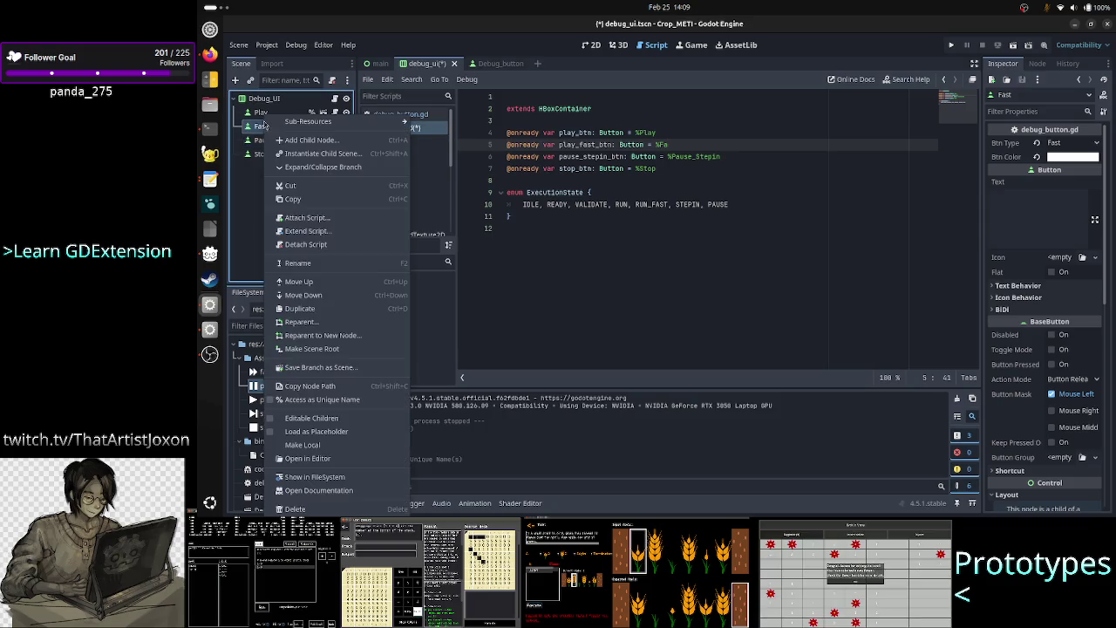
left_click(331, 400)
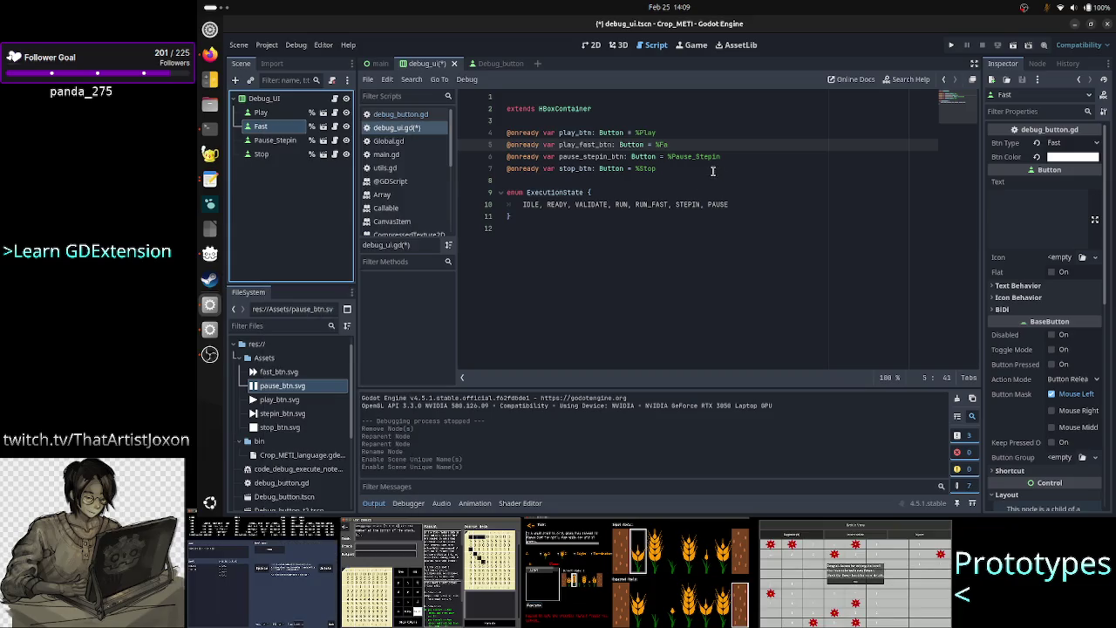
type("st")
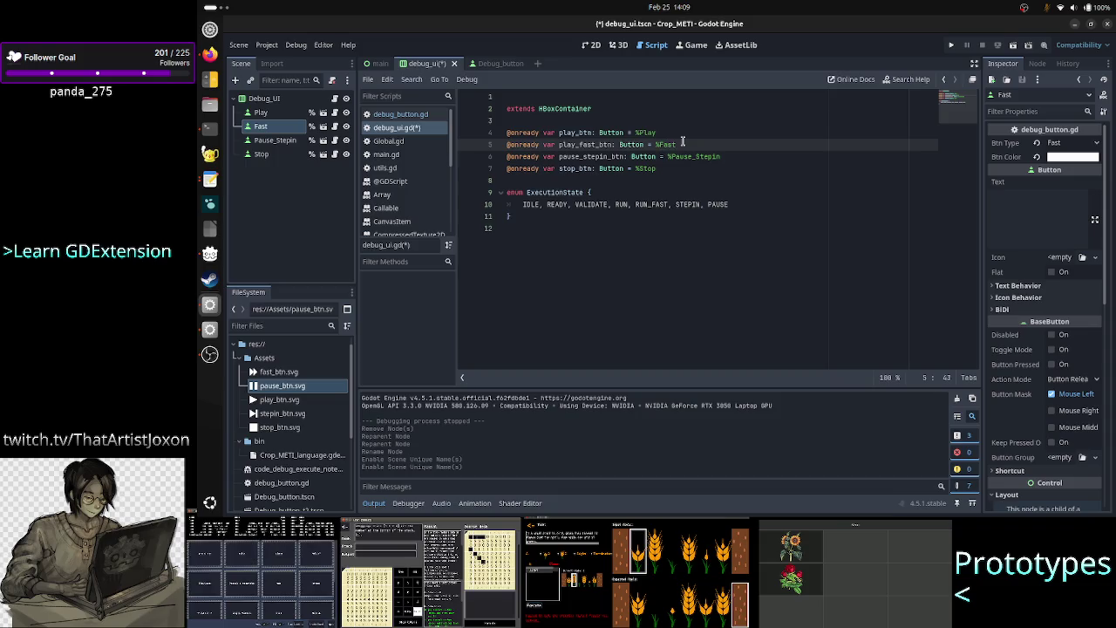
Save the scene and debug_ui.gd
key("Up")
key("Down")
key("Down")
key("Down")
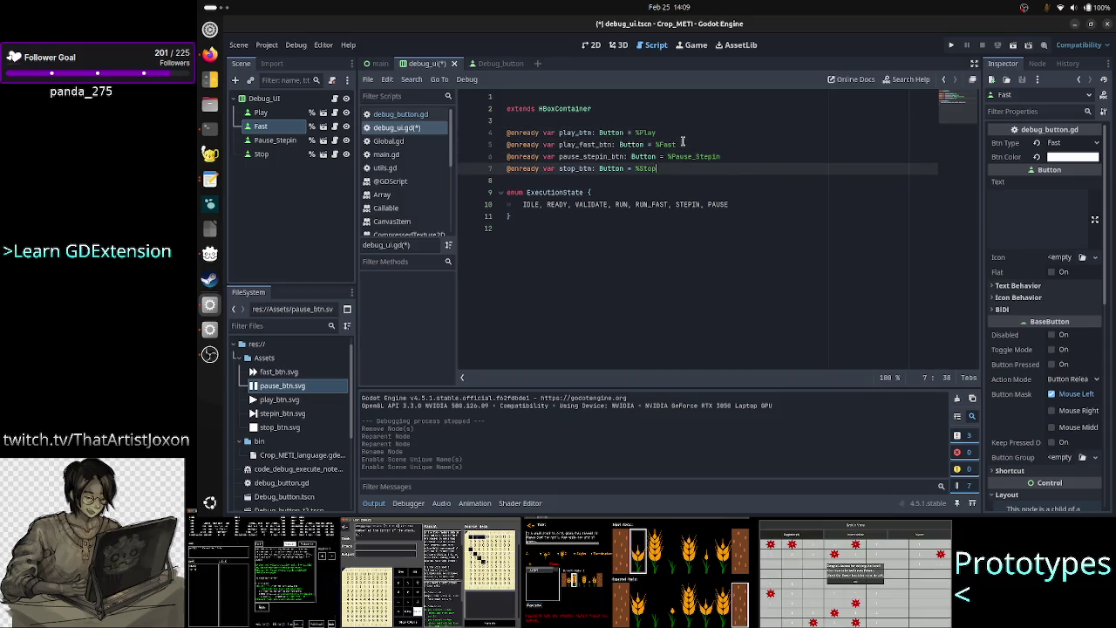
key("Down")
key("Down")
key("Down")
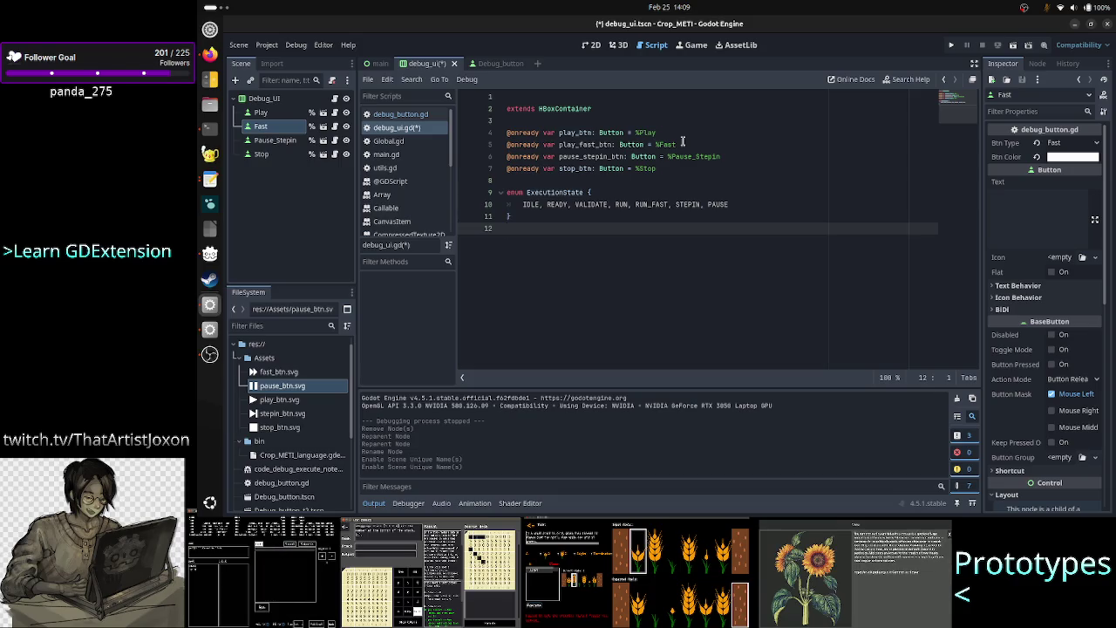
key("ctrl+s")
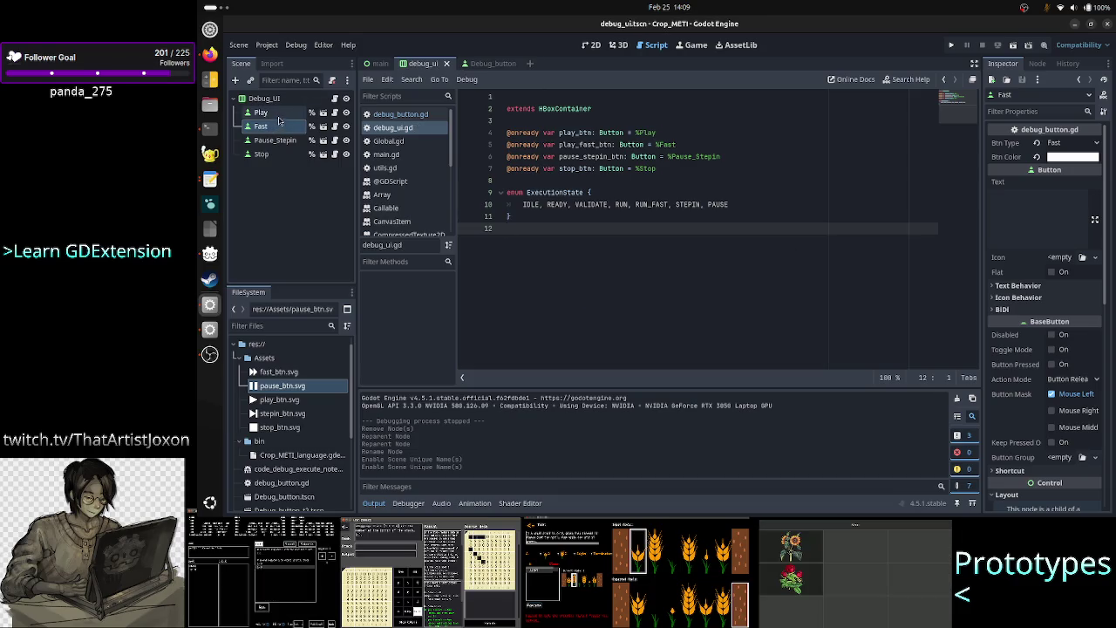
Connect the Play and Fast pressed signals to _on_play_pressed and _on_fast_pressed
left_click(264, 113)
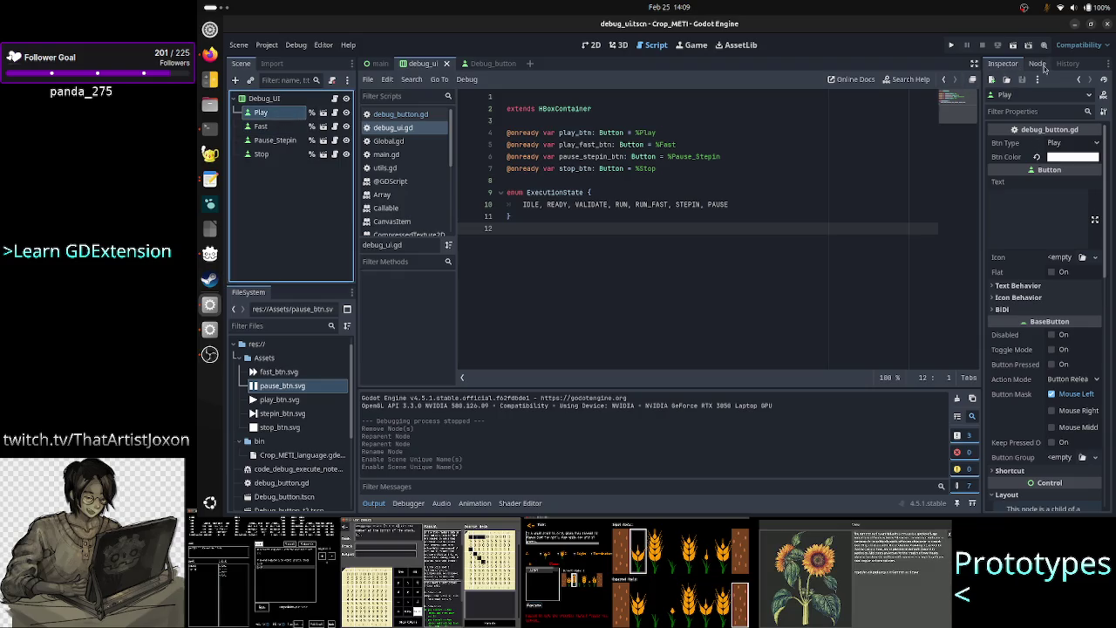
left_click(1037, 64)
double_click(1026, 156)
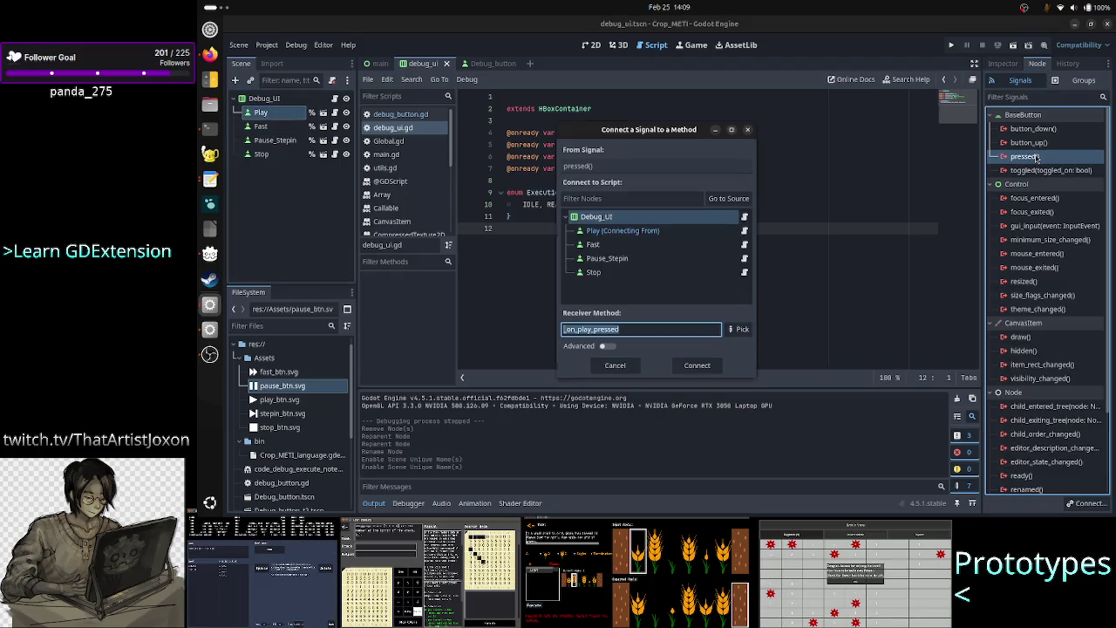
left_click(699, 370)
left_click(699, 367)
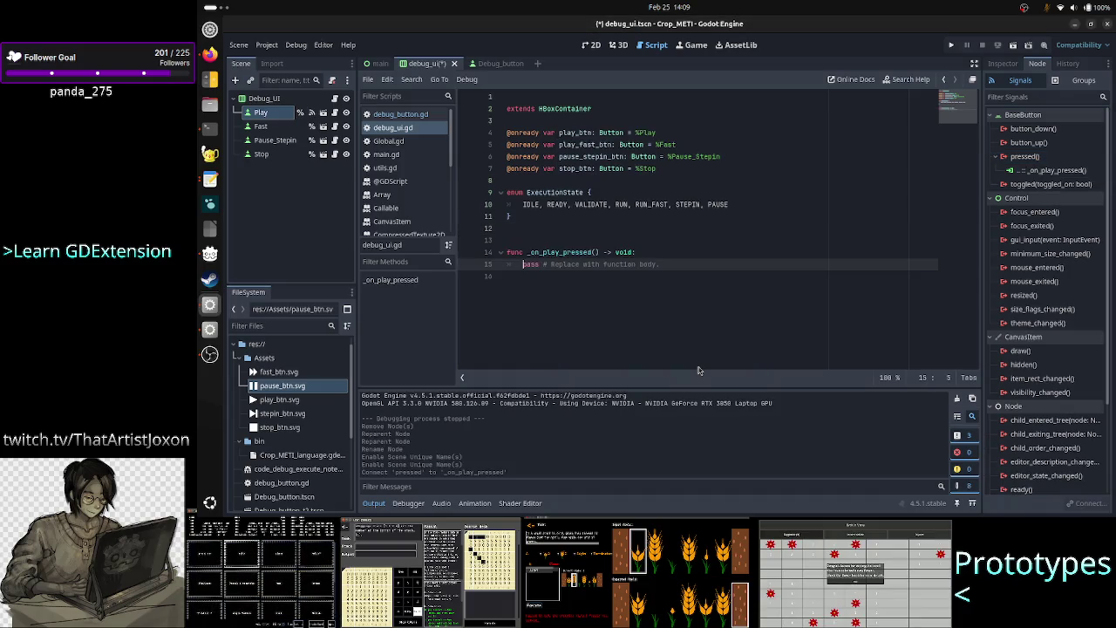
left_click(266, 126)
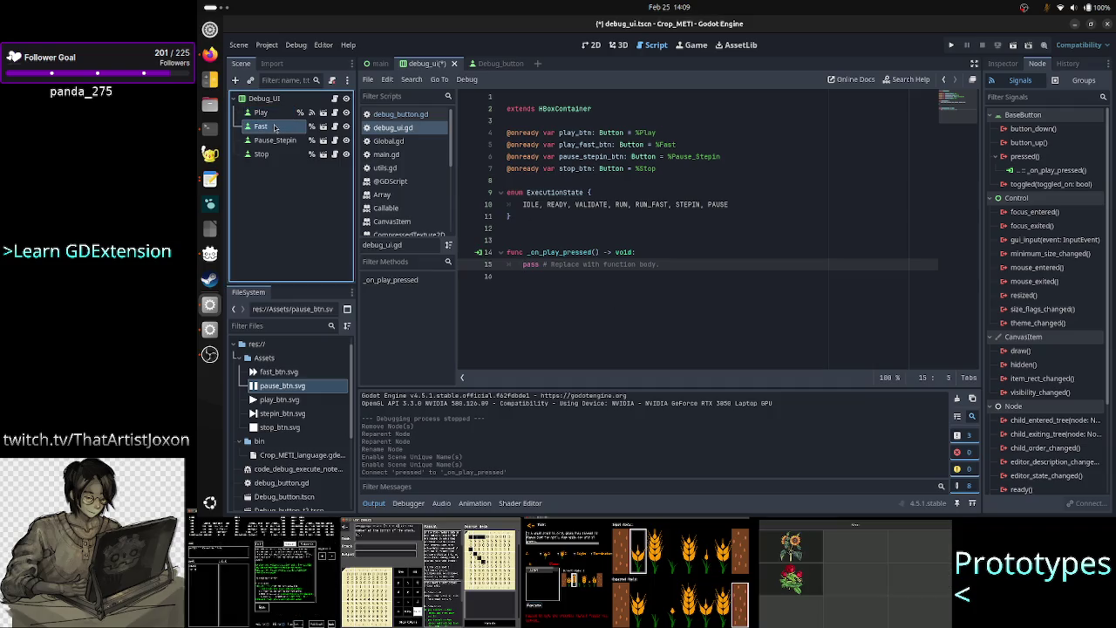
double_click(1029, 156)
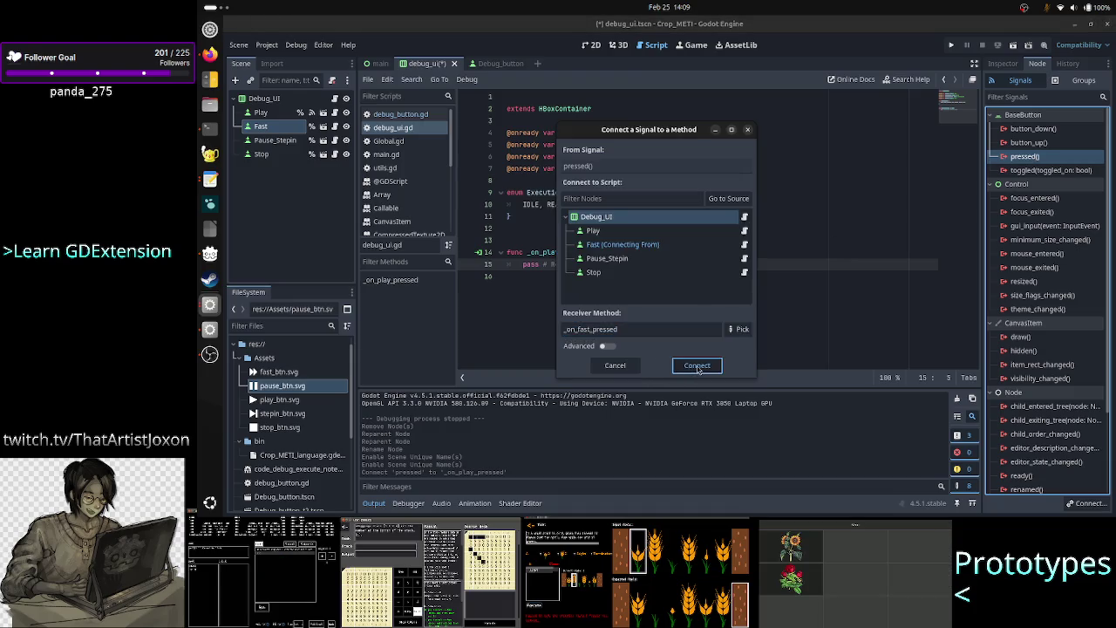
left_click(697, 365)
Connect Pause_Stepin and Stop pressed signals to _on_pause_stepin_pressed and _on_stop_pressed
left_click(284, 141)
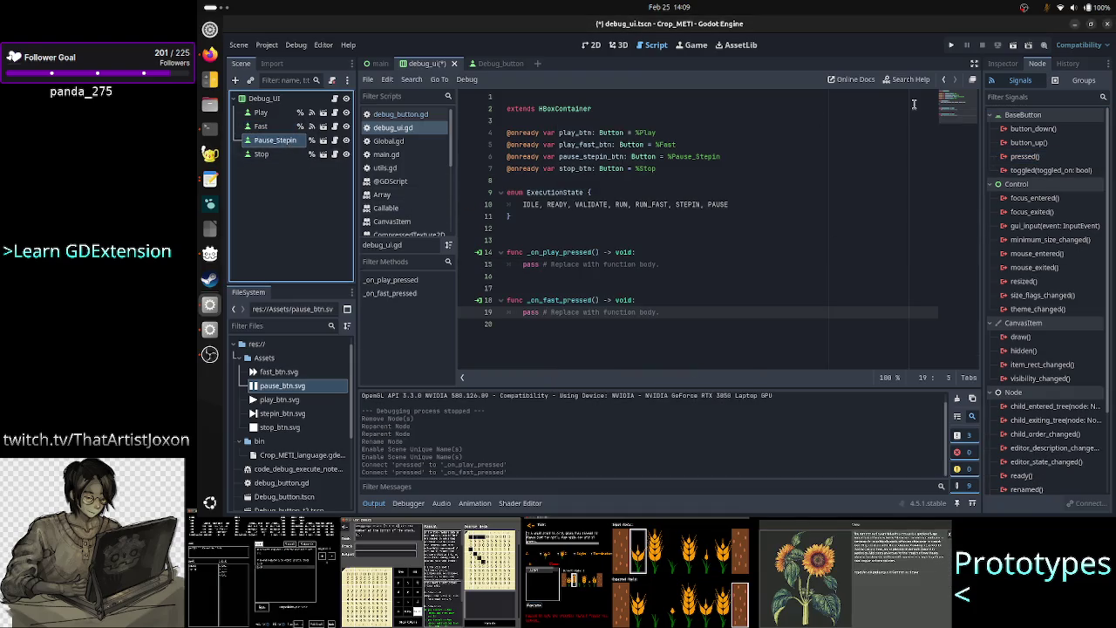
double_click(1054, 157)
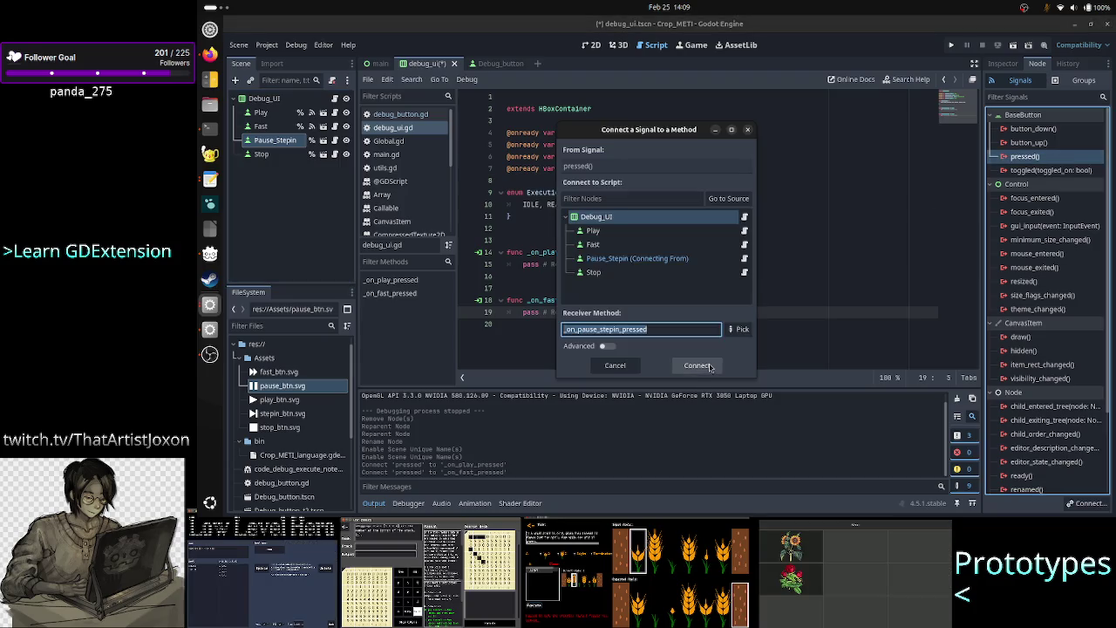
left_click(698, 367)
left_click(266, 154)
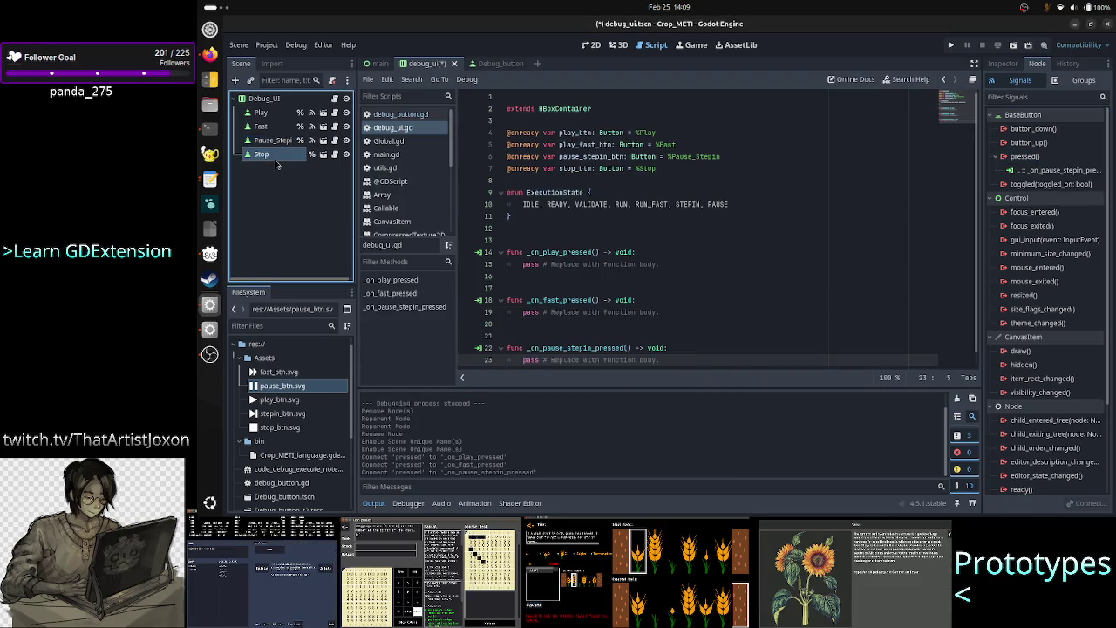
double_click(1042, 157)
left_click(698, 367)
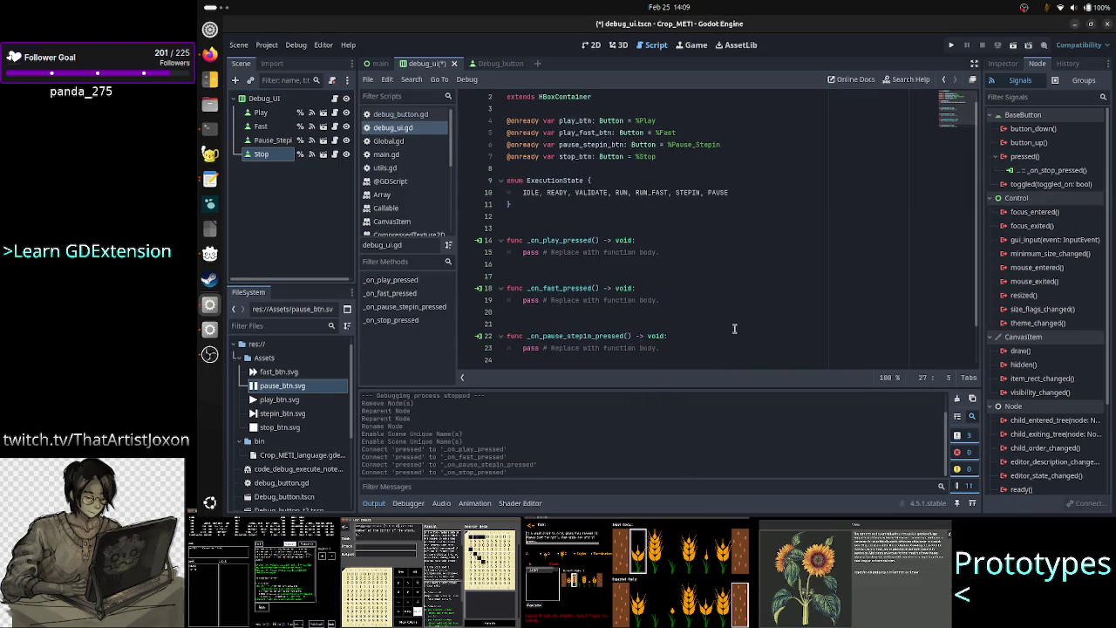
left_click(593, 236)
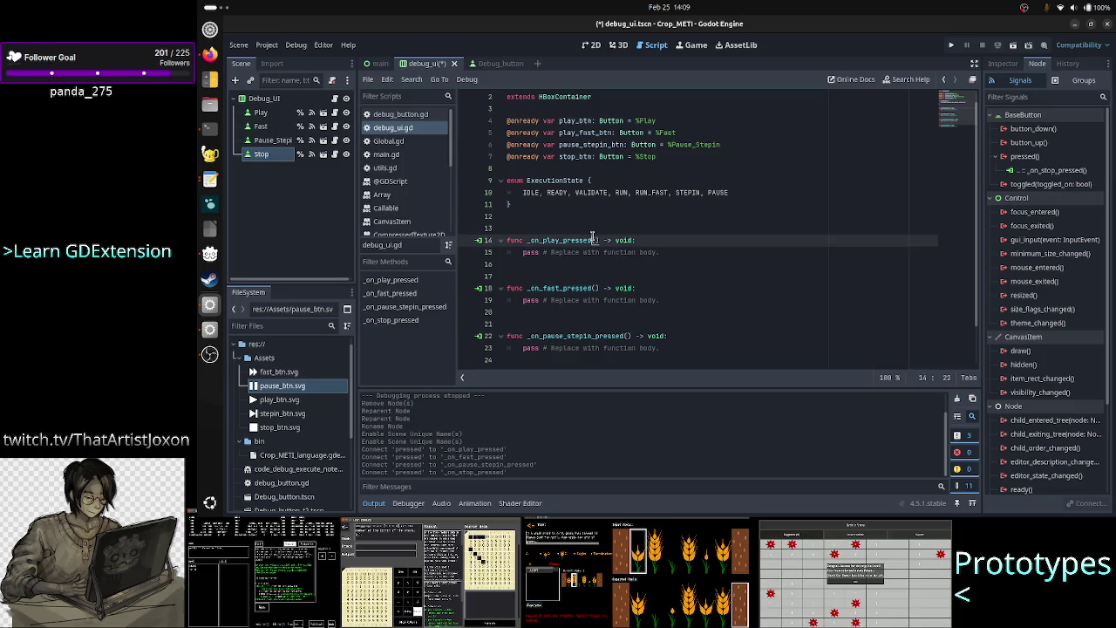
Delete the extra blank lines so the four pressed handlers sit one line apart
key("Up")
key("BackSpace")
key("Down")
key("Down")
key("Down")
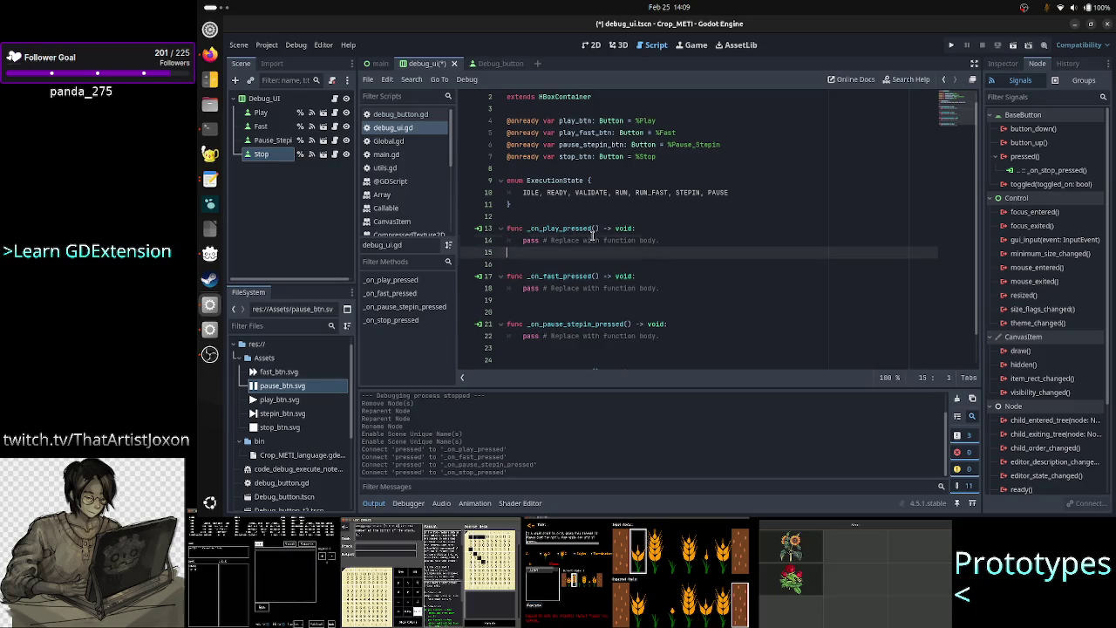
key("BackSpace")
key("Down")
key("Down")
key("Down")
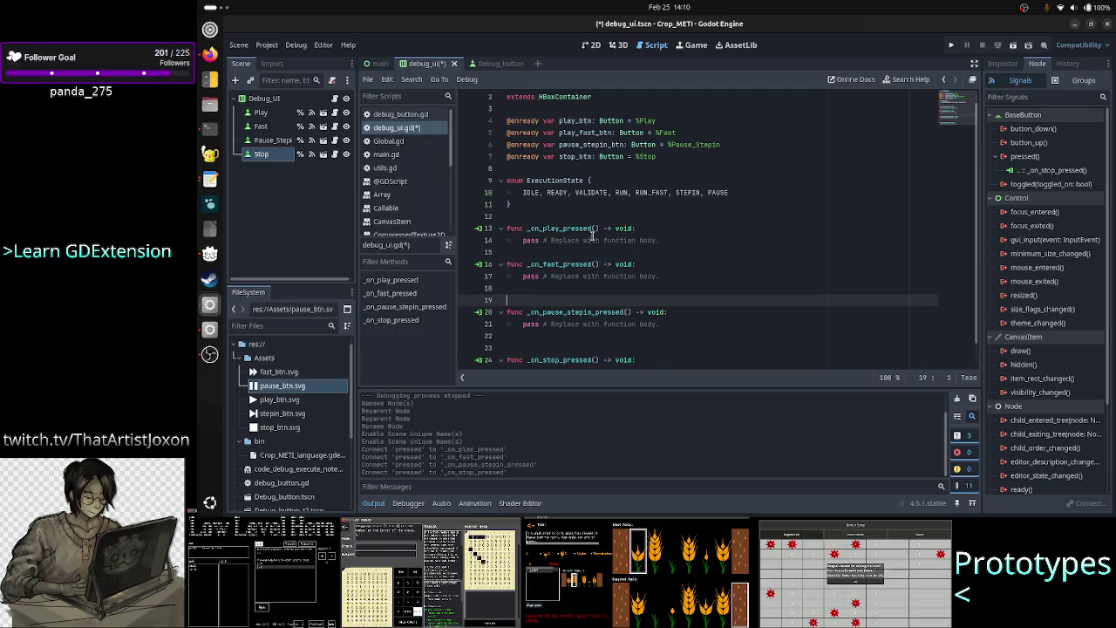
key("BackSpace")
key("Down")
key("Down")
key("Down")
key("BackSpace")
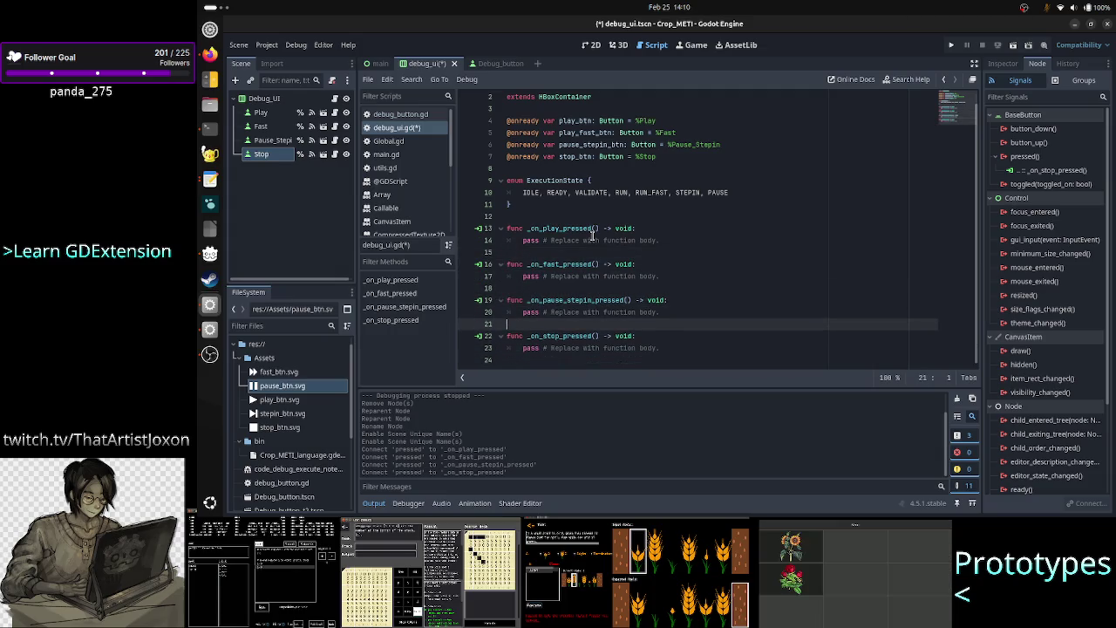
key("Down")
key("Down")
key("Down")
Select the pass stub in _on_play_pressed, then open a new Firefox tab
key("Up")
key("Up")
key("Up")
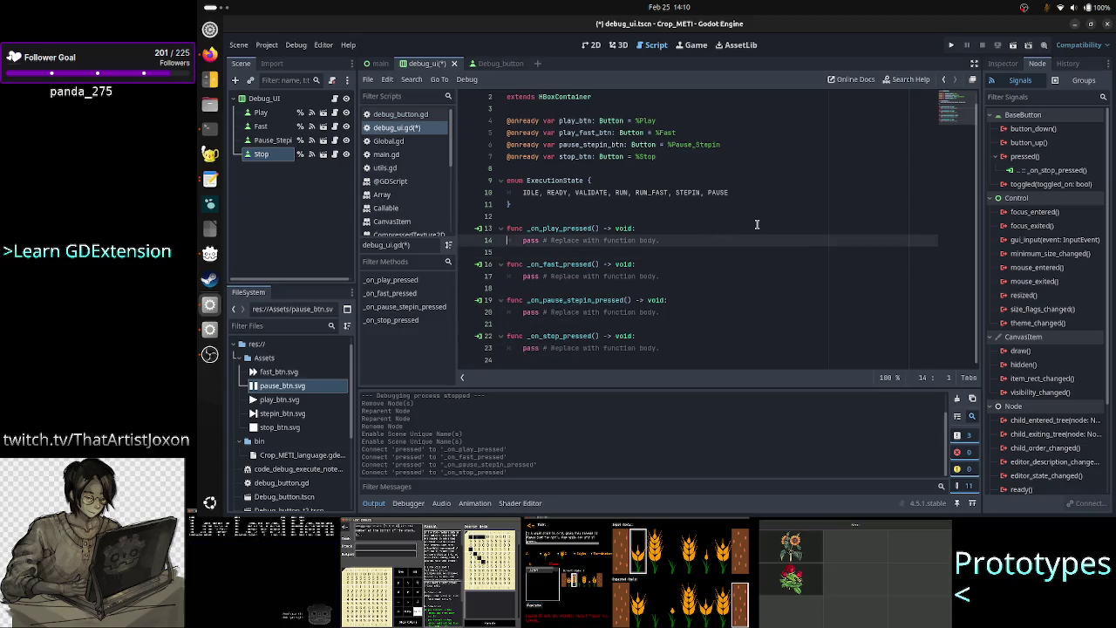
key("Right")
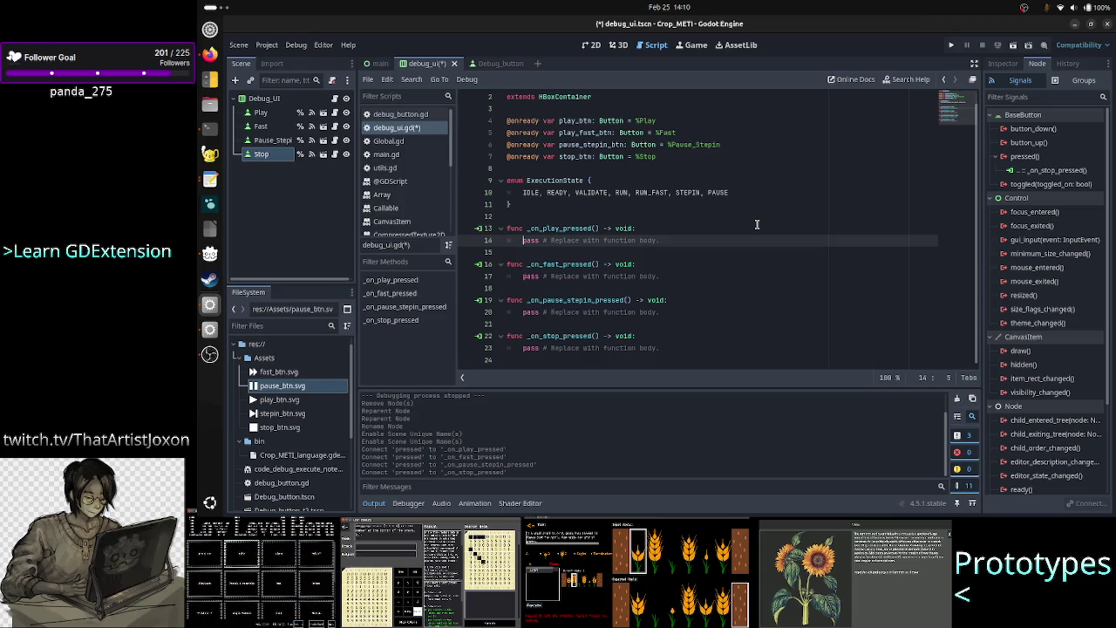
key("shift+Down")
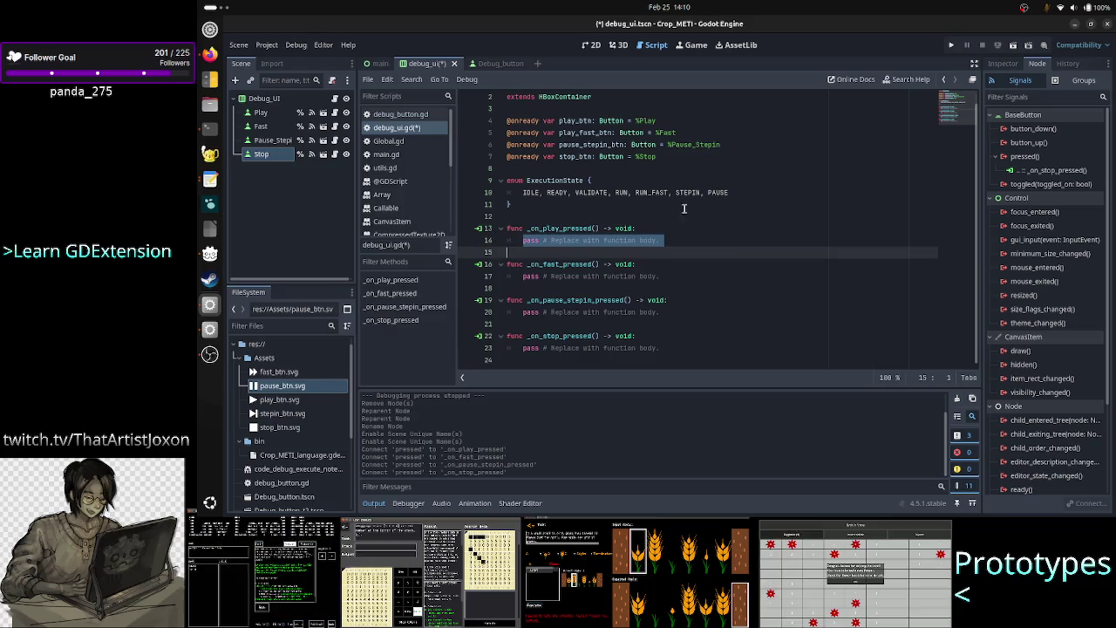
key("alt+Tab")
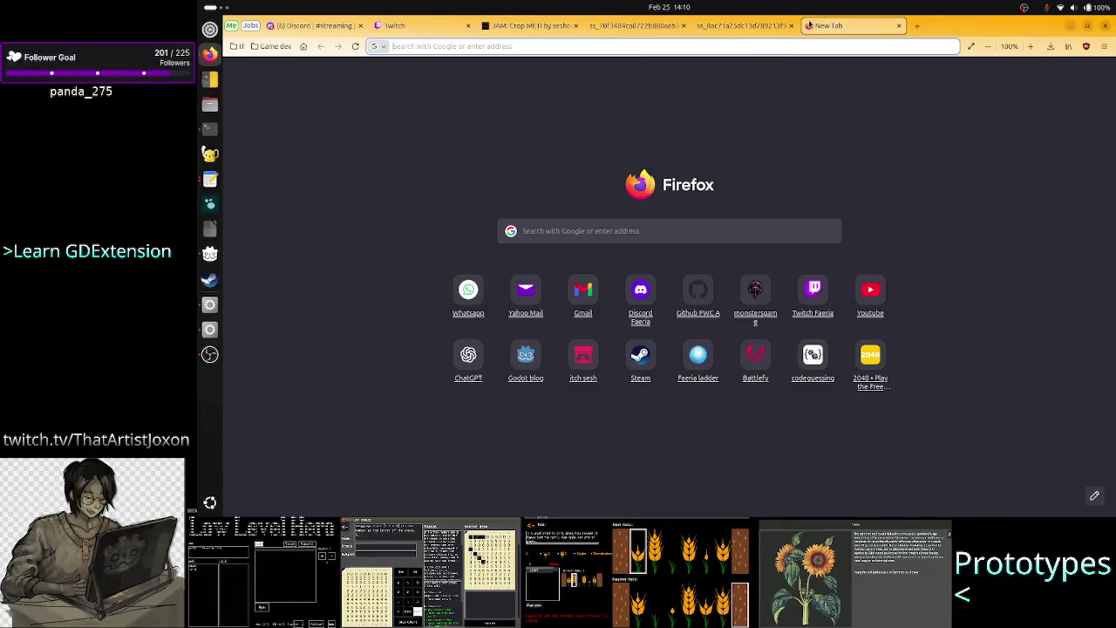
left_click(809, 26)
Search the web for 'godot gdscript basics match'
type("godot")
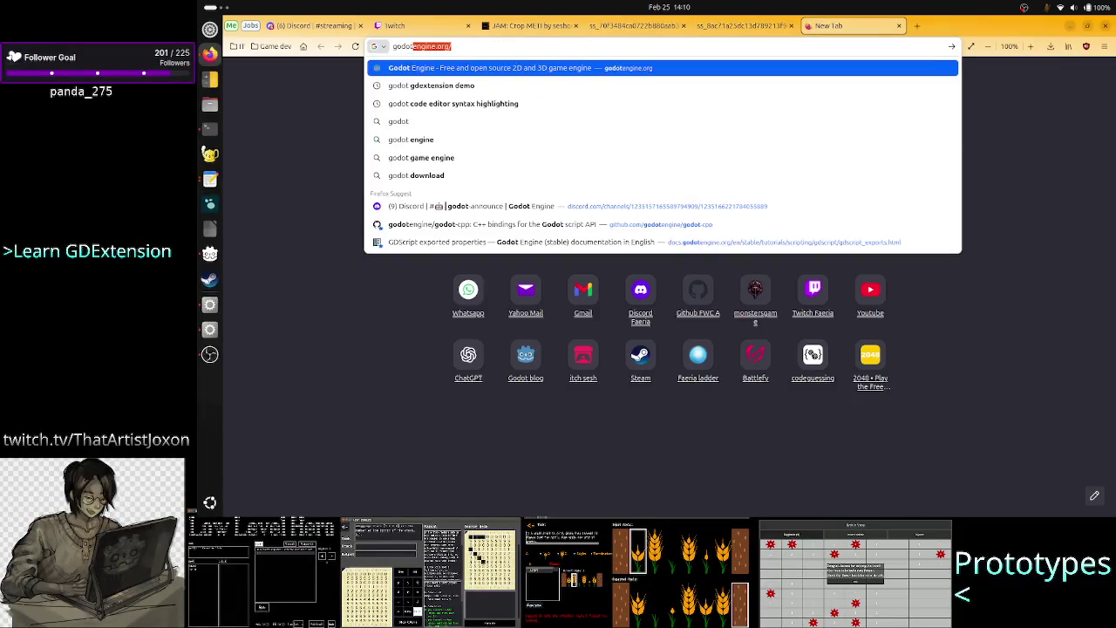
key("BackSpace")
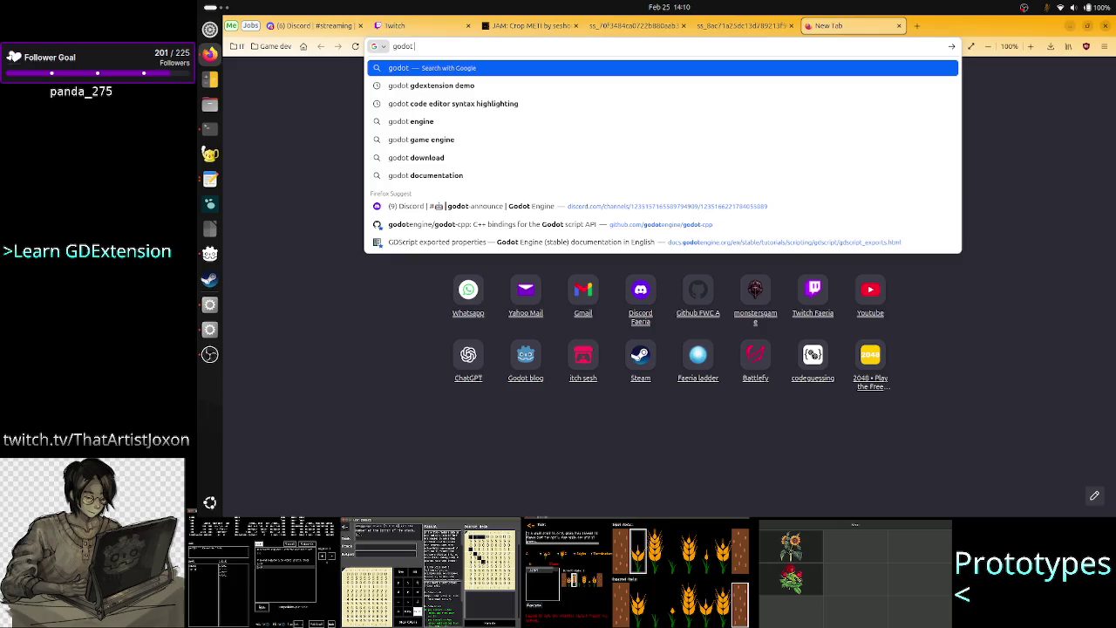
type(" gdscript")
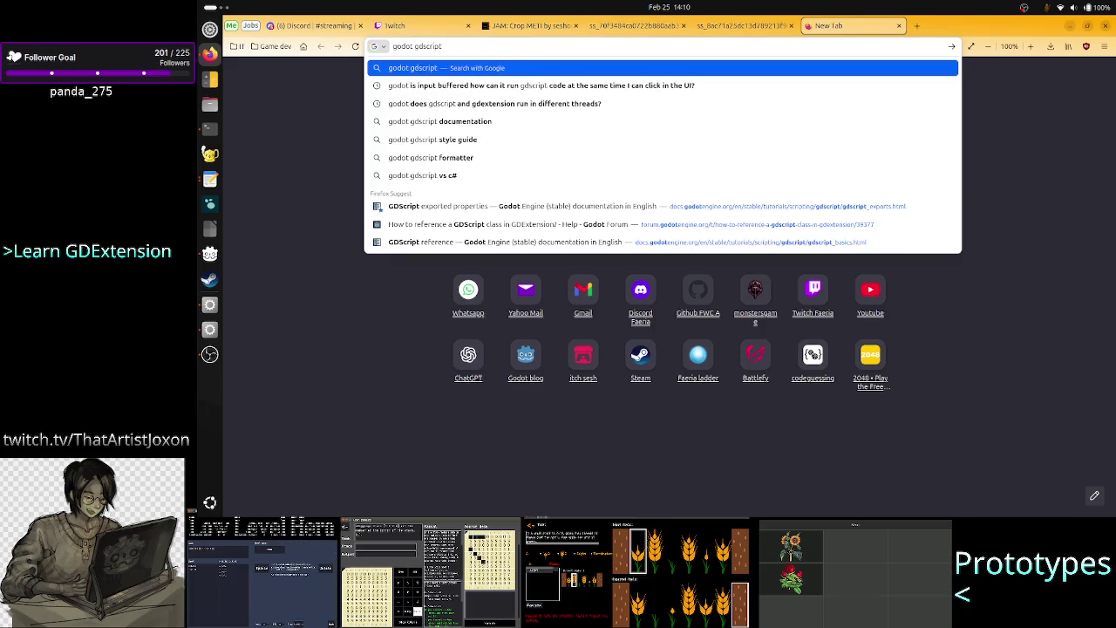
type(" basics")
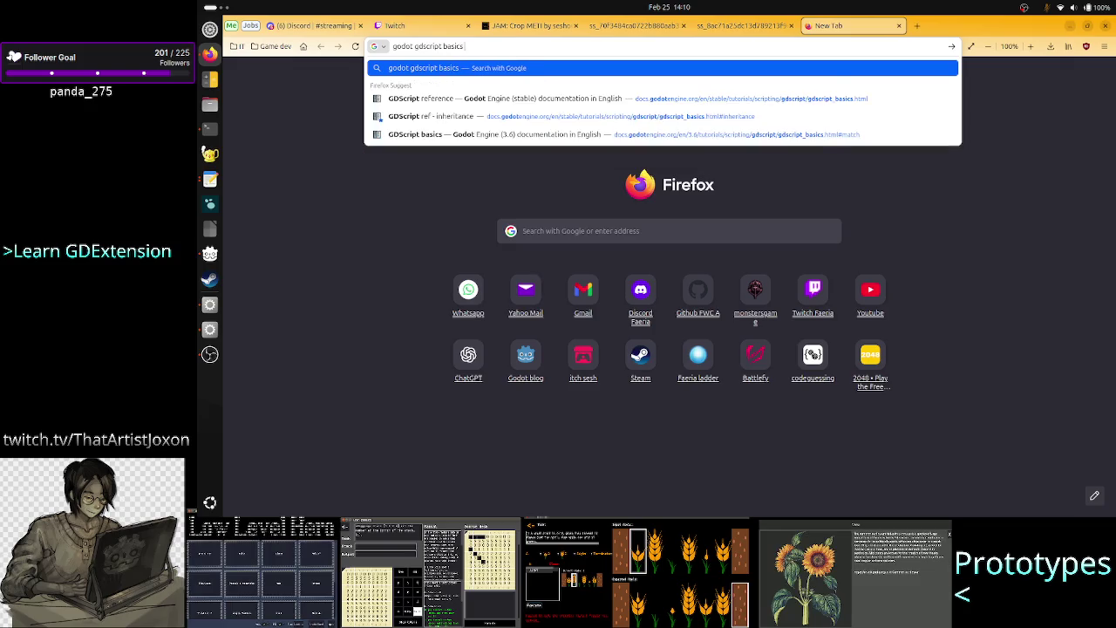
type(" match")
key("Return")
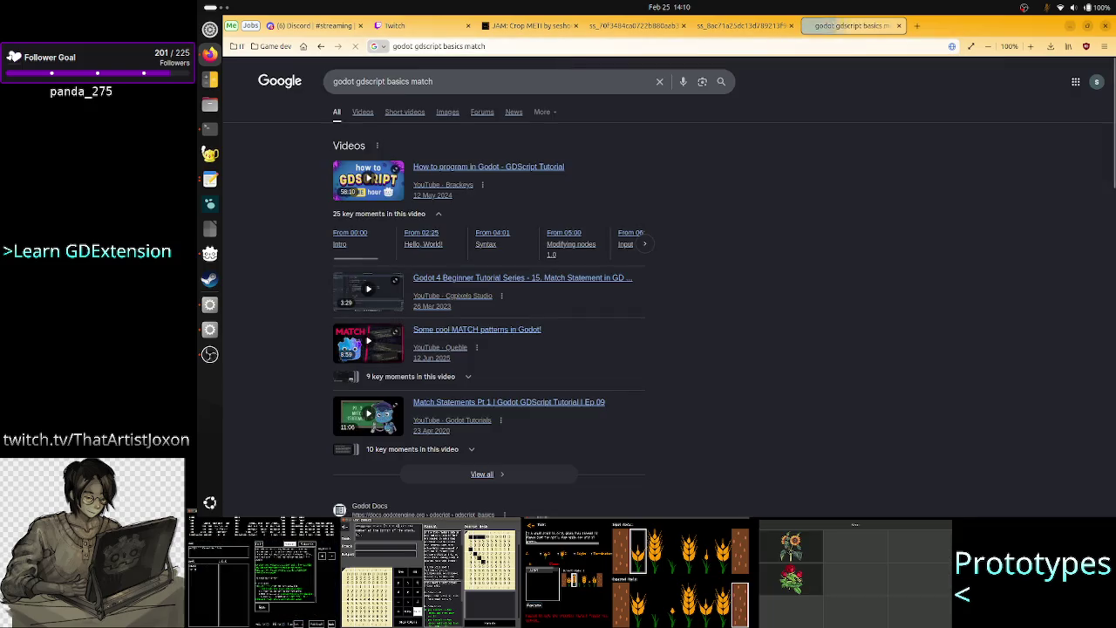
Open the GDScript reference in Godot Docs, find 'match' on the page, and return to Godot
scroll(759, 202, "down", 3)
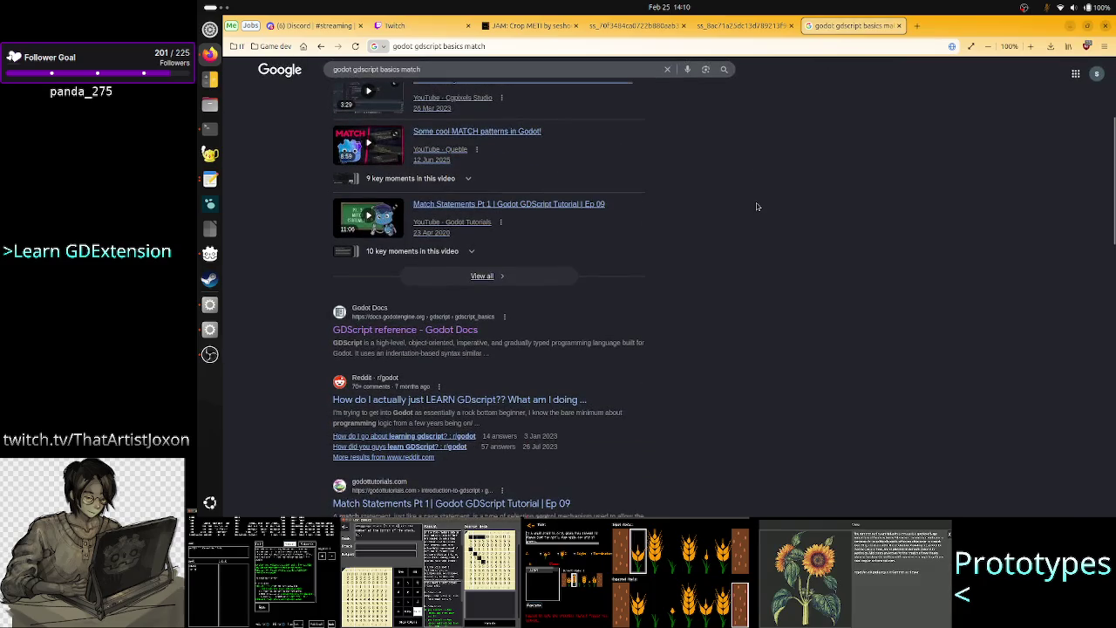
left_click(397, 331)
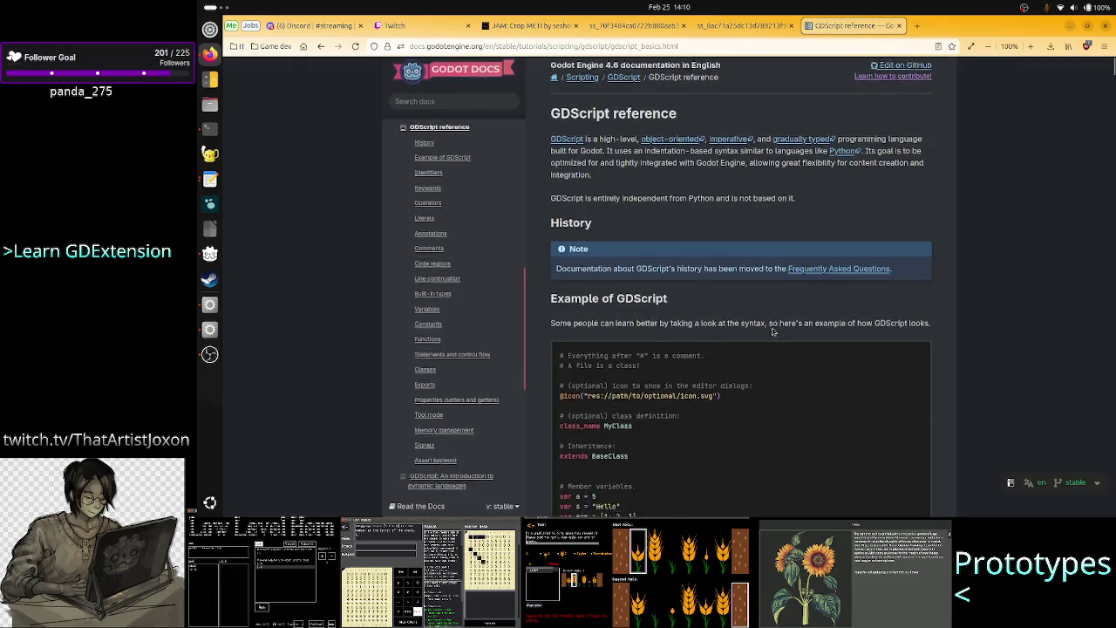
scroll(771, 331, "down", 5)
key("ctrl+f")
type("match")
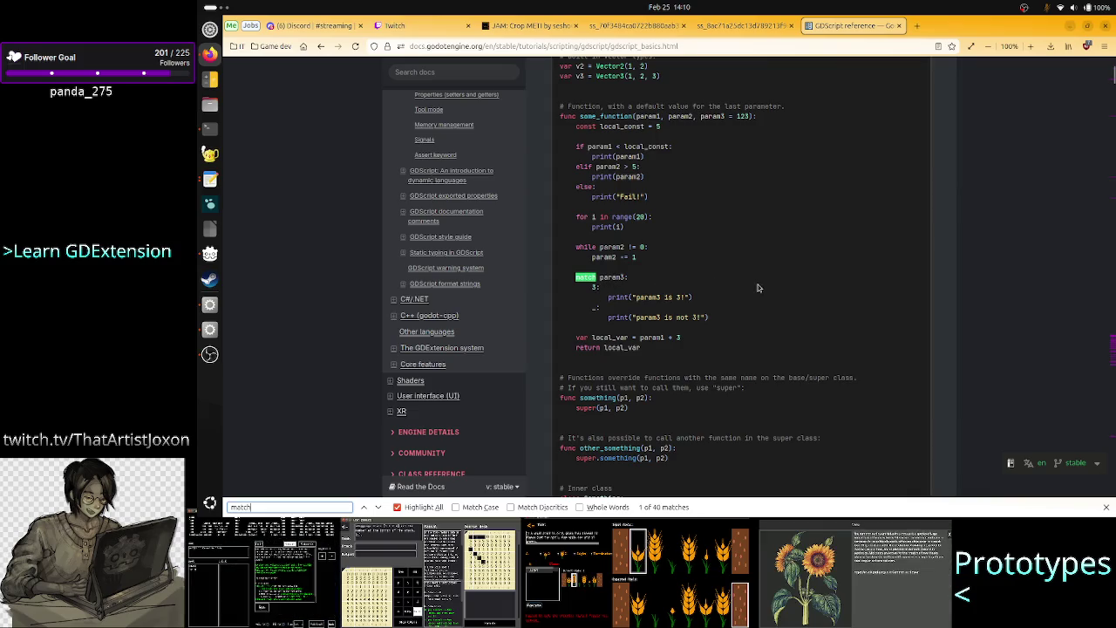
key("alt+Tab")
key("Left")
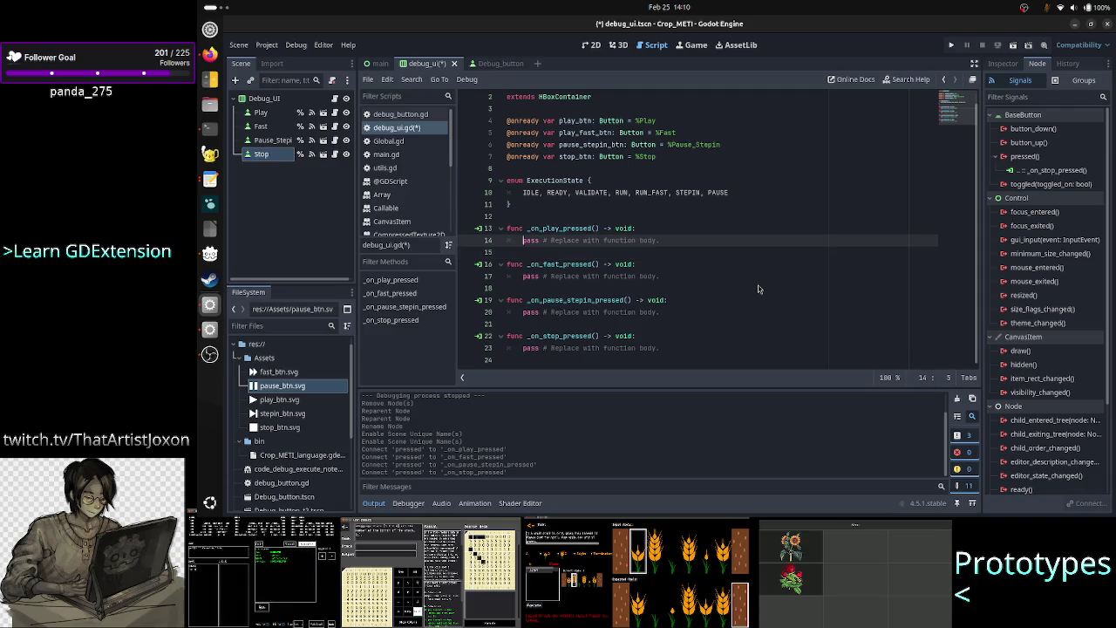
Replace the pass stub in _on_play_pressed with a new line starting 'ma'
key("Up")
key("End")
key("shift+Down")
key("shift+Down")
key("BackSpace")
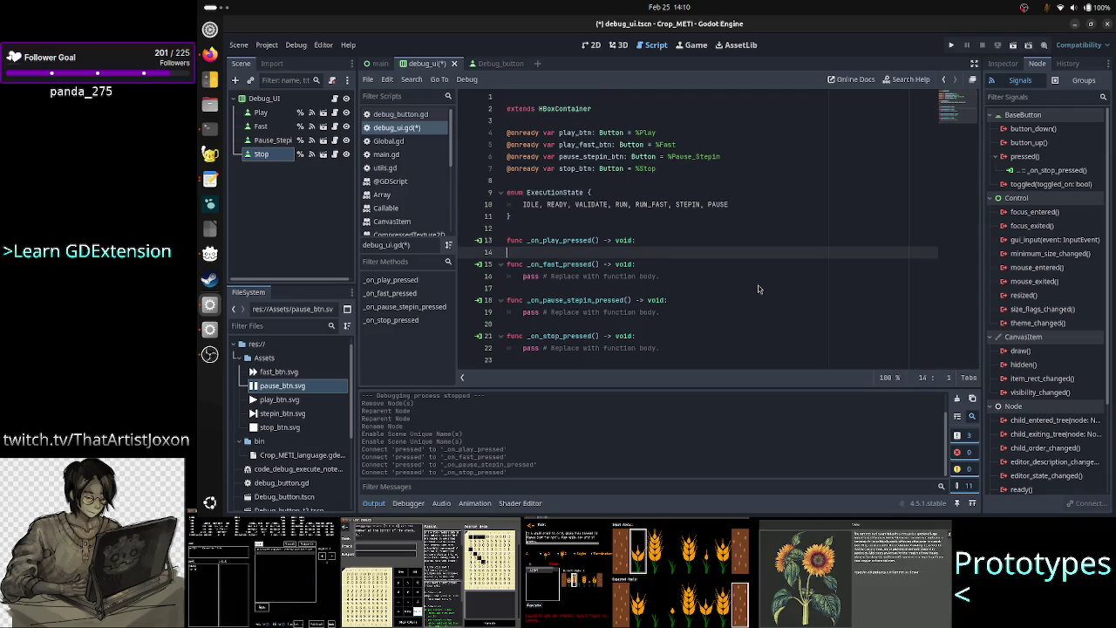
key("Return")
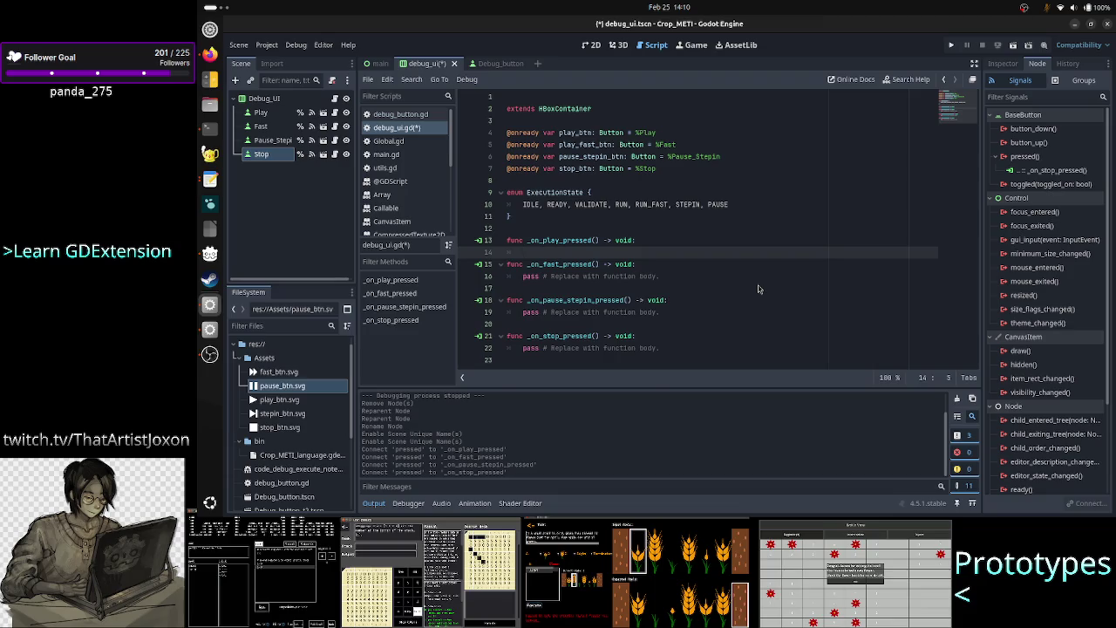
type("ma")
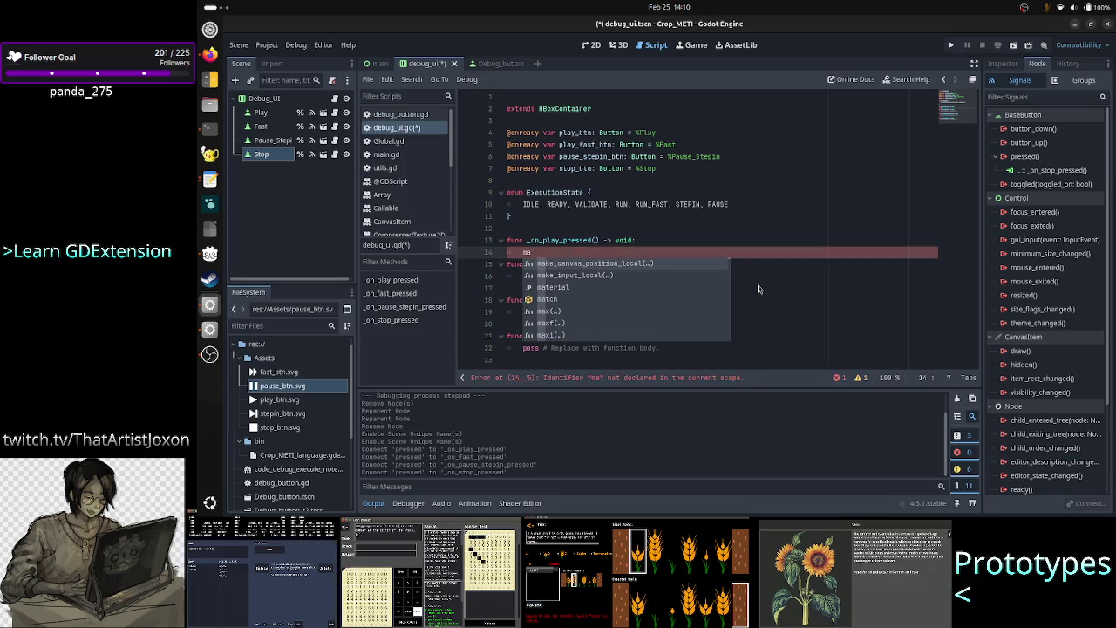
Below the enum, declare var exec_state: ExecutionState = ExecutionState.IDLE
key("Escape")
key("Up")
key("Up")
key("Up")
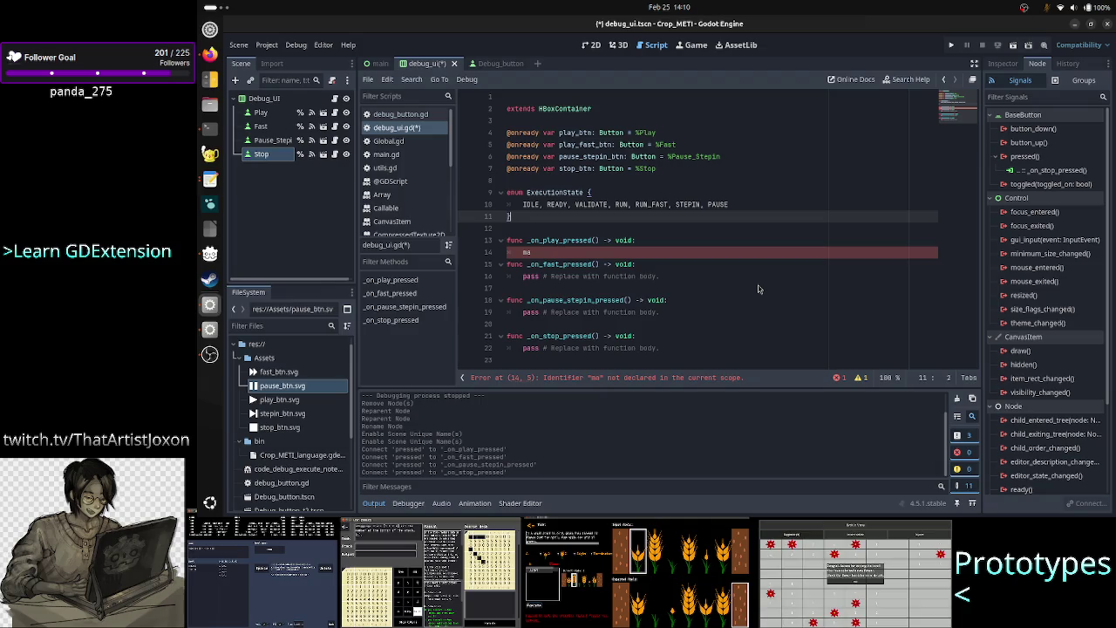
key("Up")
key("Up")
key("Up")
key("Down")
key("Down")
key("Down")
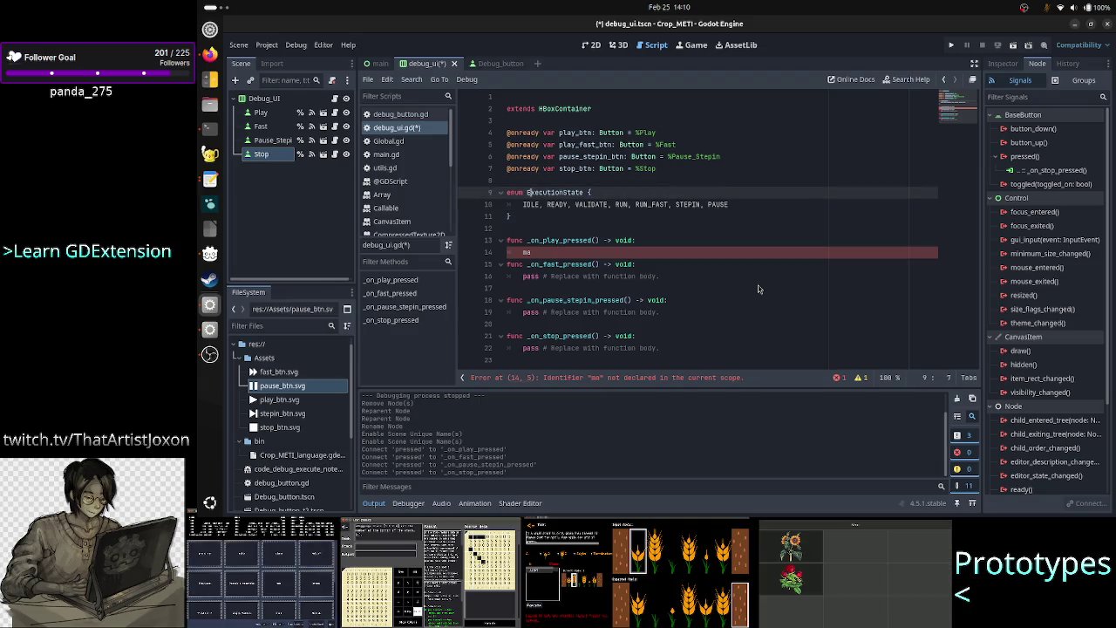
key("Up")
key("Right")
key("Right")
key("Down")
key("Down")
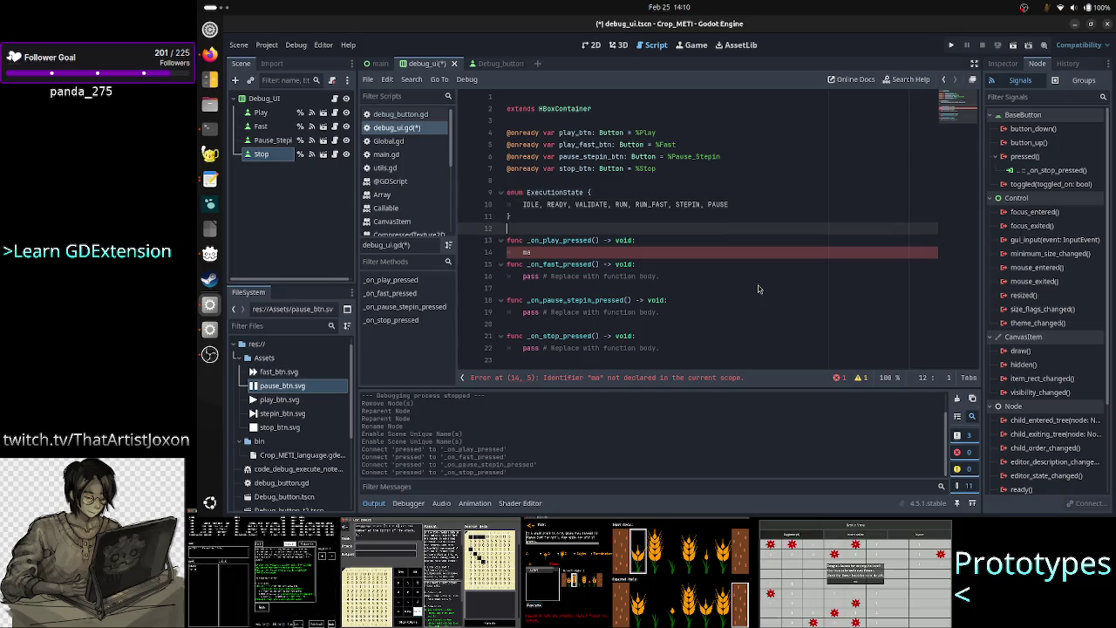
key("Up")
key("Return")
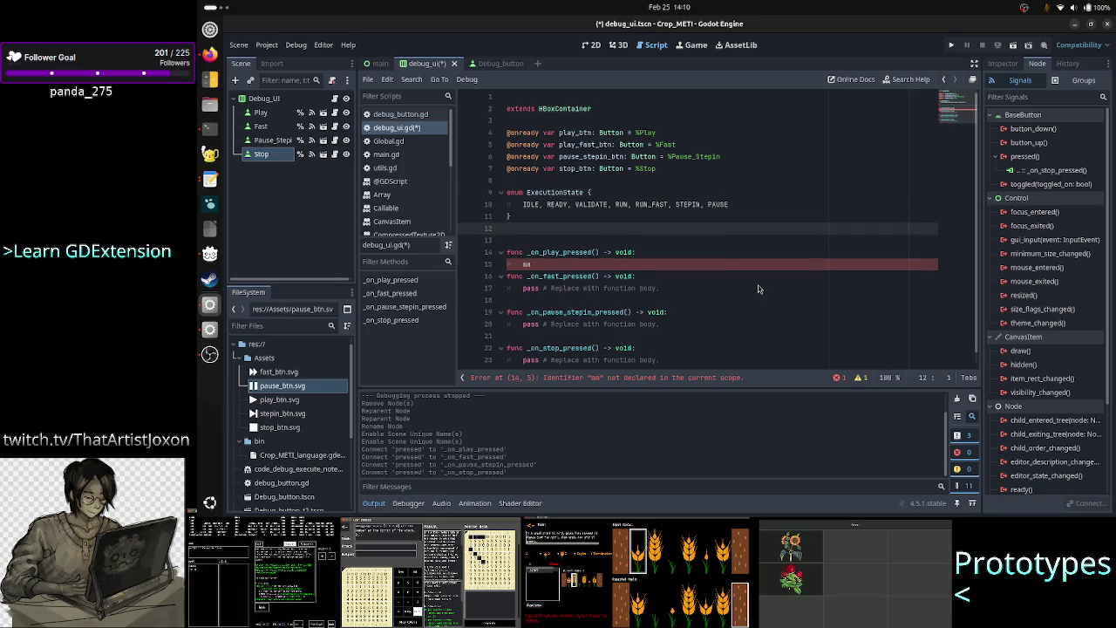
key("Return")
type("e")
type("ar ")
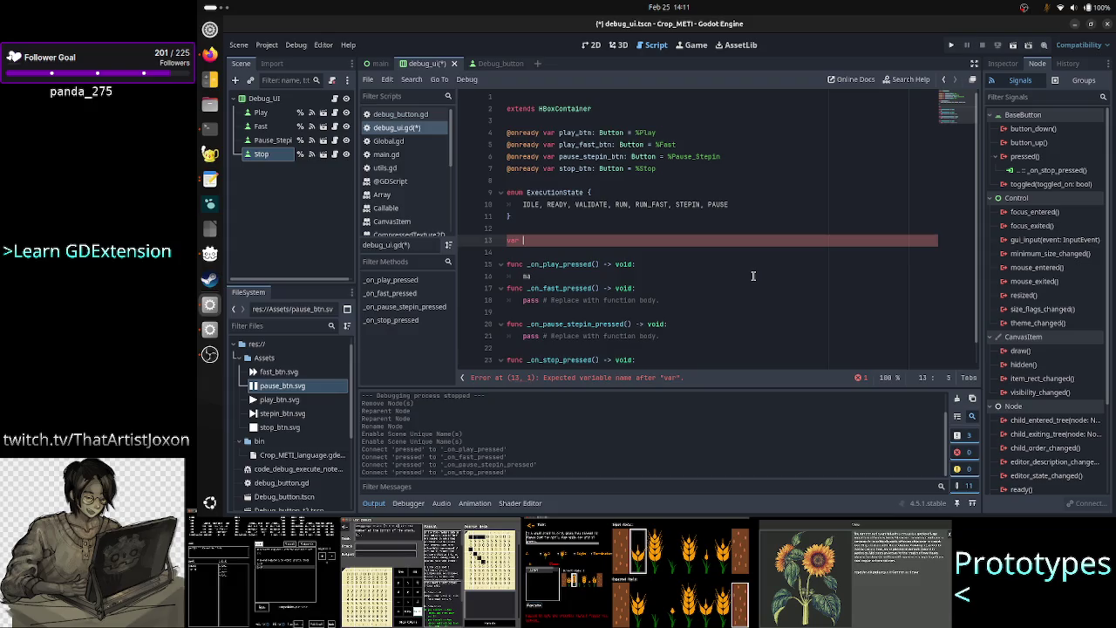
type("exec")
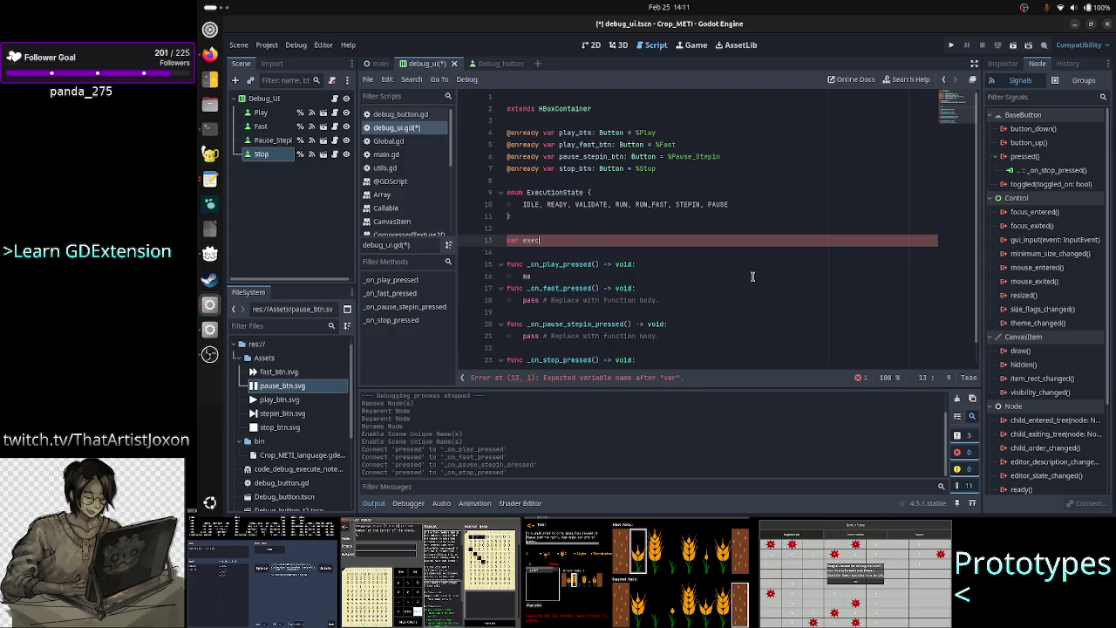
type("_stat")
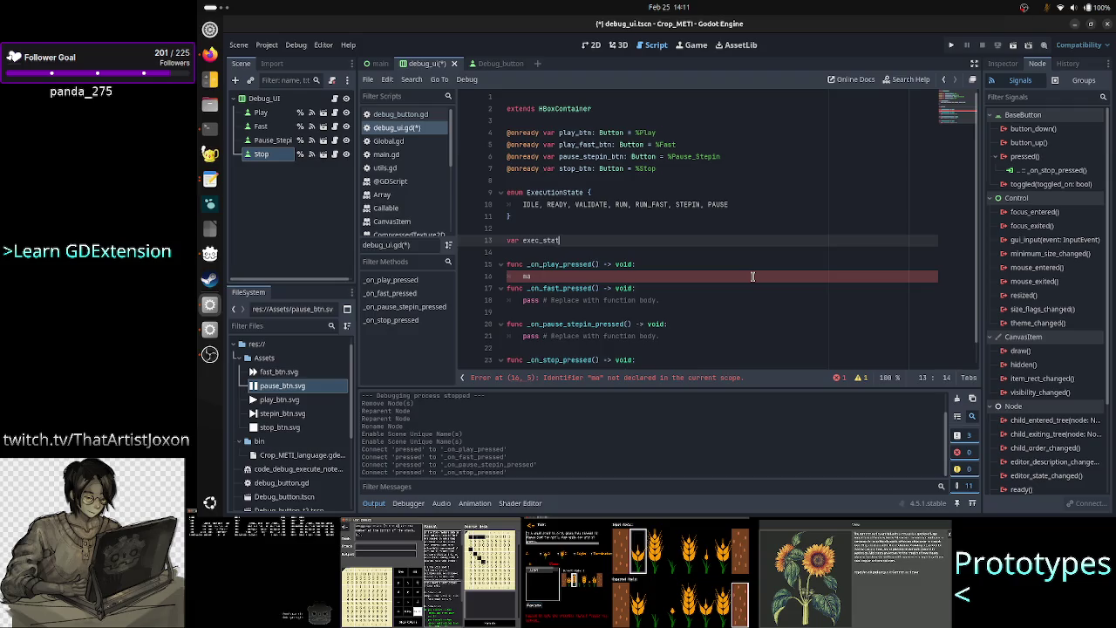
type("e: Exec")
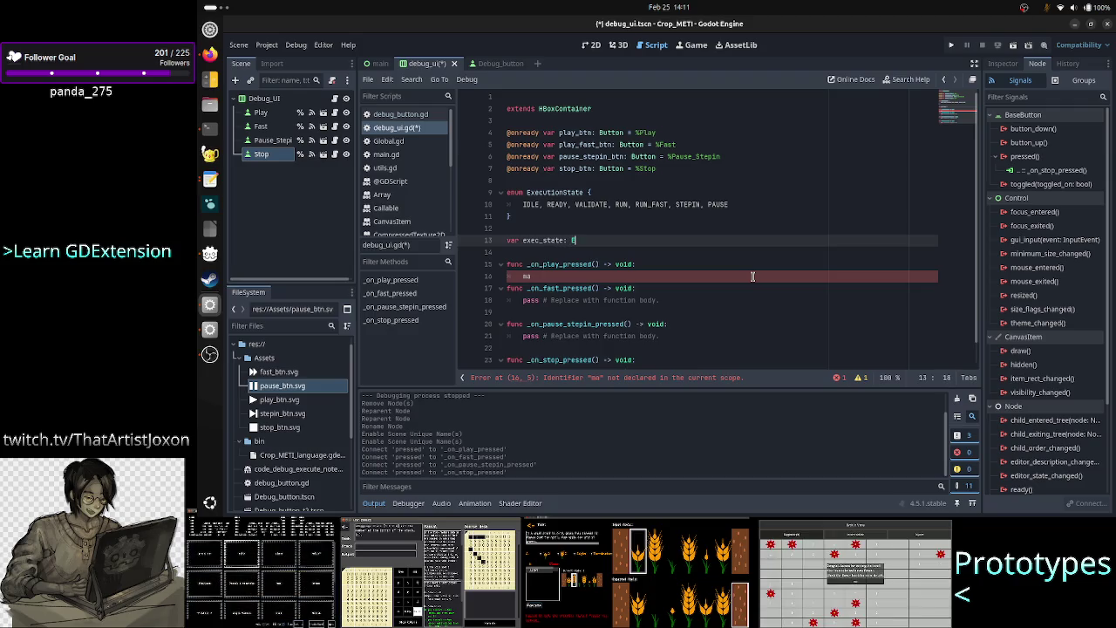
key("Return")
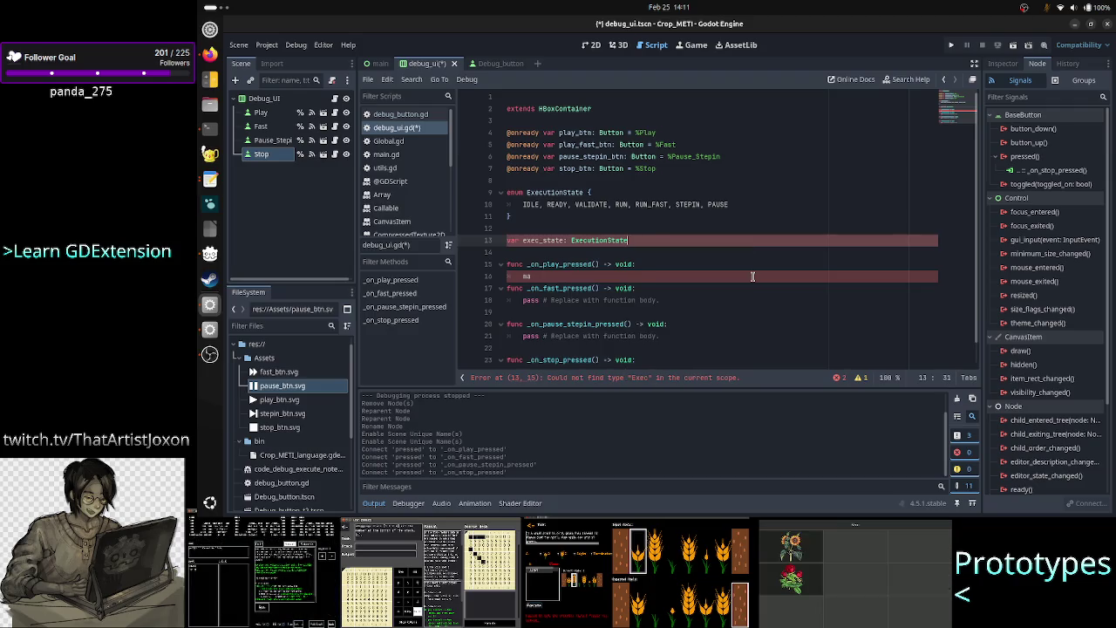
type(" = ")
type("Exec")
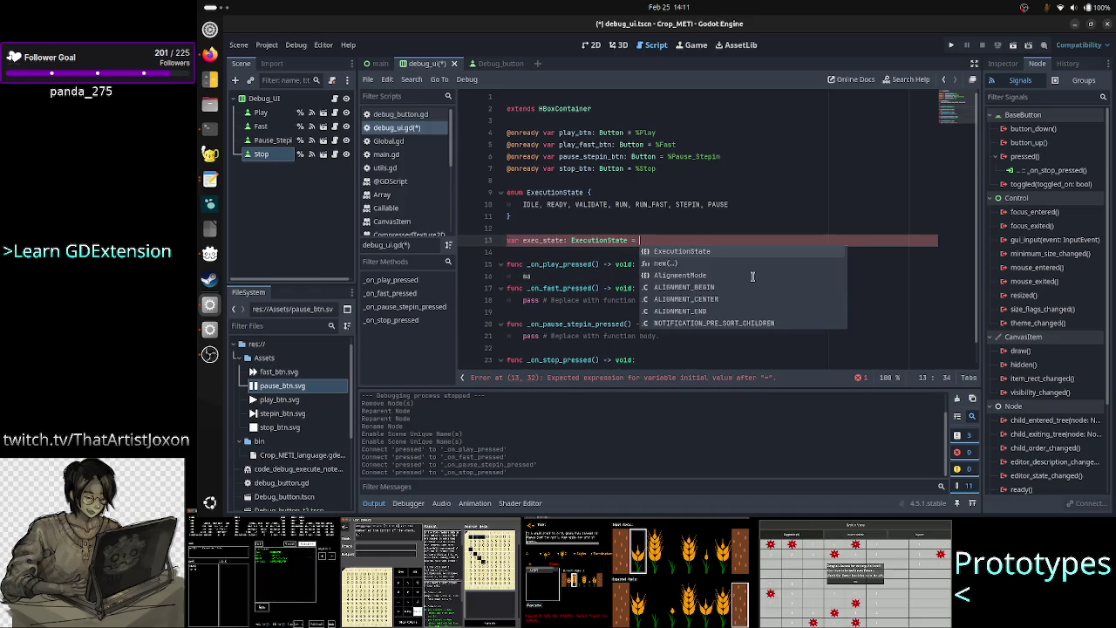
key("Return")
type(".ID")
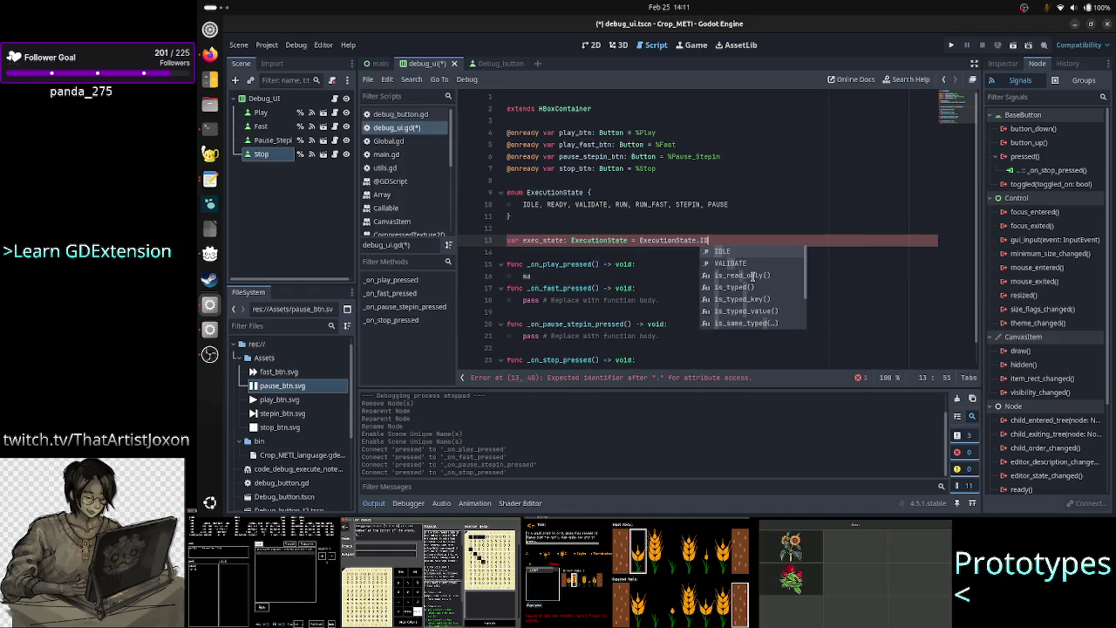
key("Return")
key("Down")
key("Down")
key("Down")
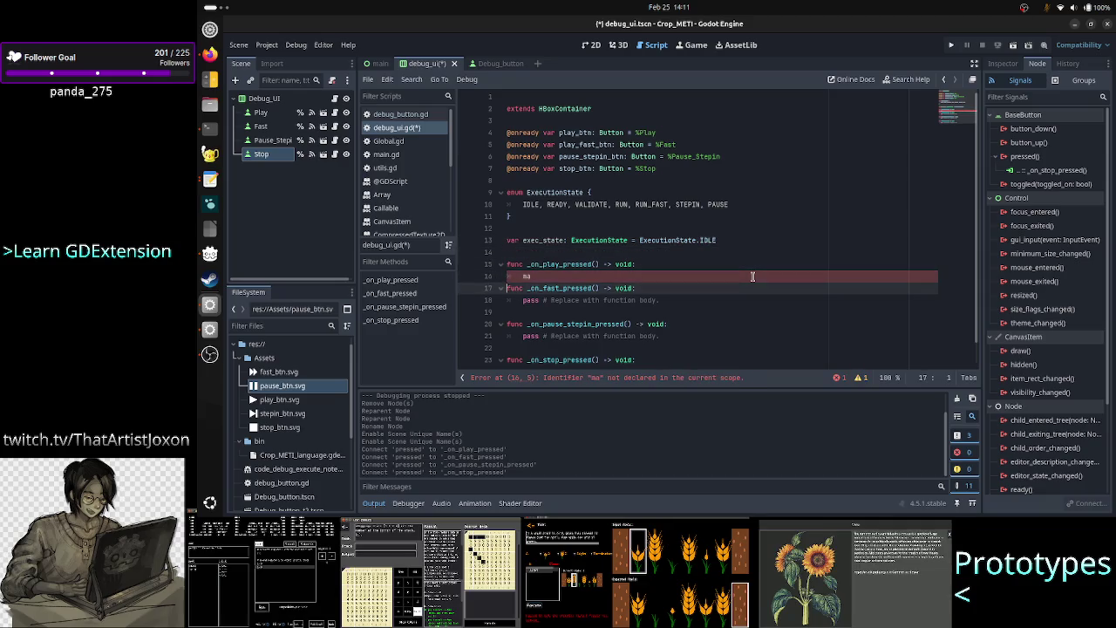
Complete the play handler's line as 'match exec_state:'
type("tch")
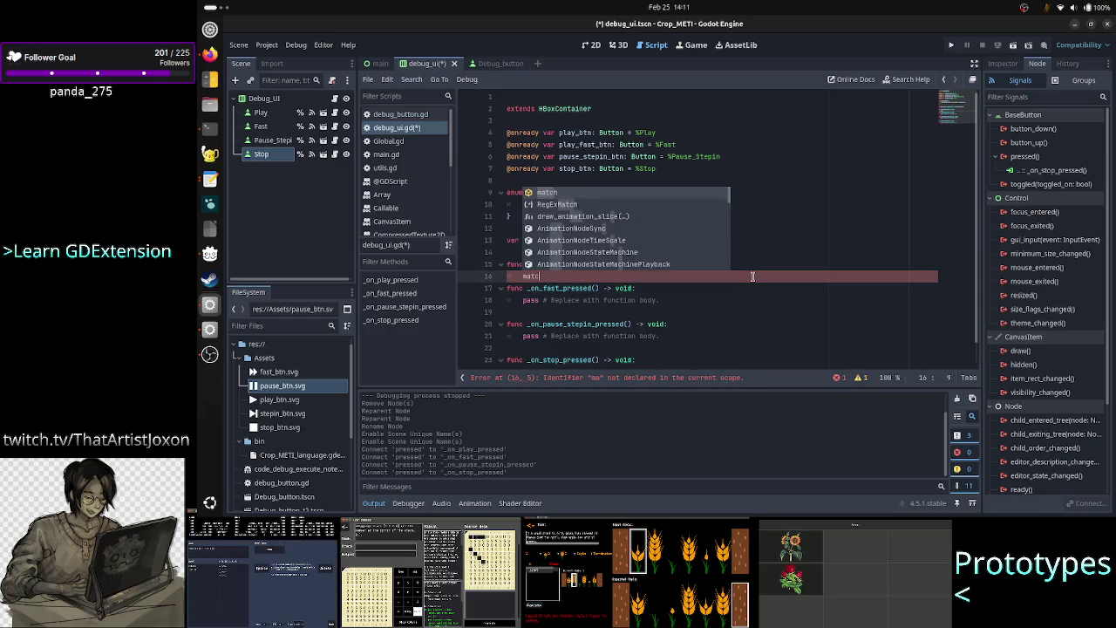
key("Escape")
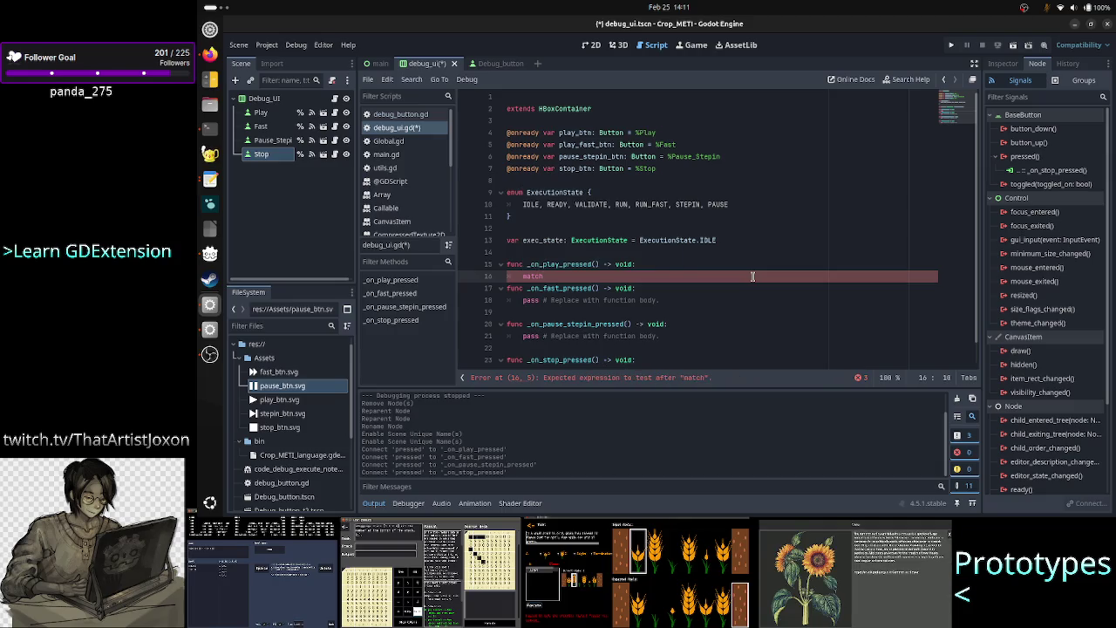
type(" exec")
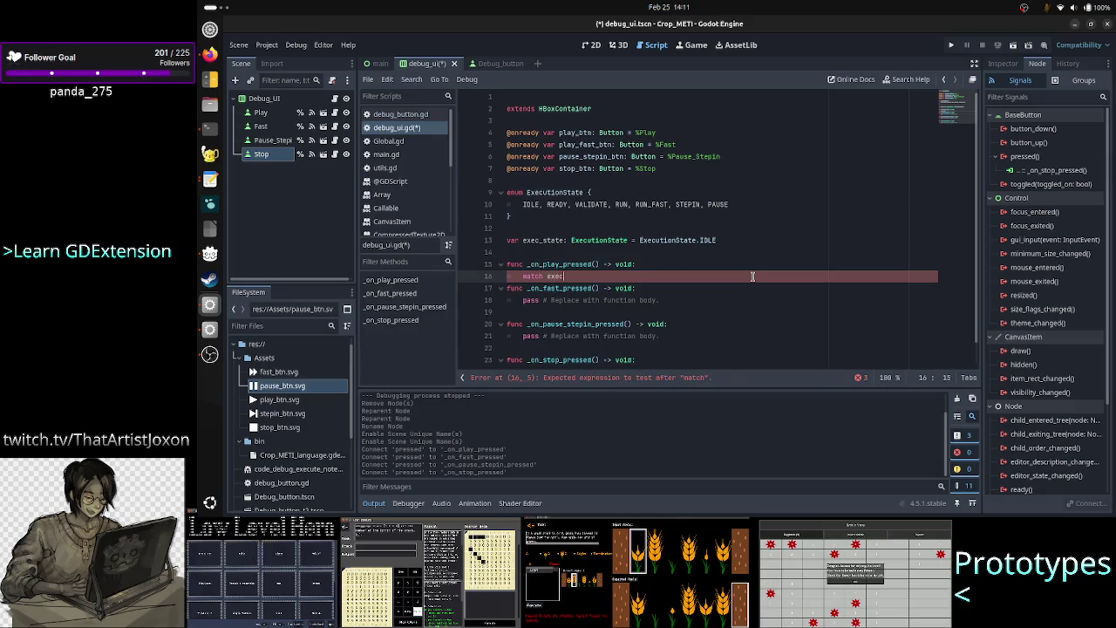
key("Return")
type(":")
key("Return")
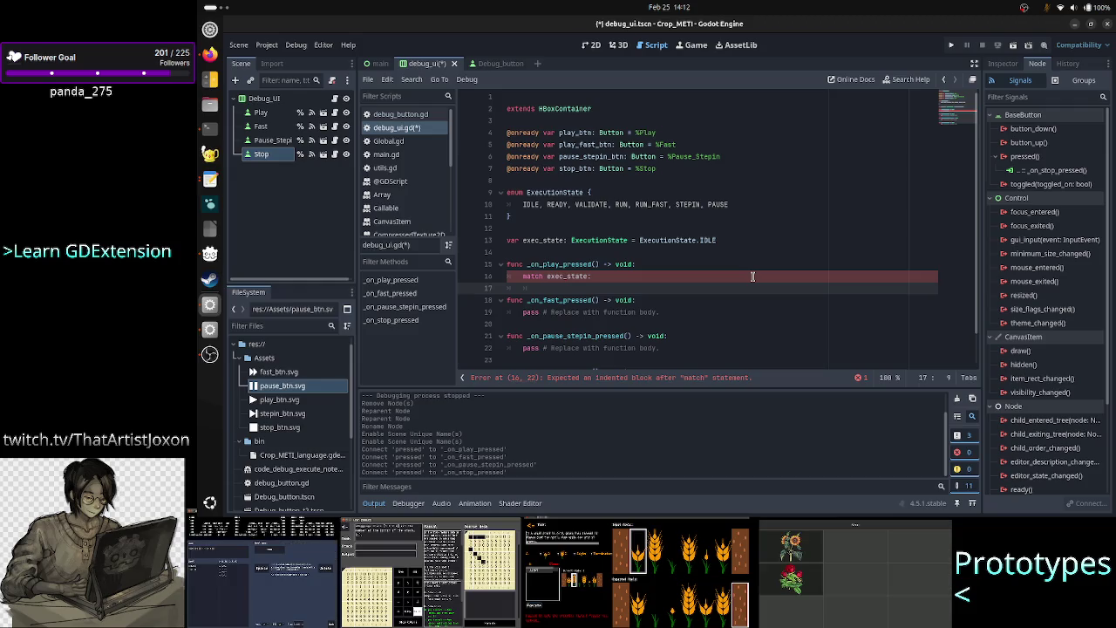
Rewrite that line as an unfinished 'if exec_state' condition
key("BackSpace")
key("BackSpace")
key("BackSpace")
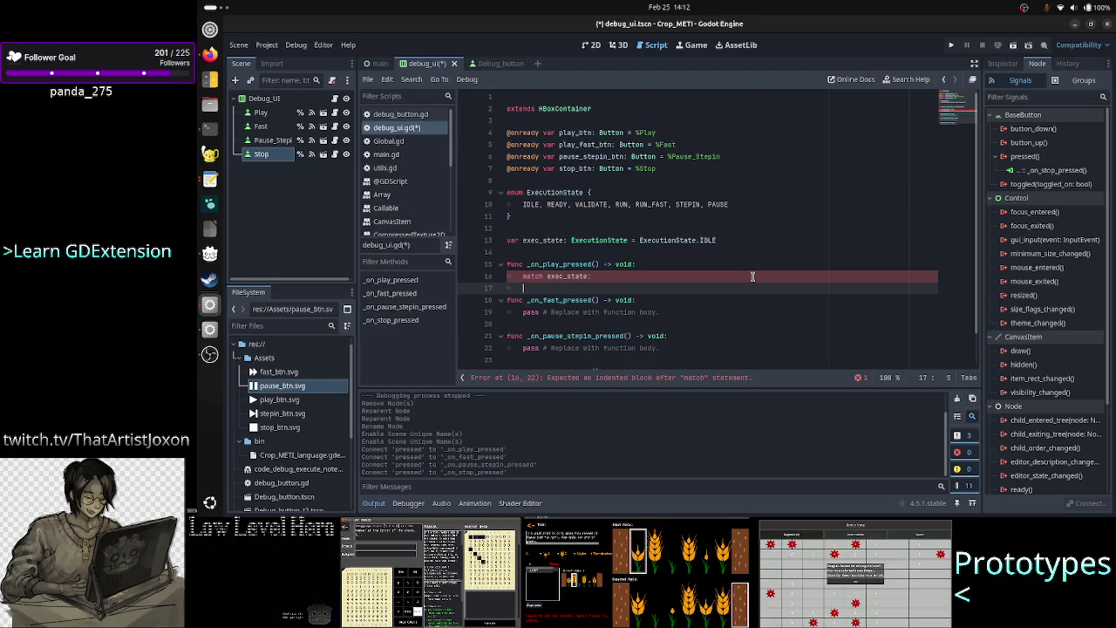
key("BackSpace")
key("BackSpace")
key("BackSpace")
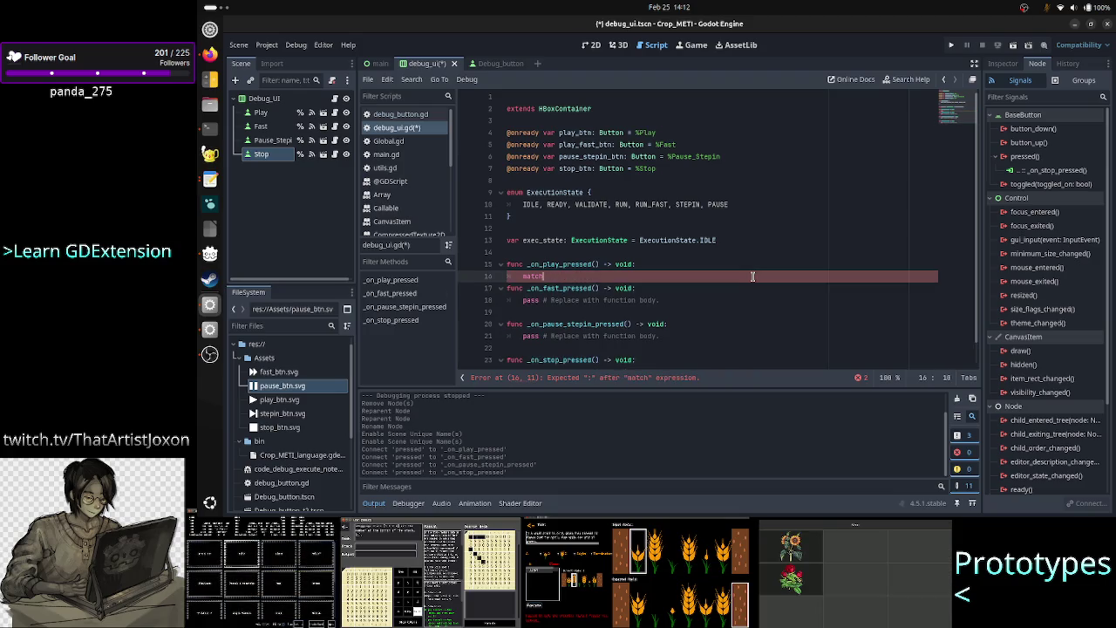
type("if")
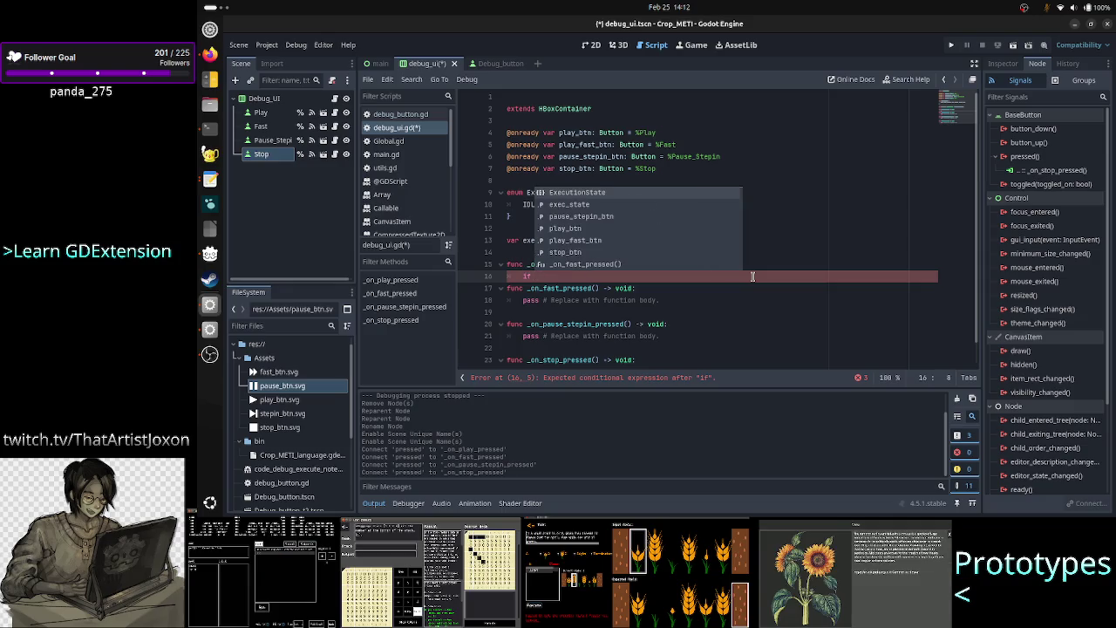
type(" ex")
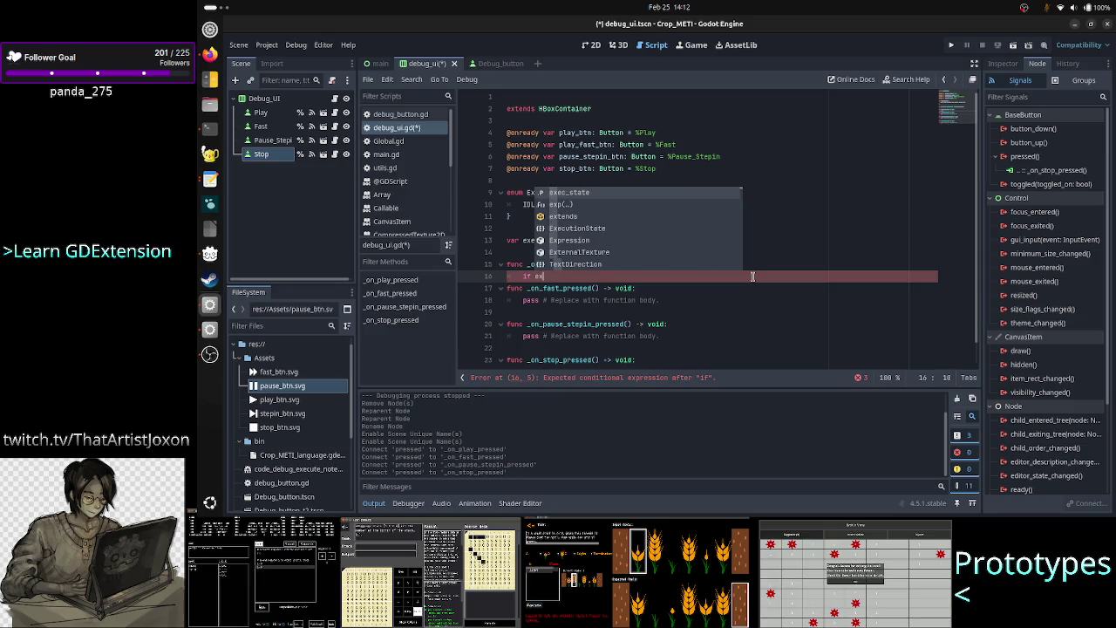
key("Return")
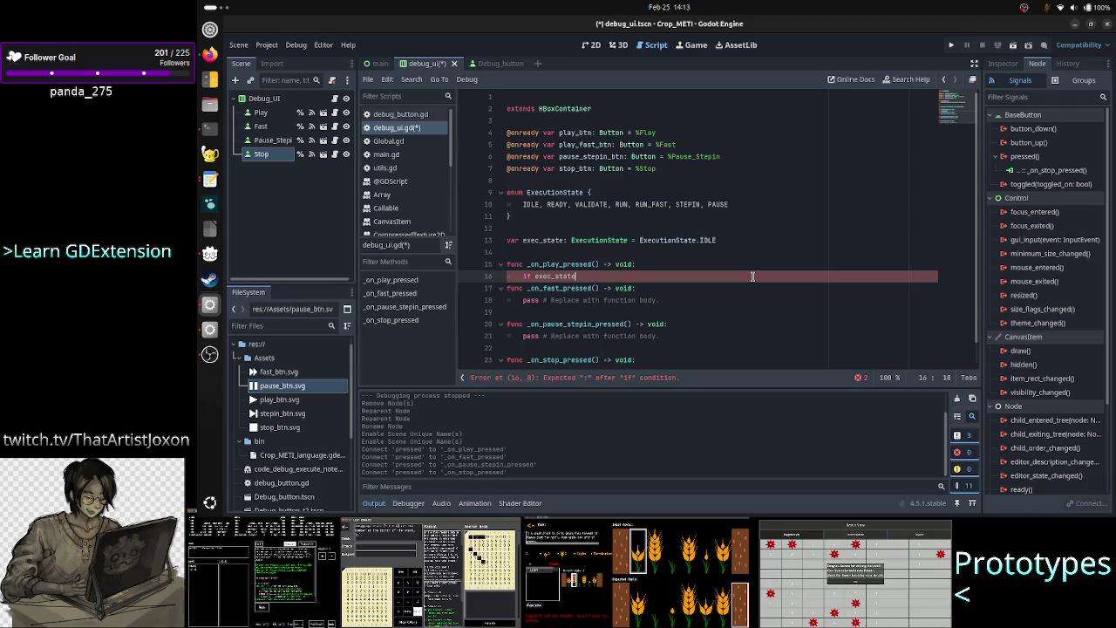
key("Up")
key("Up")
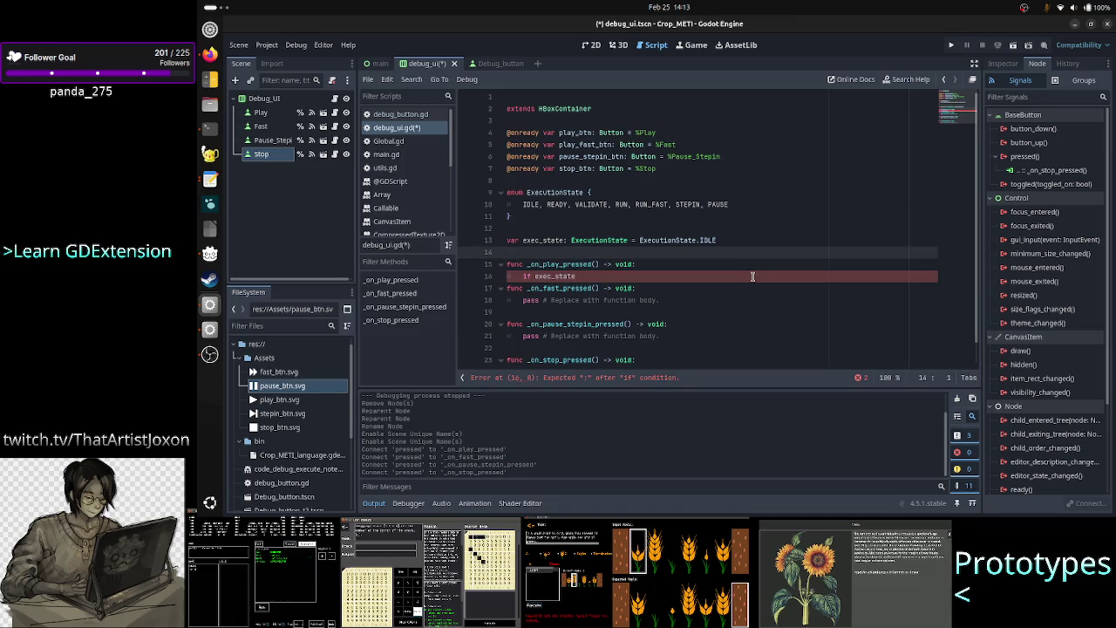
key("Up")
key("Up")
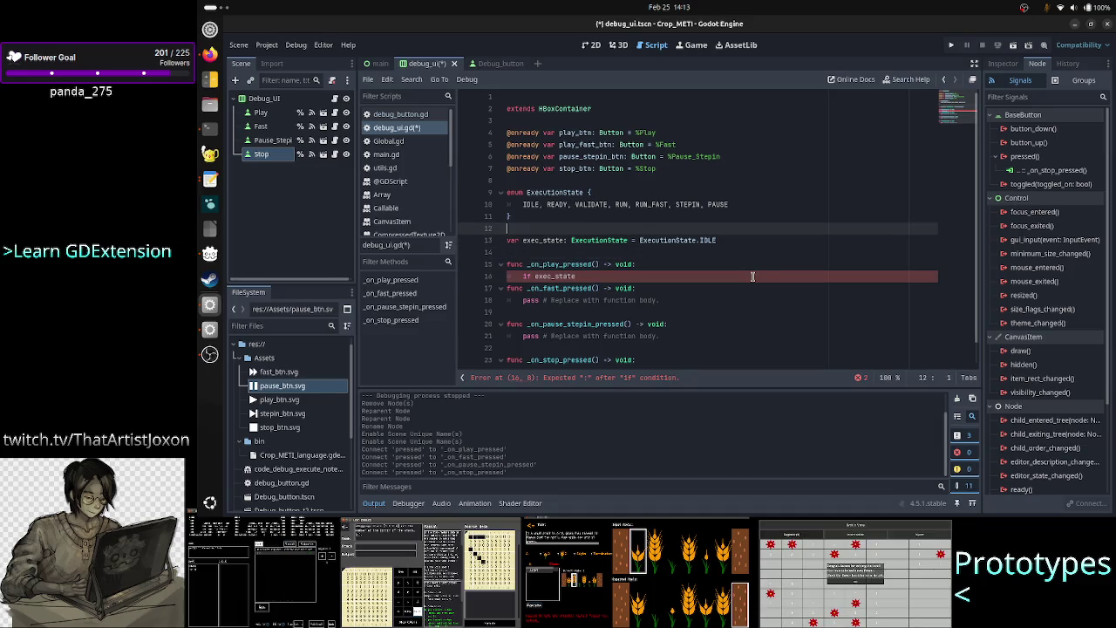
Insert func _process(delta: float) below exec_state, its body opening with 'match exec_state:'
key("Down")
key("Down")
key("Return")
key("Return")
key("Up")
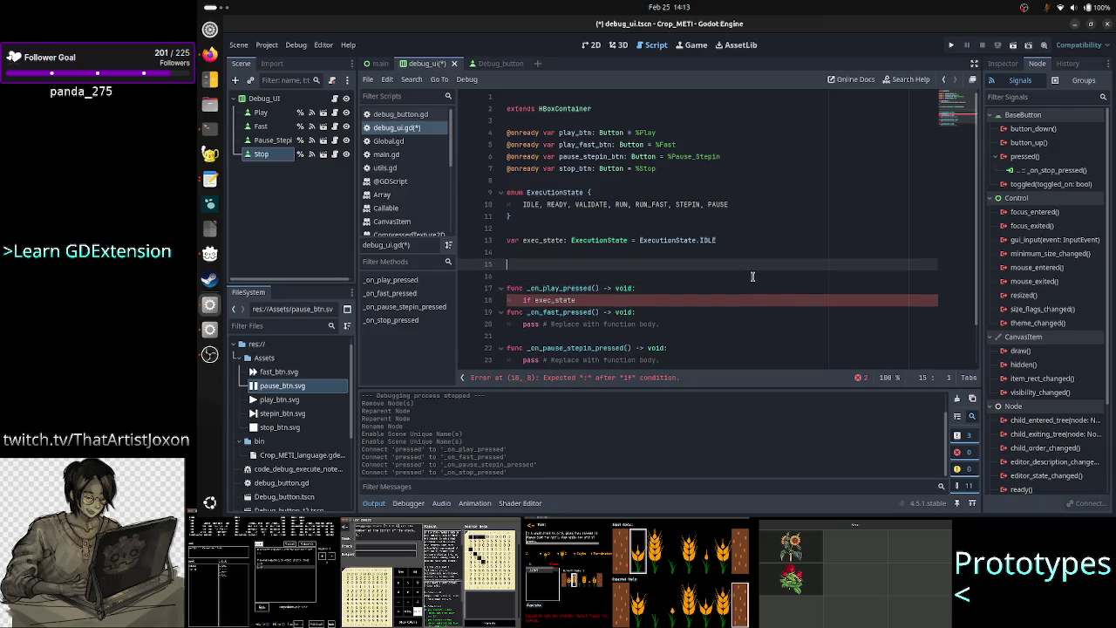
type("func ")
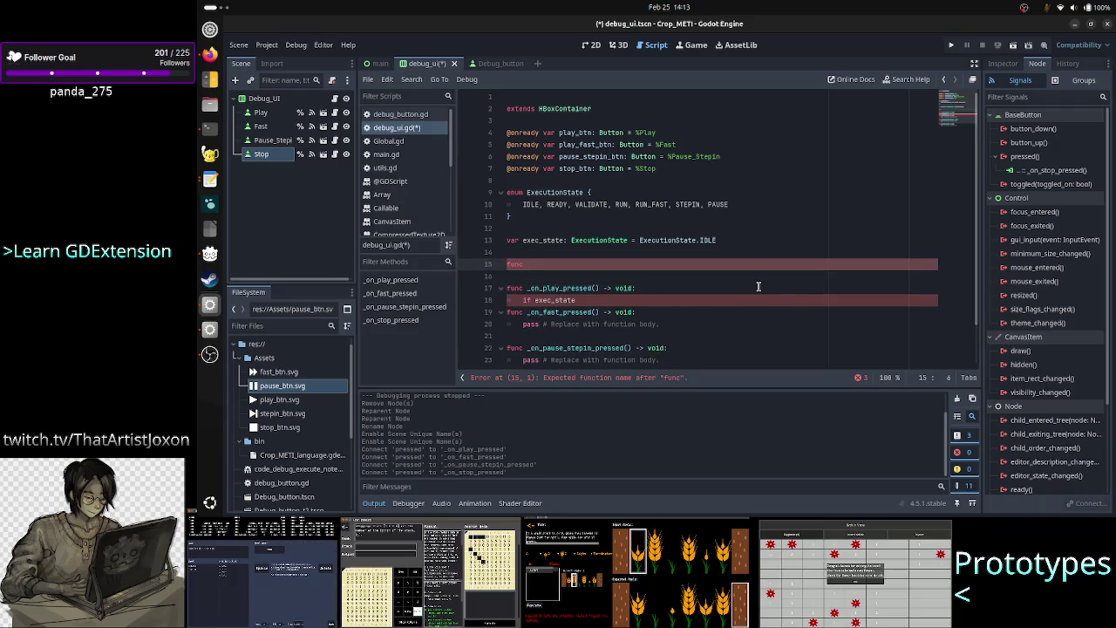
type("_p")
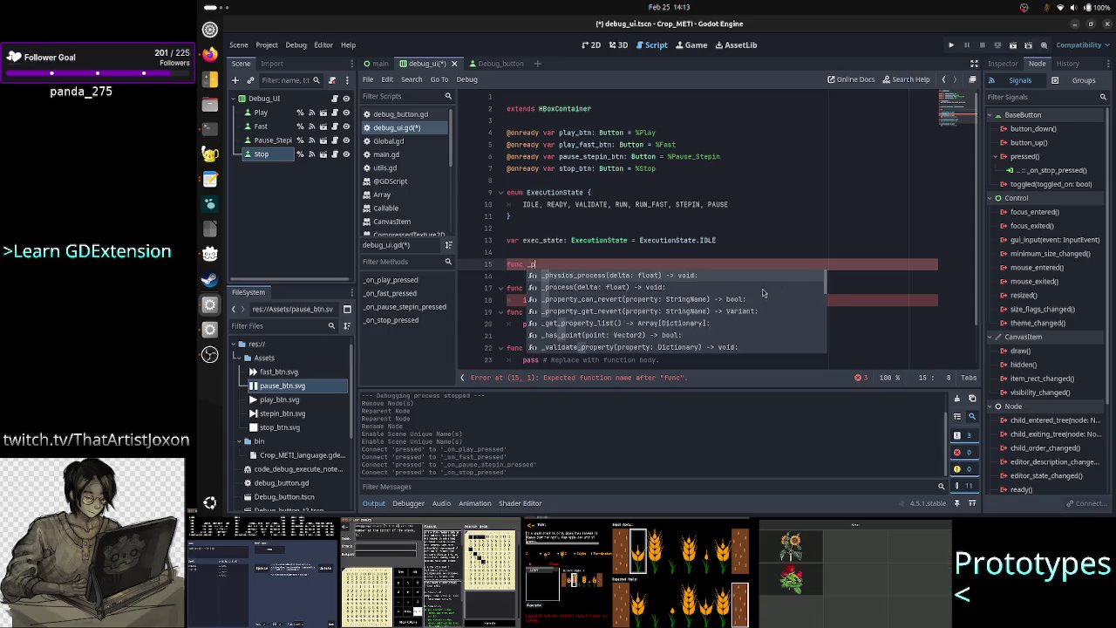
type("roc")
key("Return")
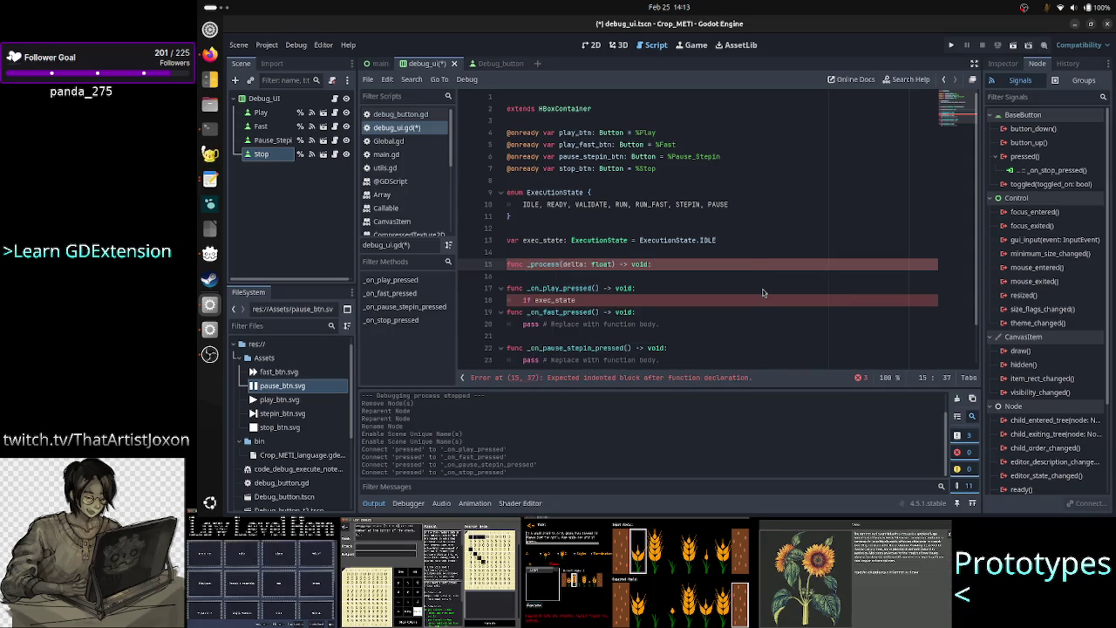
key("Return")
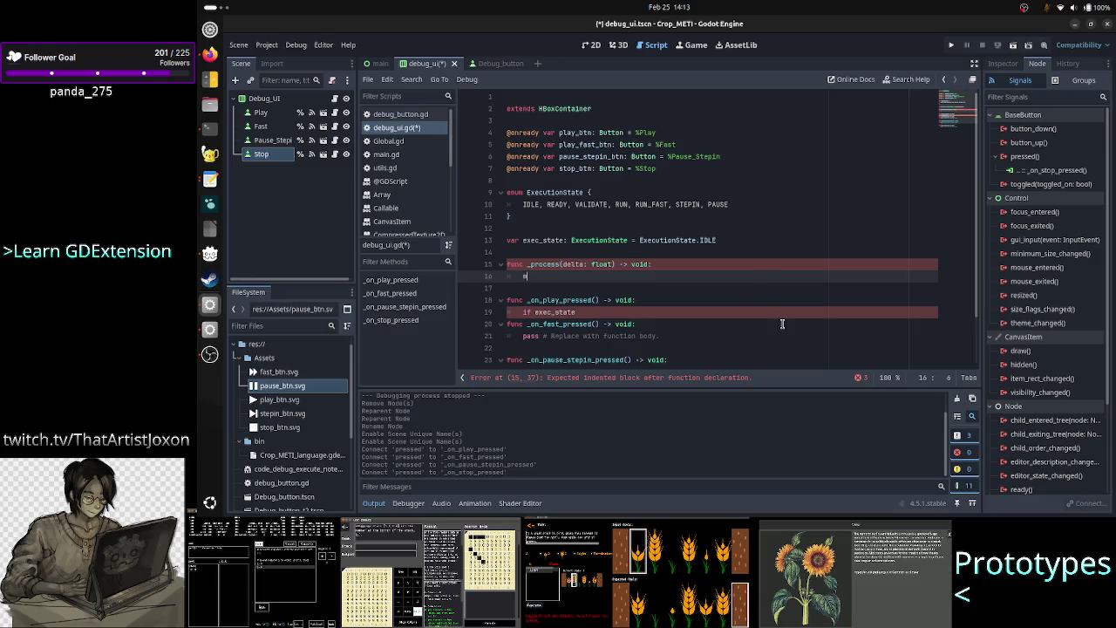
type("match")
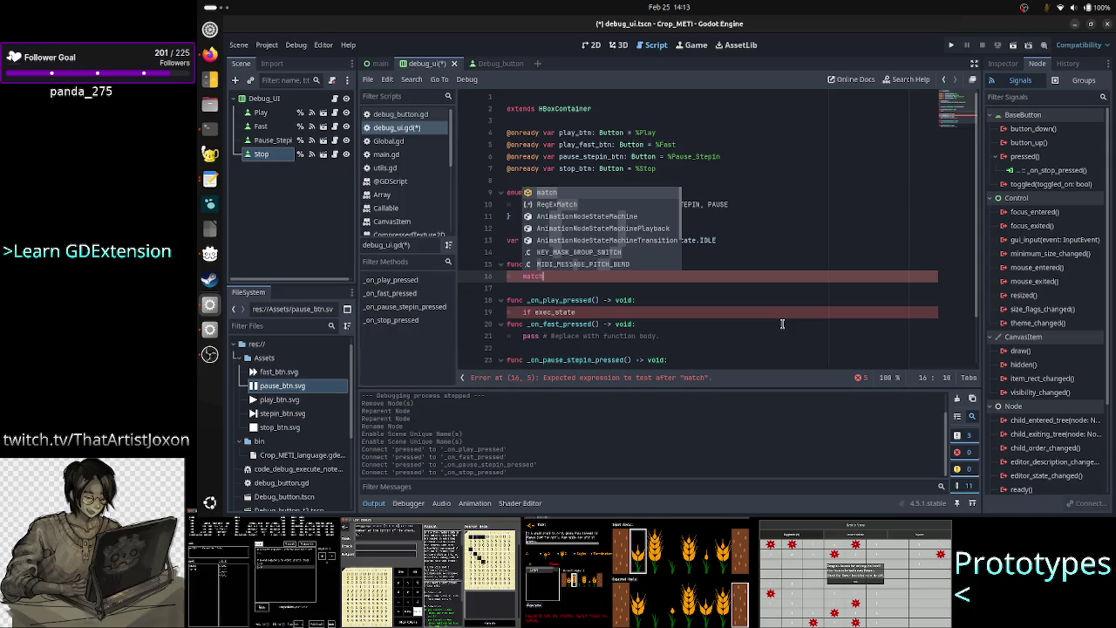
type(" exe")
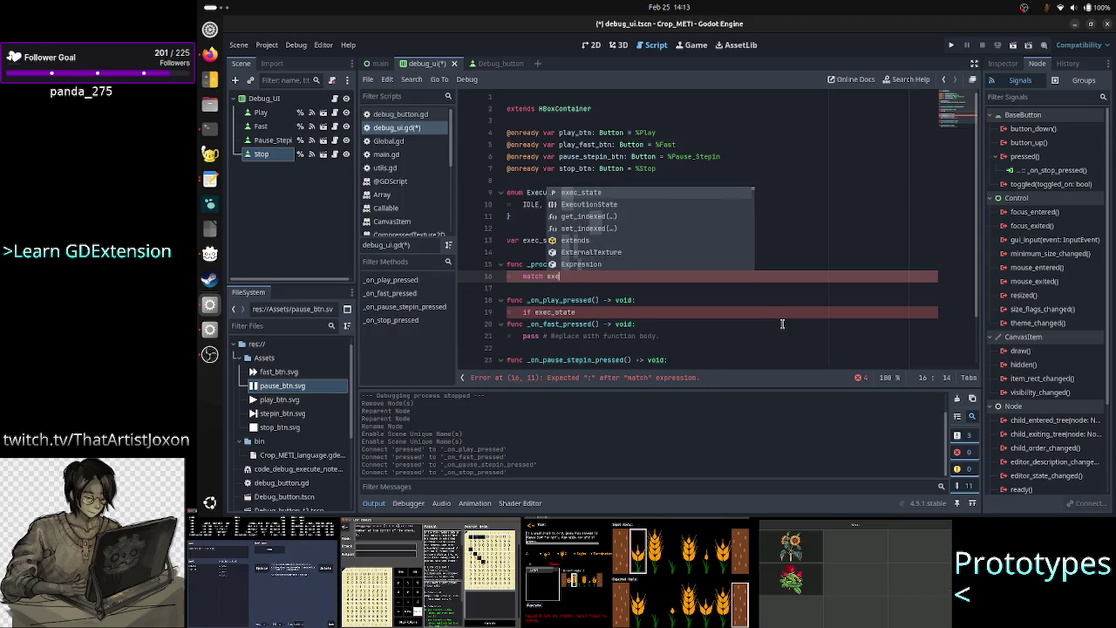
key("Return")
type(":")
key("Return")
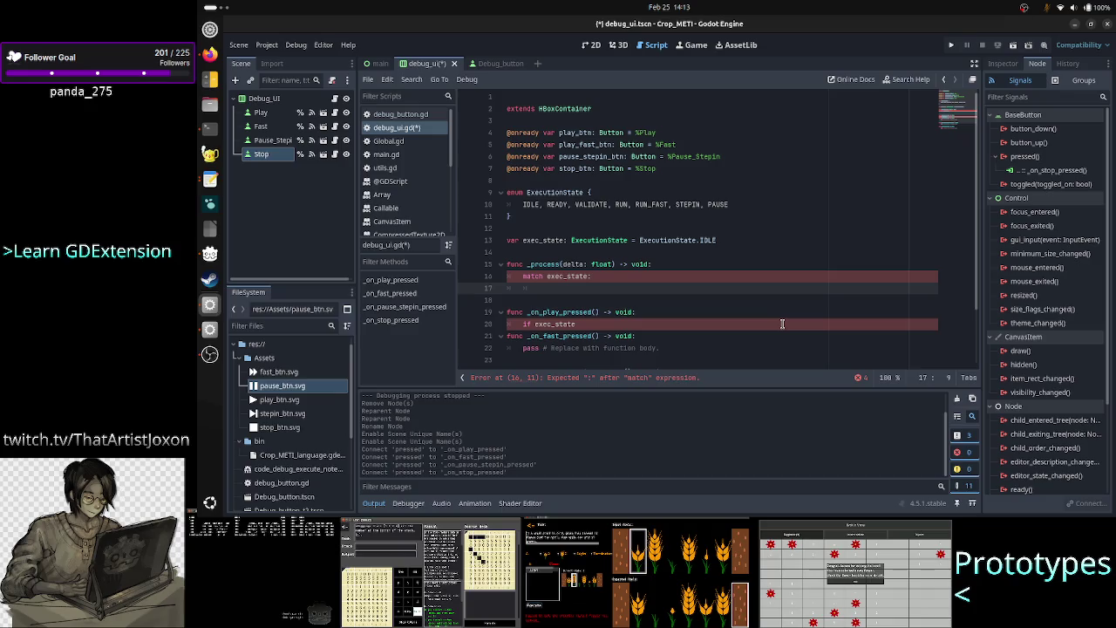
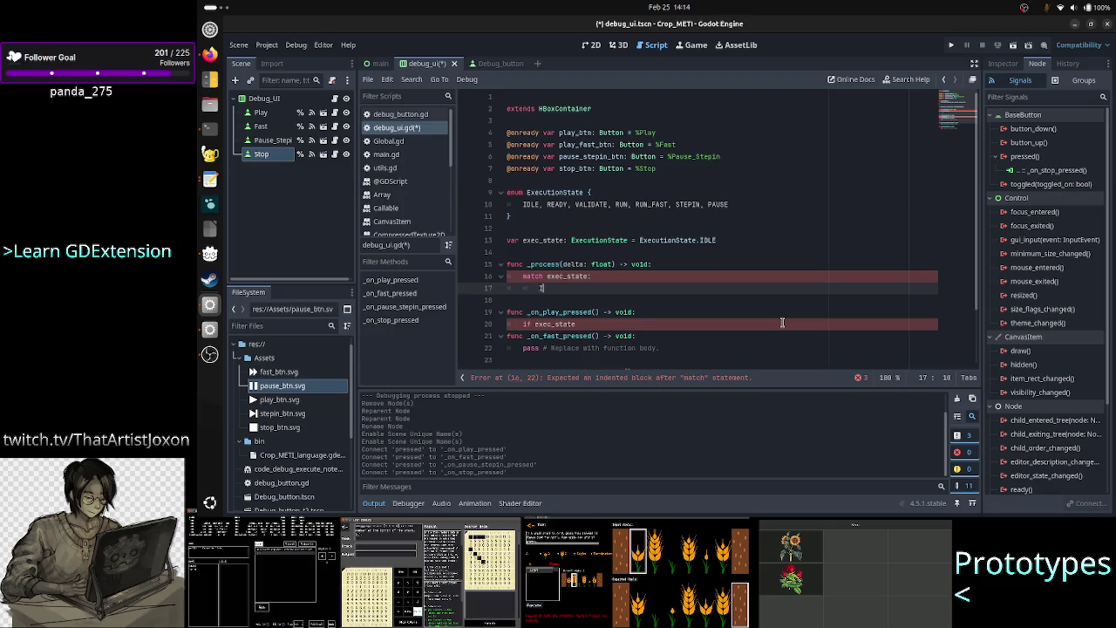
Write the ExecutionState.VALIDATE: pattern on line 17 under match exec_state
type("IDL")
key("BackSpace")
key("BackSpace")
key("BackSpace")
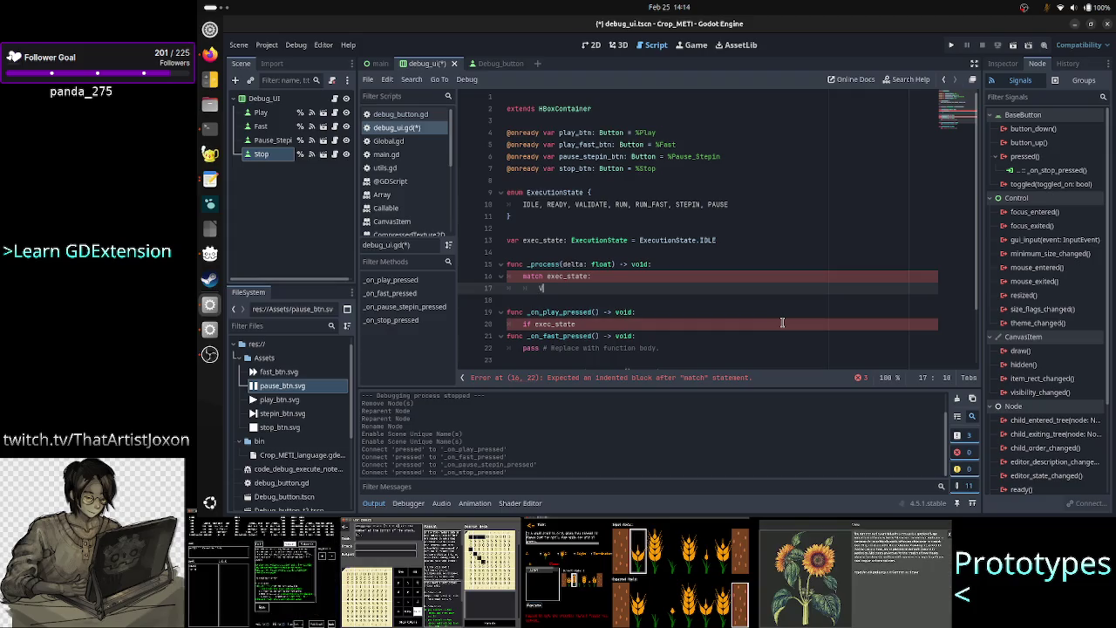
type("Val")
key("BackSpace")
key("BackSpace")
key("BackSpace")
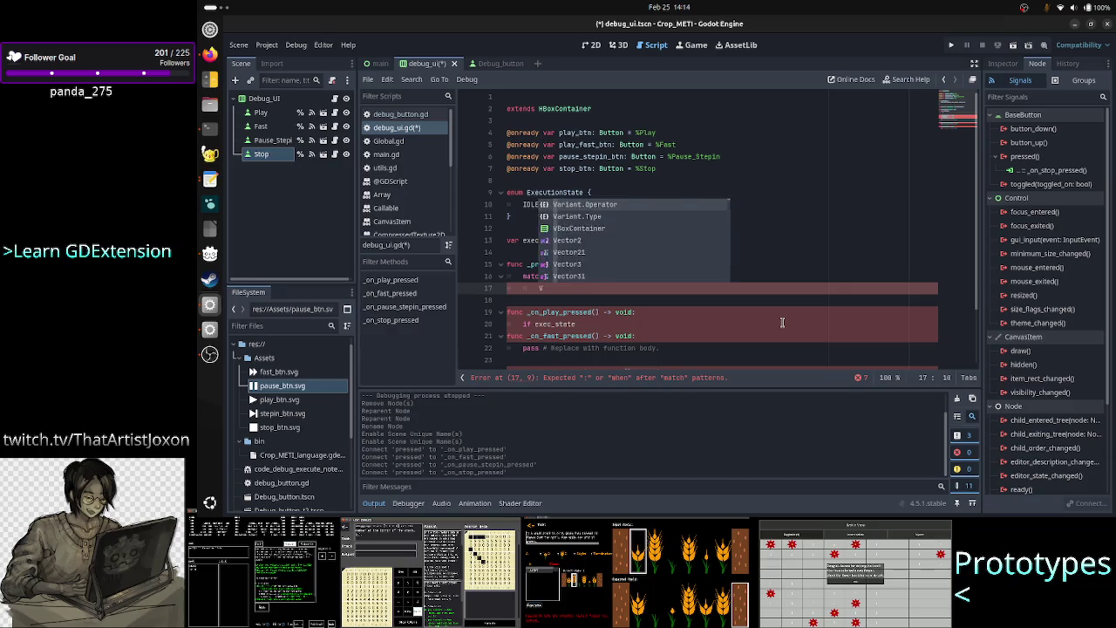
type("Exec")
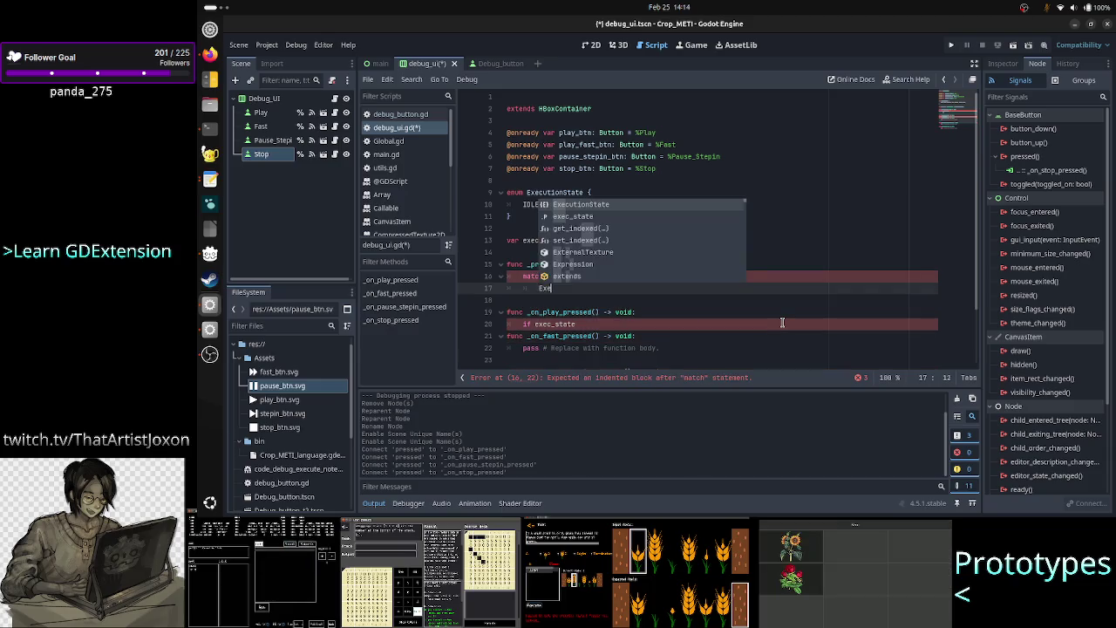
key("Return")
type(".")
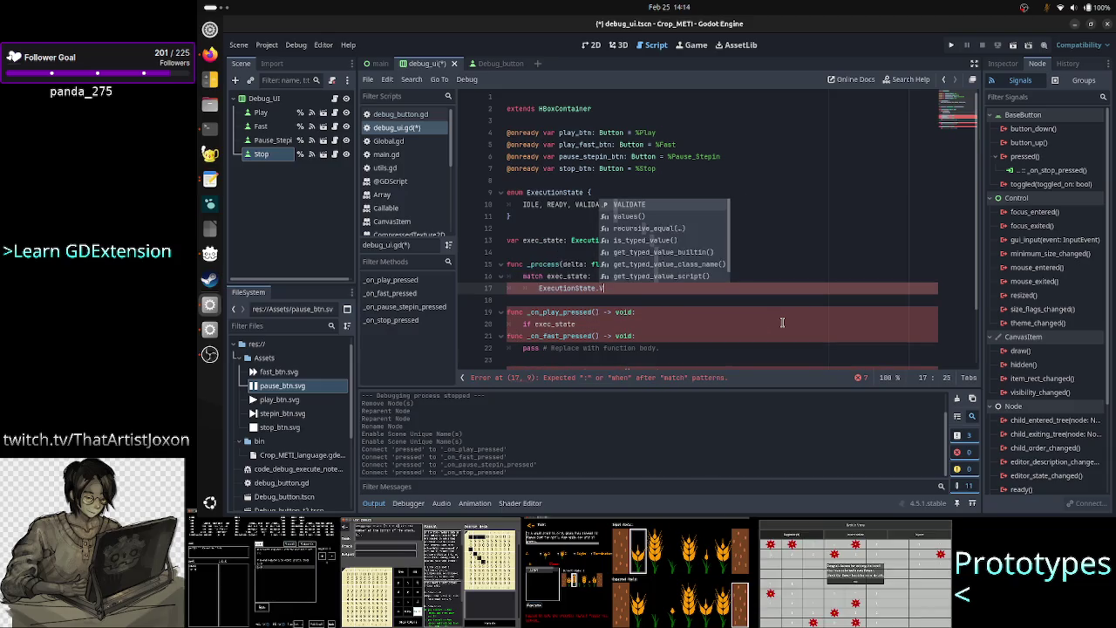
type("V")
key("Return")
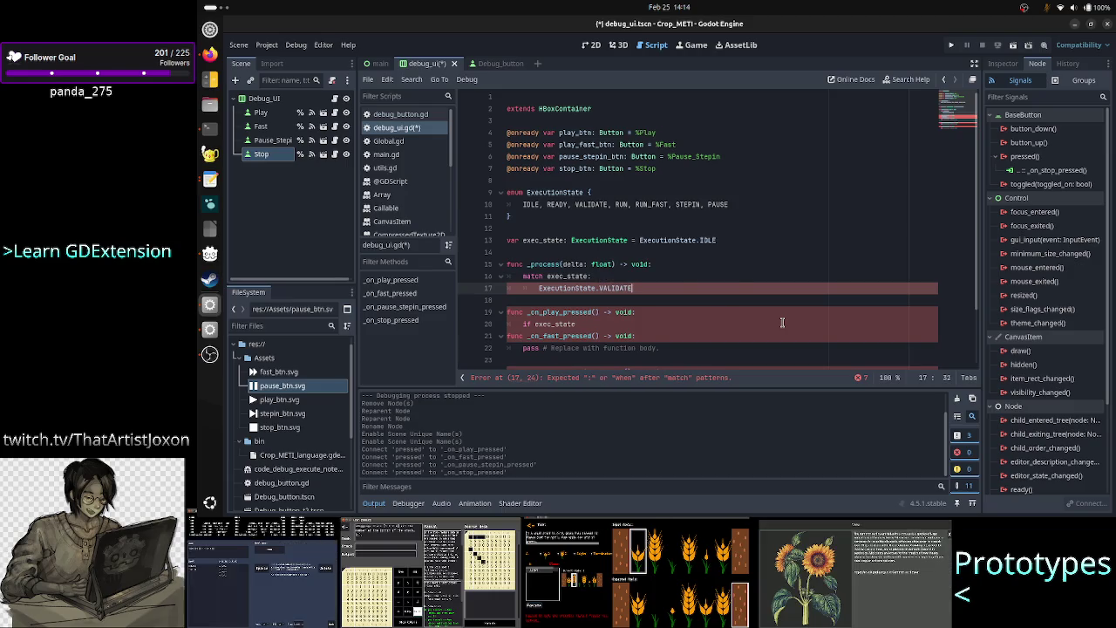
type(":")
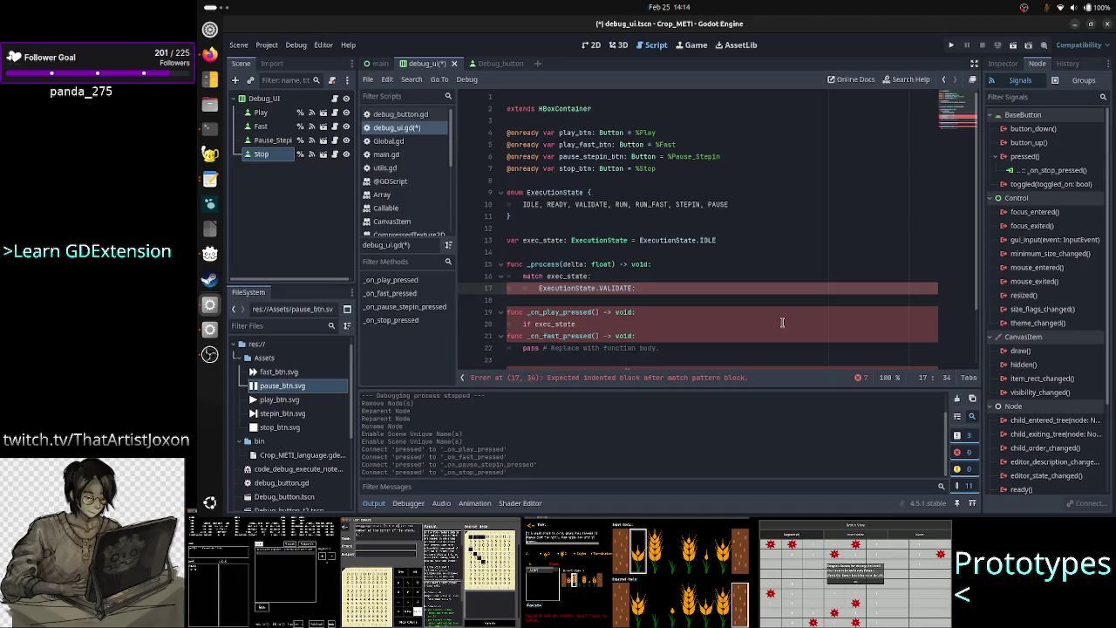
type("proc")
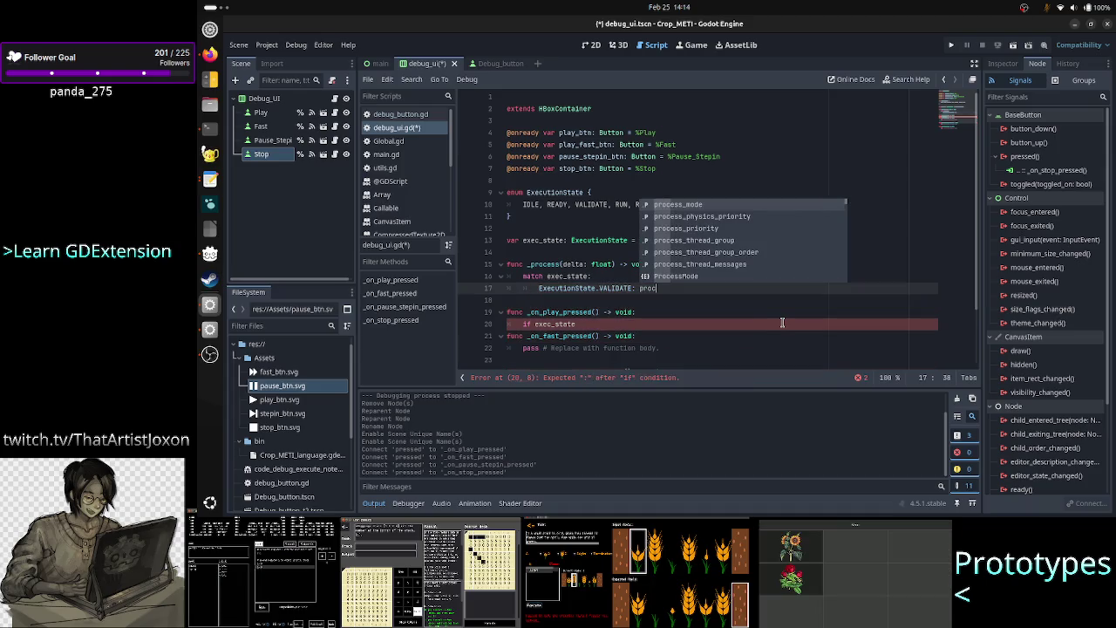
type("ess_")
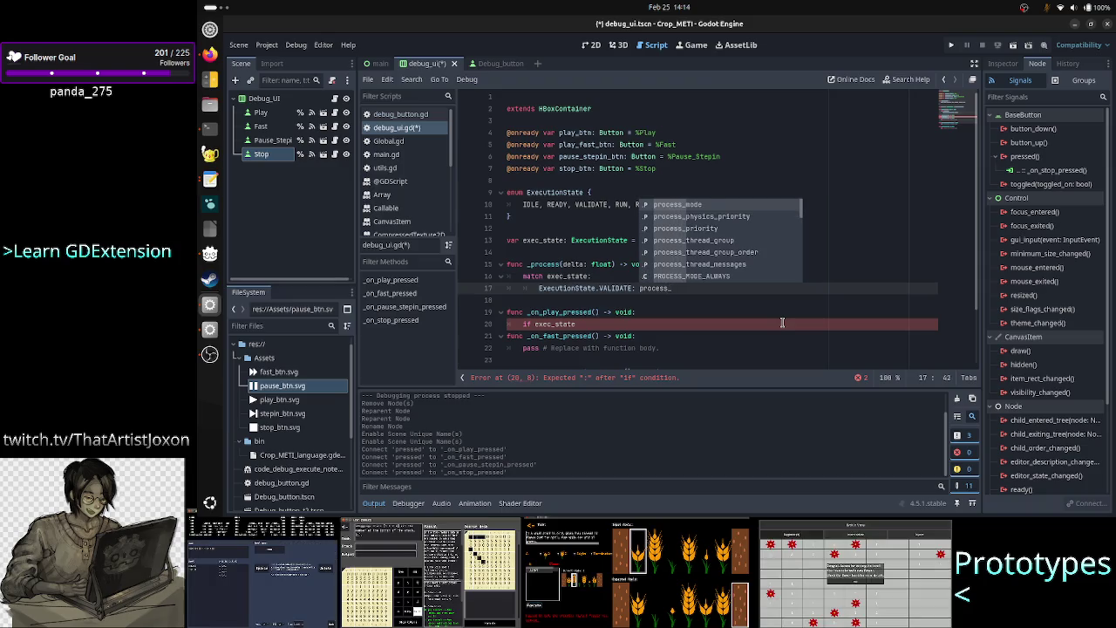
key("BackSpace")
key("BackSpace")
key("BackSpace")
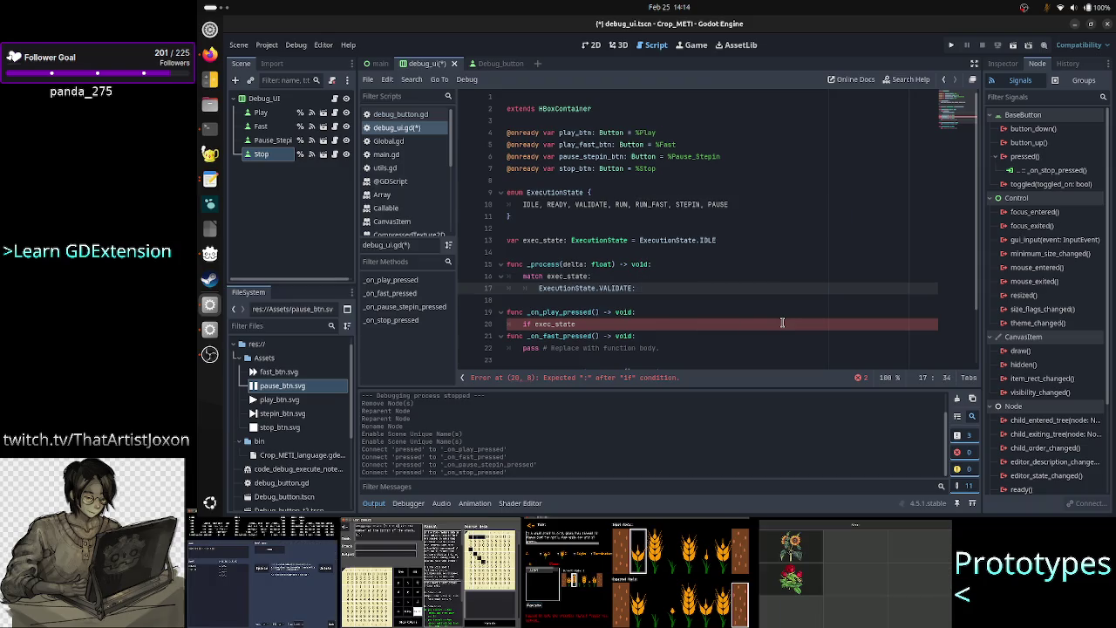
type("validate")
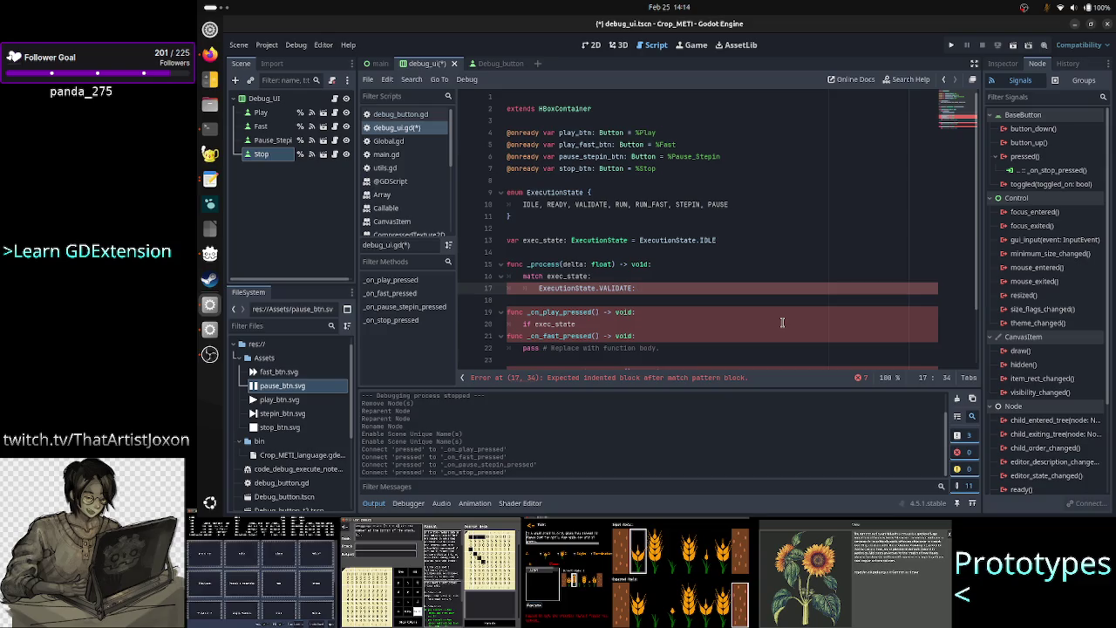
type("_pro")
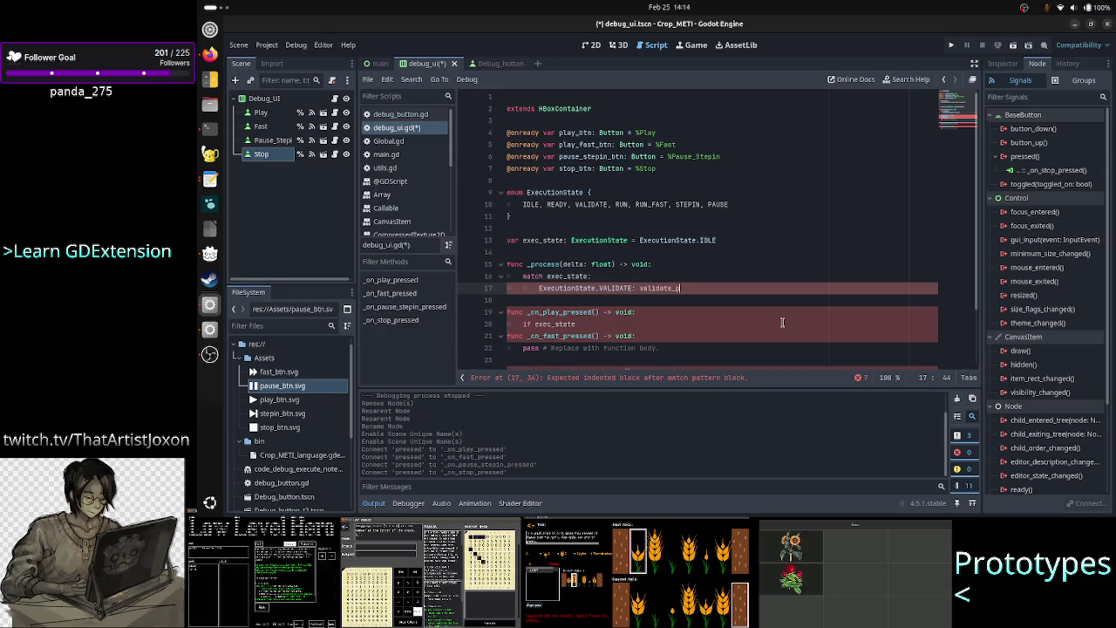
key("BackSpace")
key("BackSpace")
key("BackSpace")
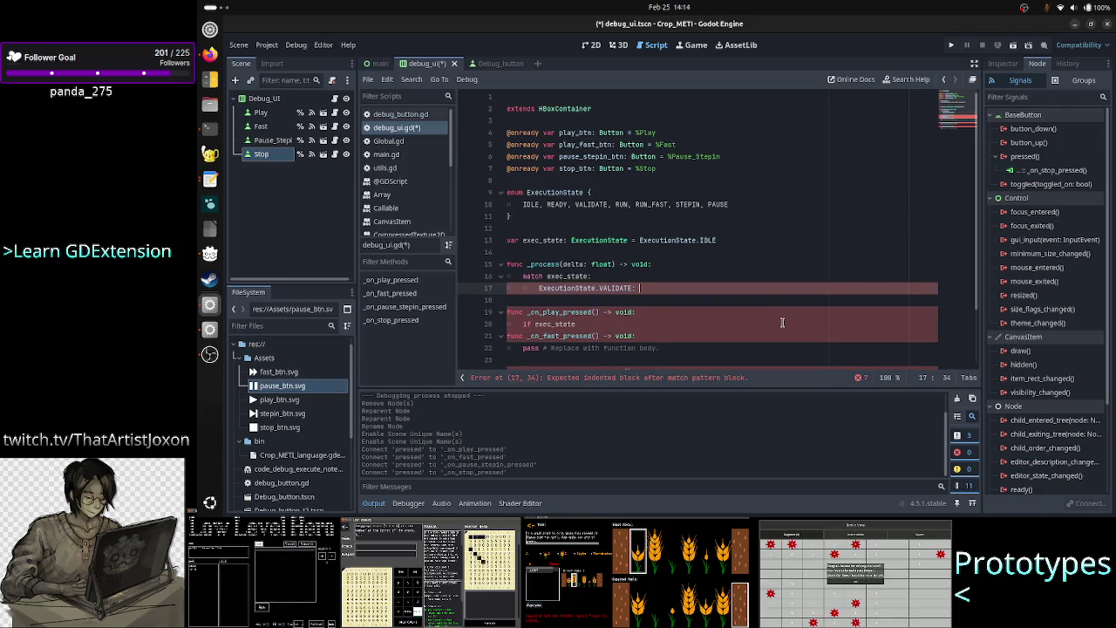
type("_process_validate")
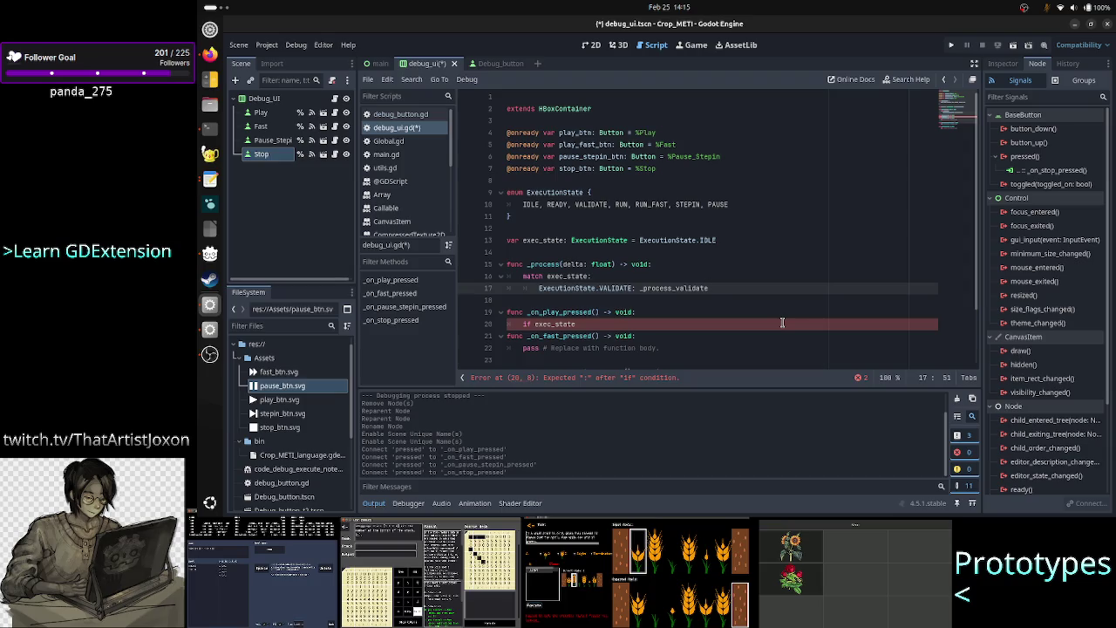
type("()")
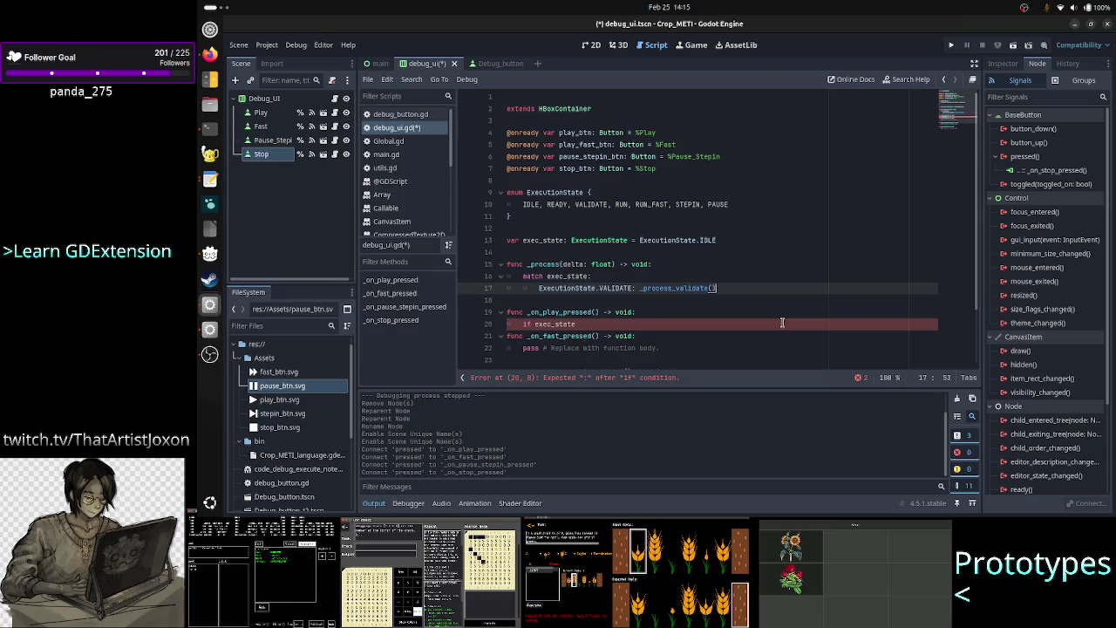
key("BackSpace")
key("BackSpace")
key("BackSpace")
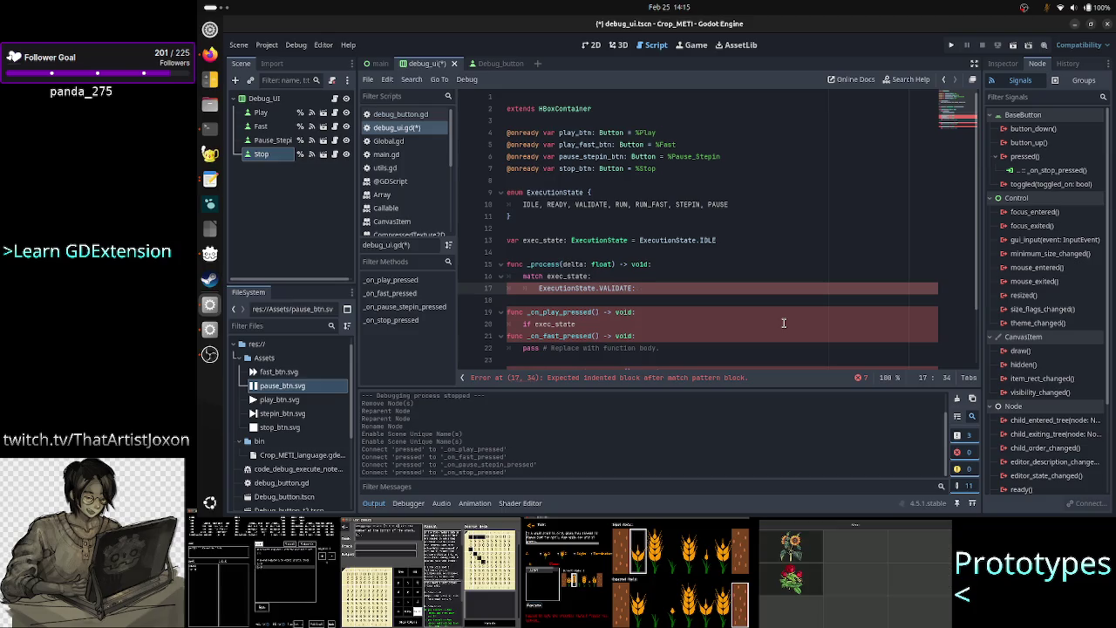
key("Up")
key("Up")
key("Up")
key("Down")
key("Down")
key("Down")
key("Down")
key("Down")
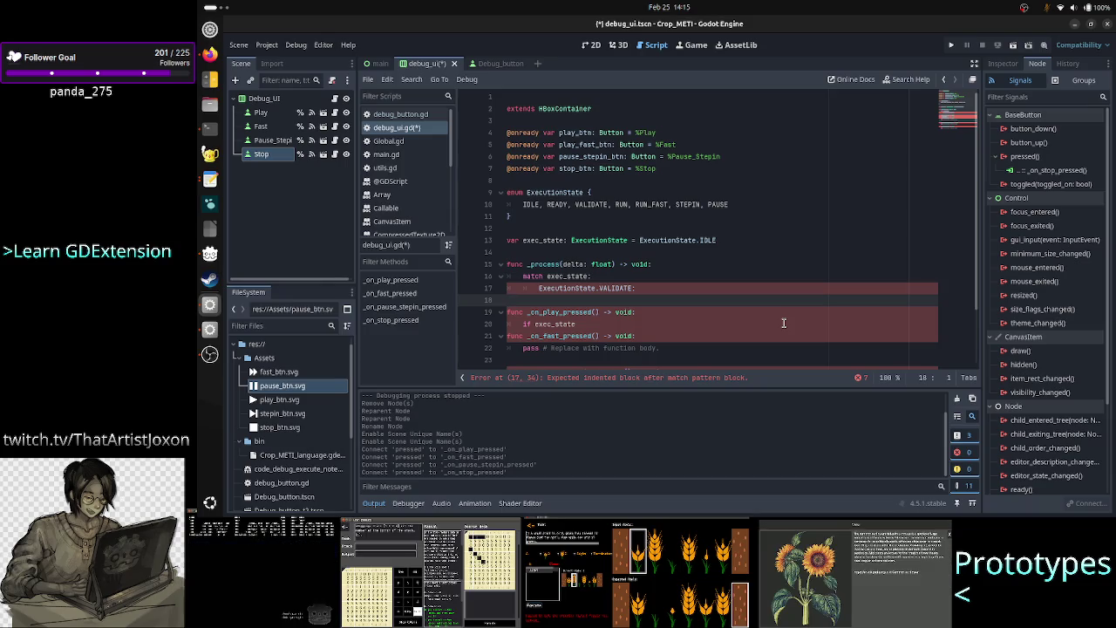
type("pas")
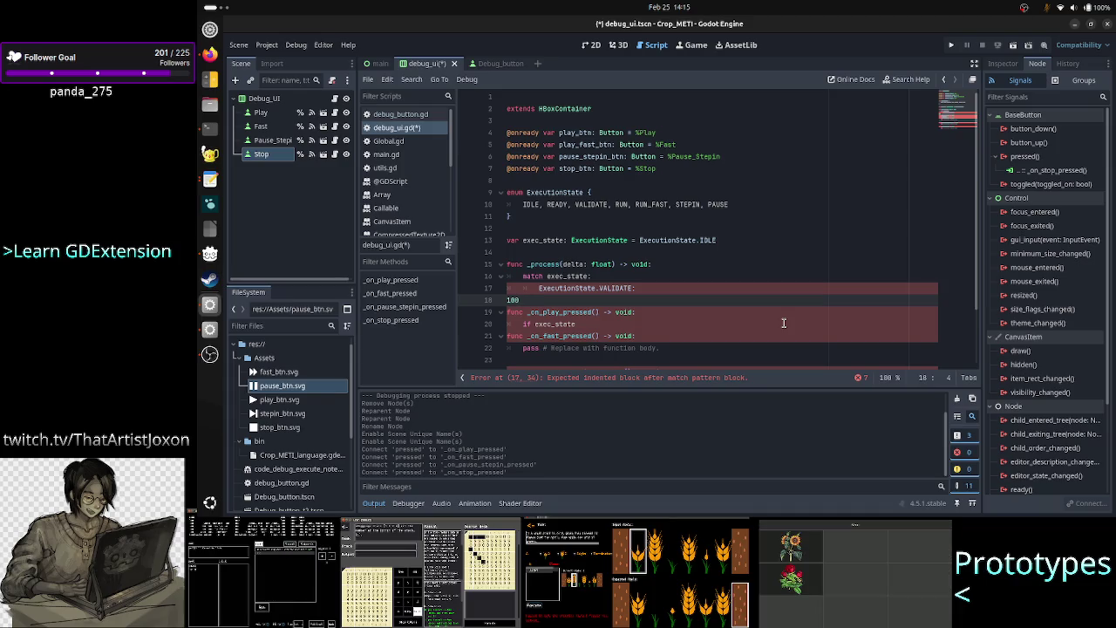
type("string")
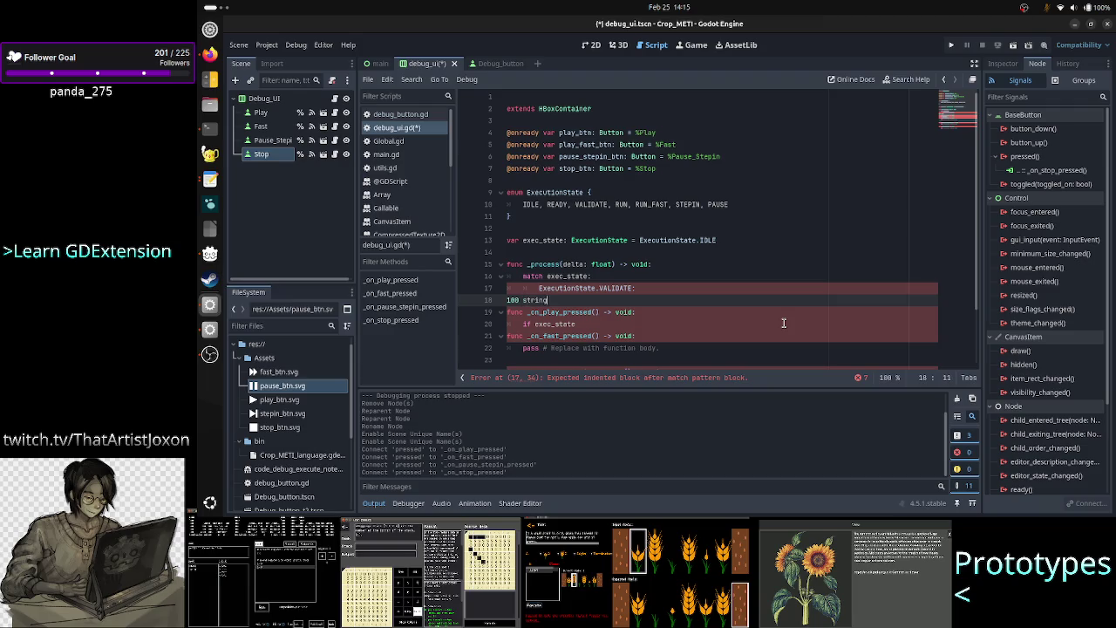
key("BackSpace")
key("BackSpace")
key("BackSpace")
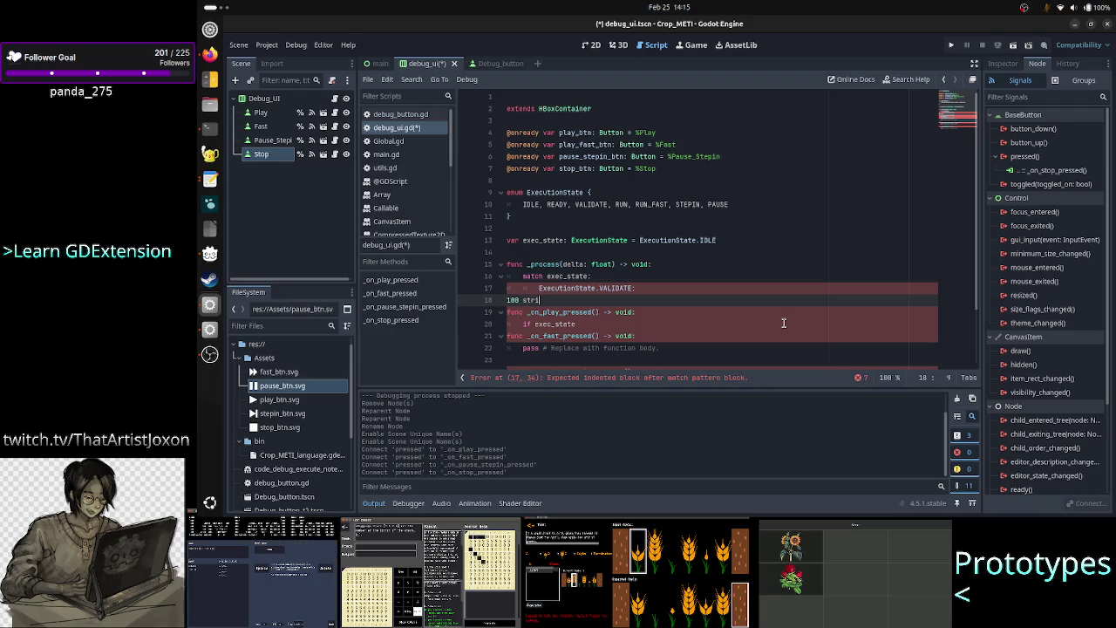
key("BackSpace")
key("BackSpace")
key("BackSpace")
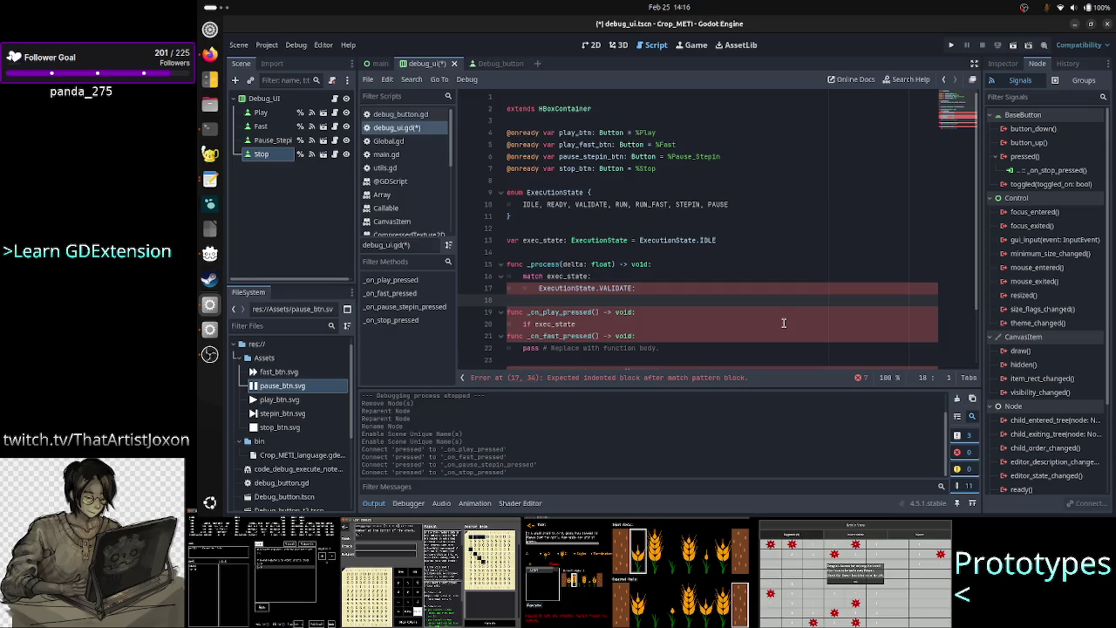
type("1000")
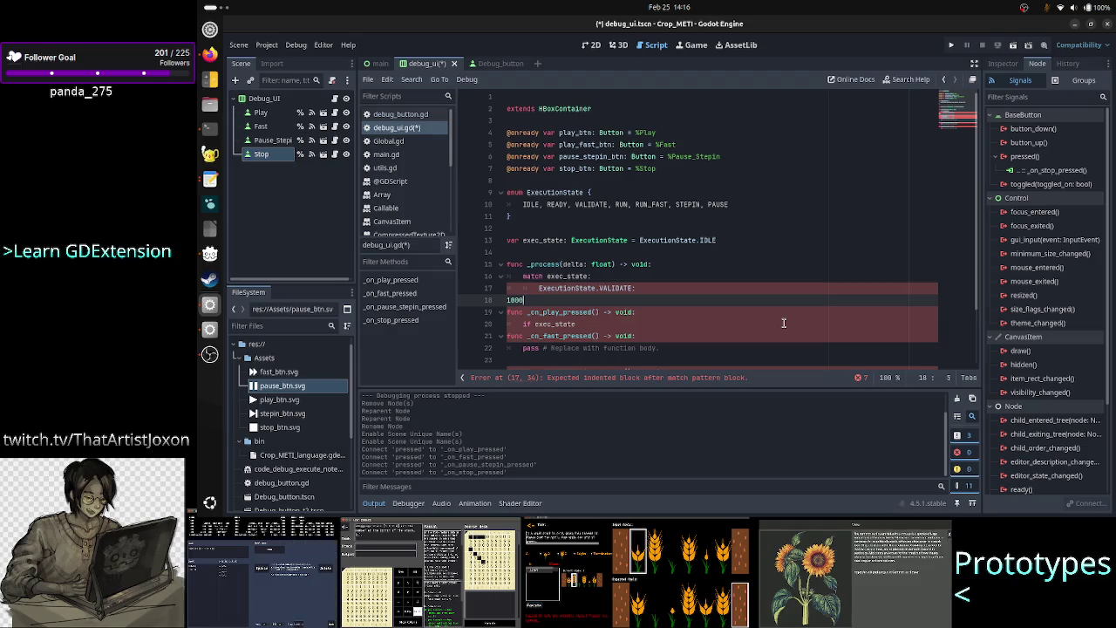
type("0")
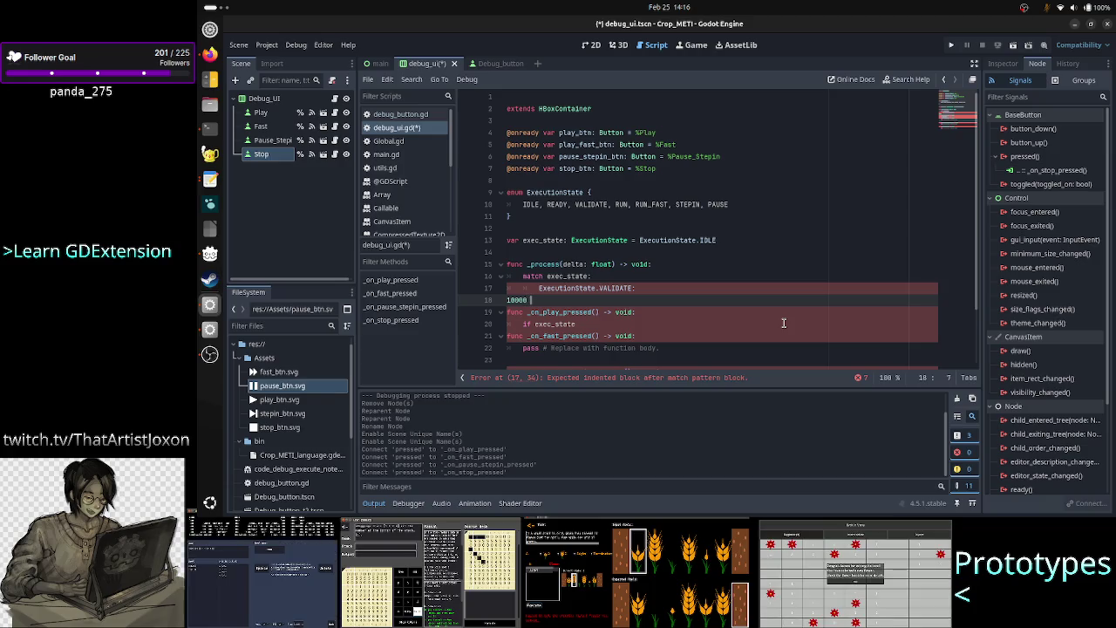
type("s")
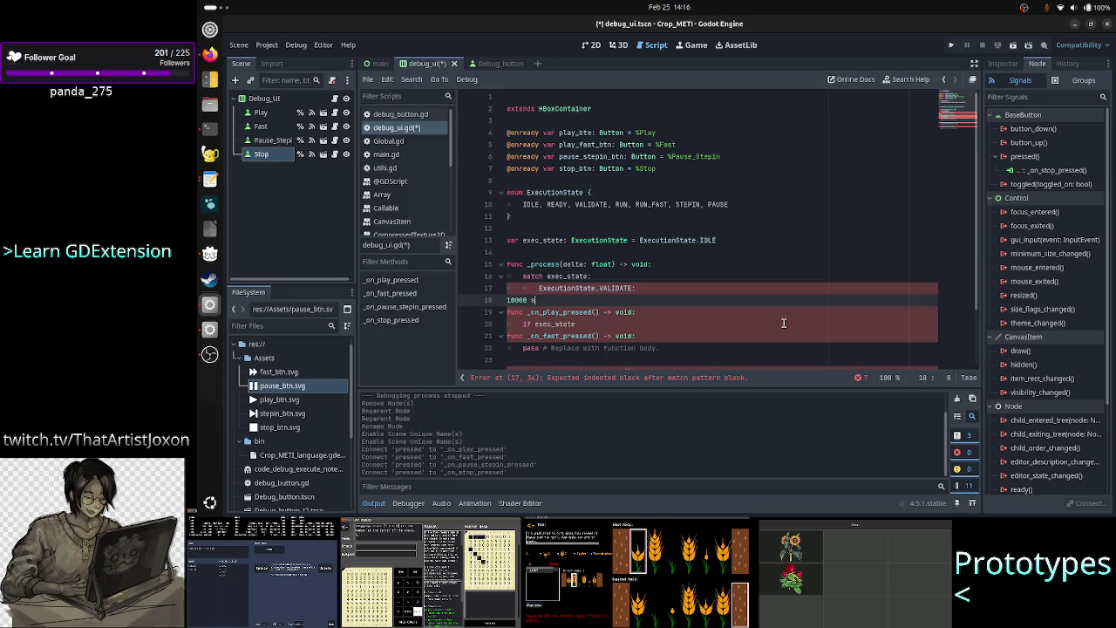
type("lower than 10")
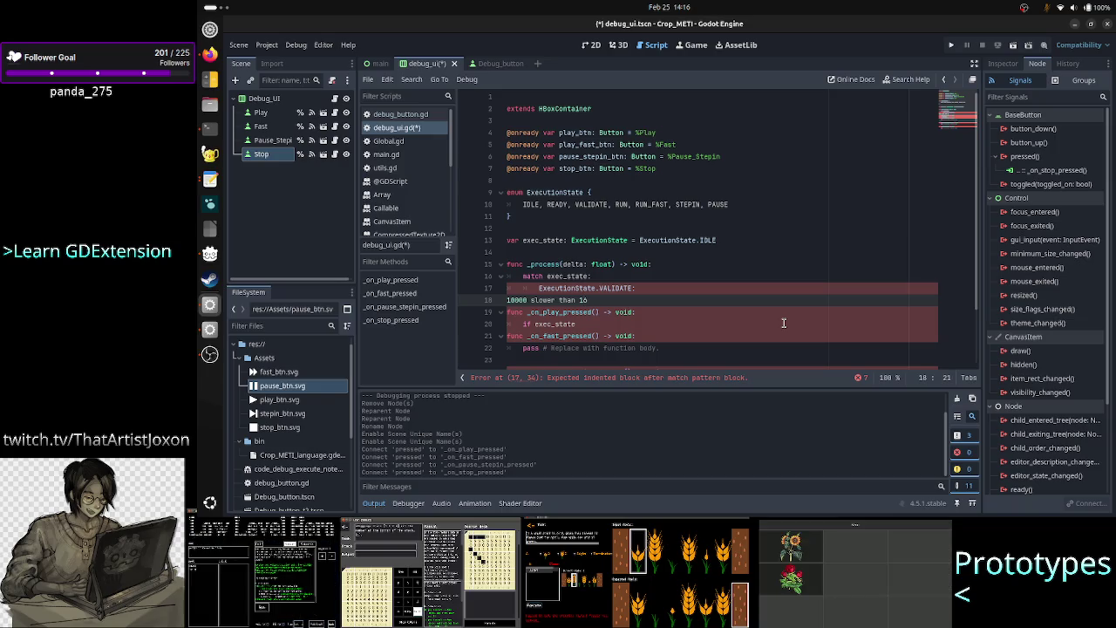
key("BackSpace")
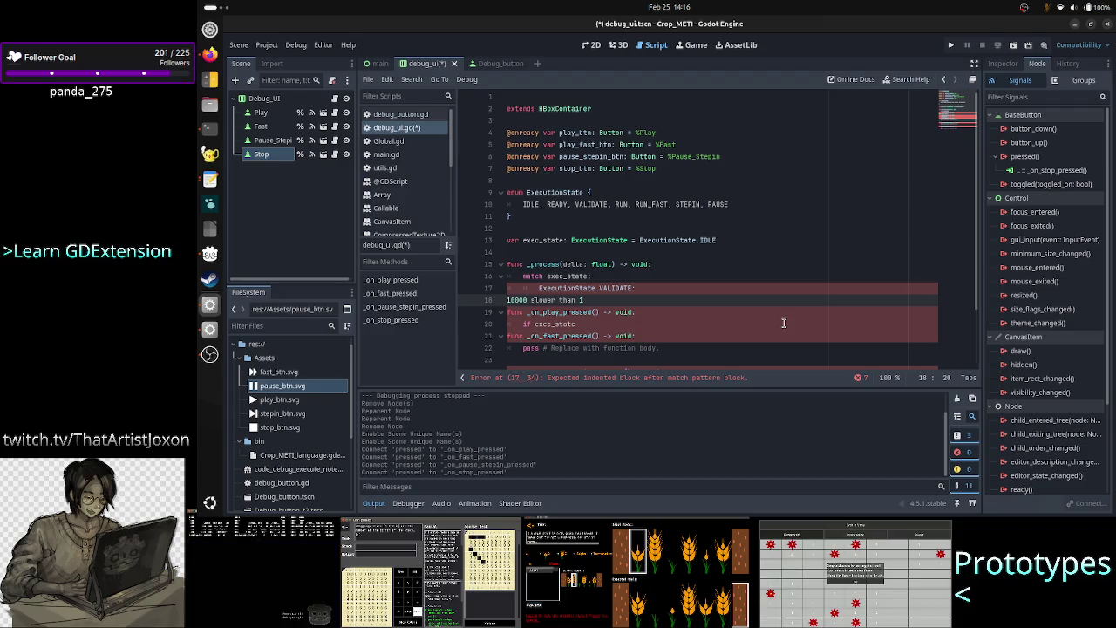
type("2")
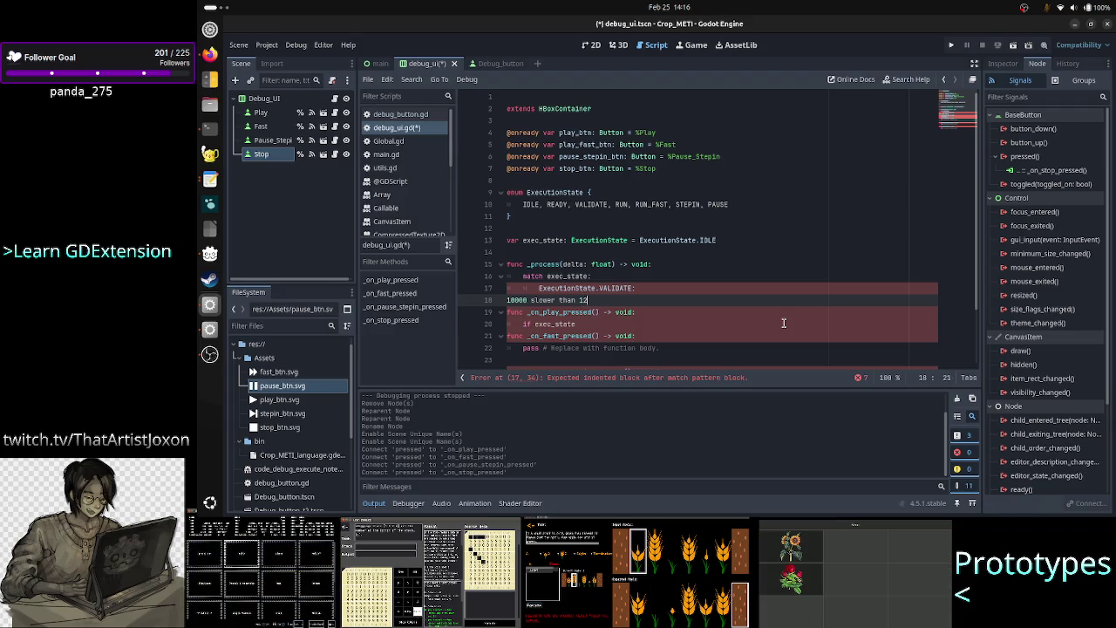
type("ms")
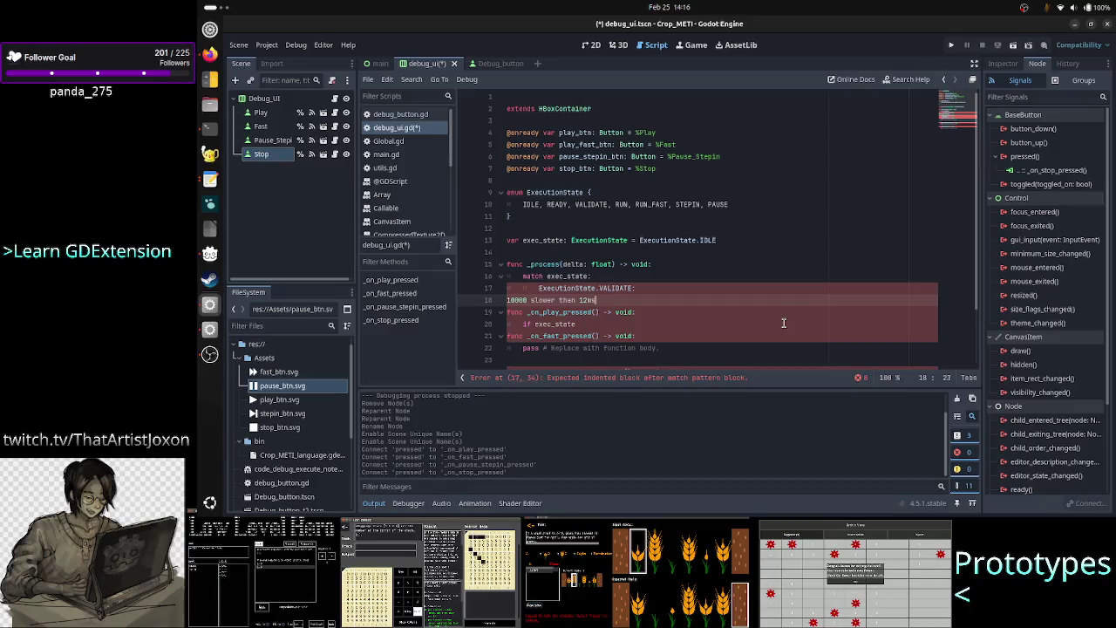
key("BackSpace")
key("BackSpace")
key("BackSpace")
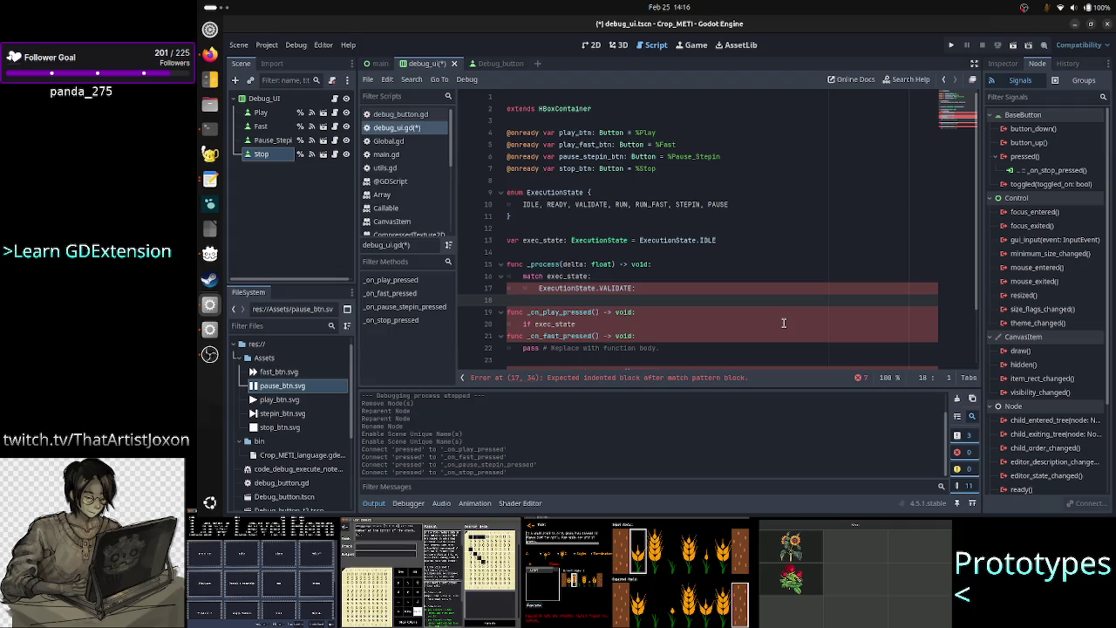
Remove the stray 'ons' text from line 18 and give the VALIDATE case a validate( call
type("exe")
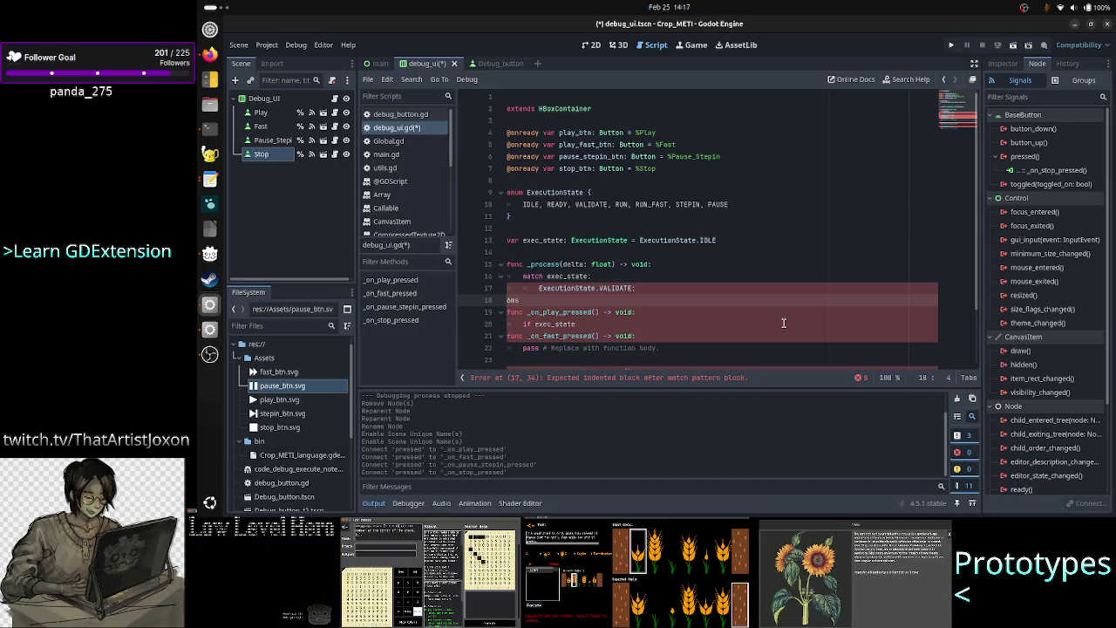
key("shift+Left")
key("shift+Left")
key("shift+Left")
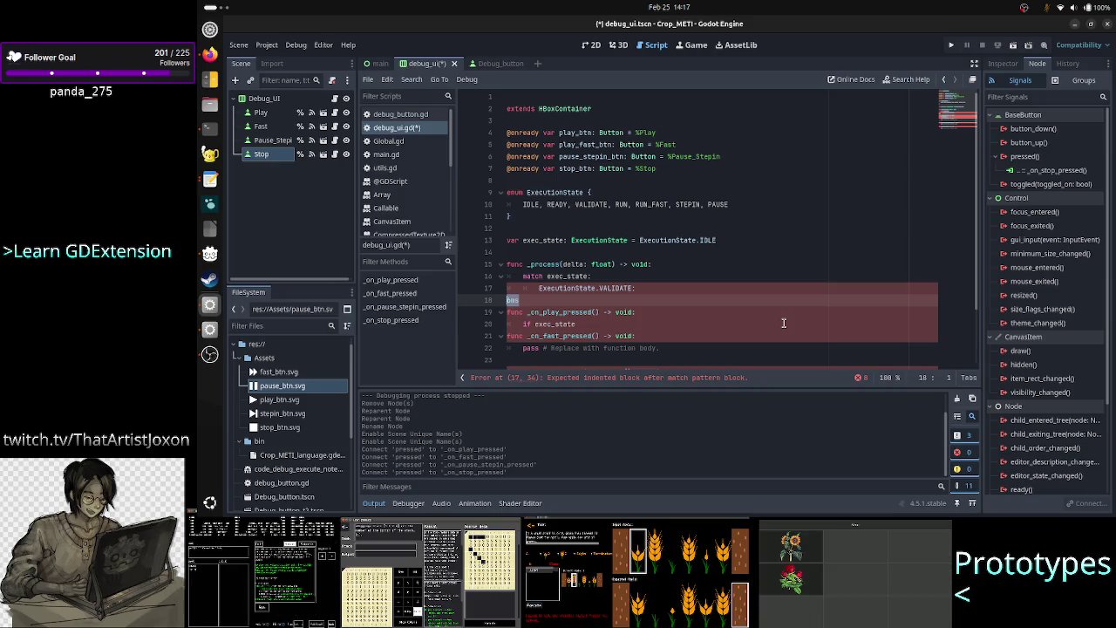
key("Right")
key("BackSpace")
key("BackSpace")
key("BackSpace")
key("Left")
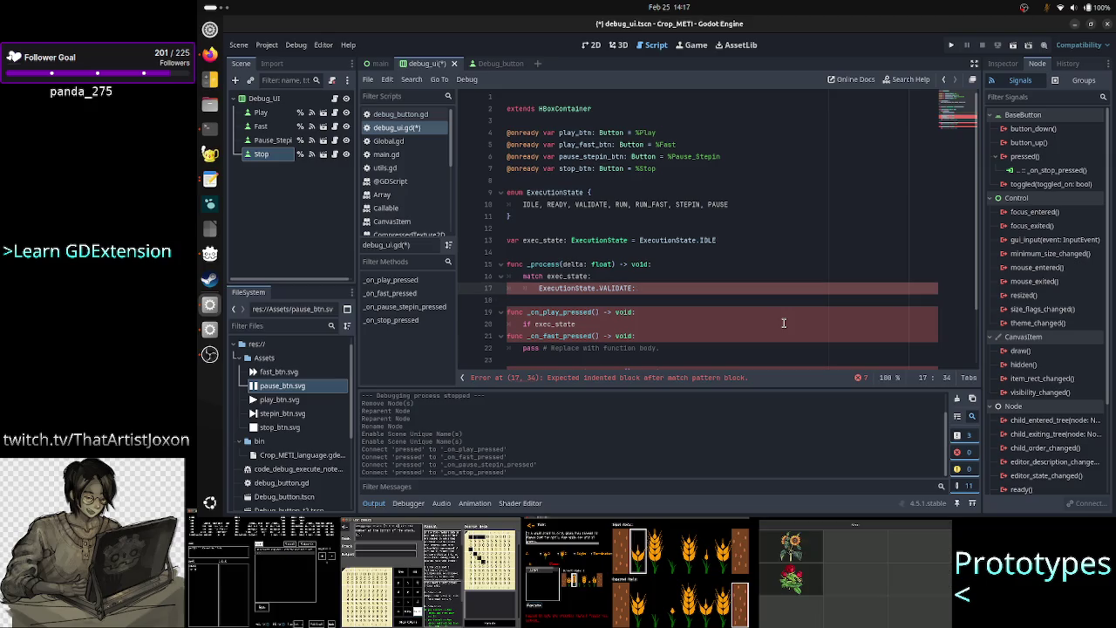
type("validate")
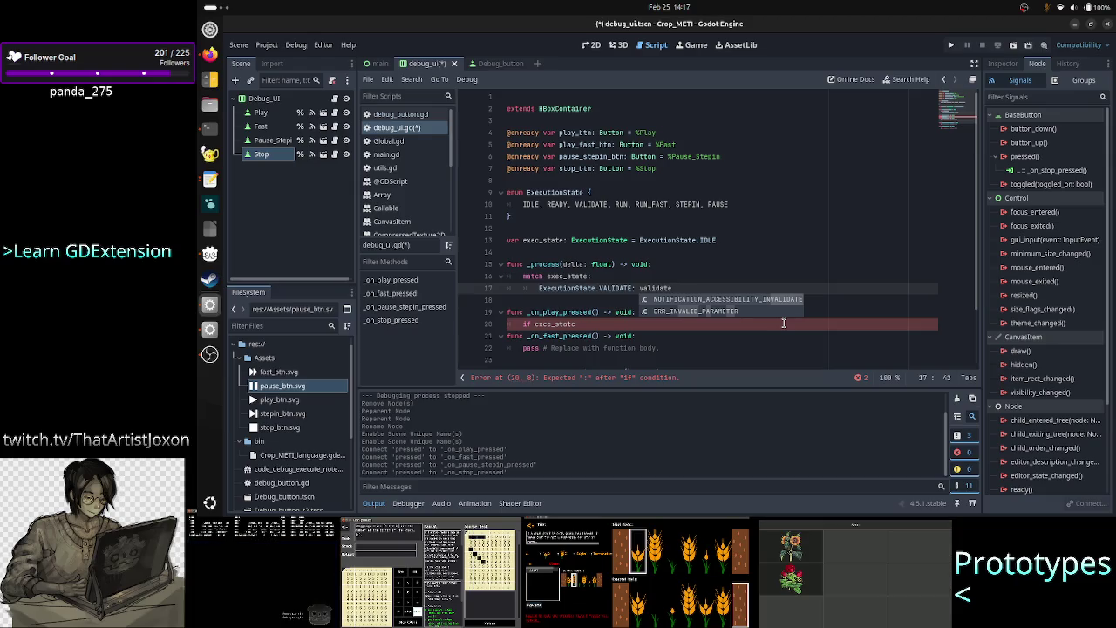
type("(")
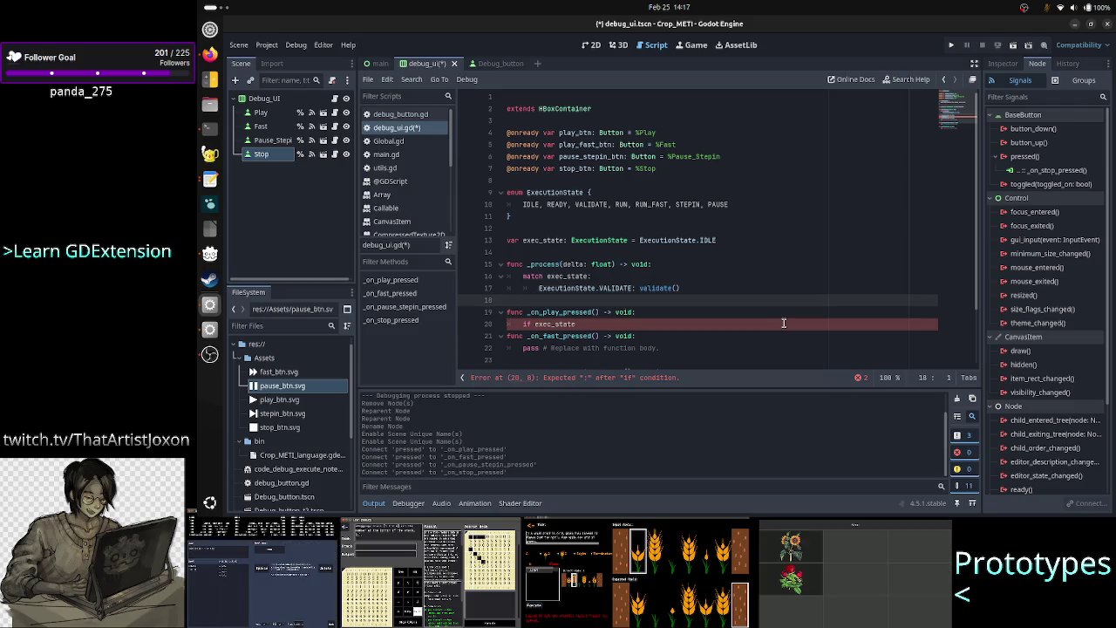
Type and erase test values (20, 4ms, ##, 00, 0ms, 1000) on line 18, leaving it empty
type("200")
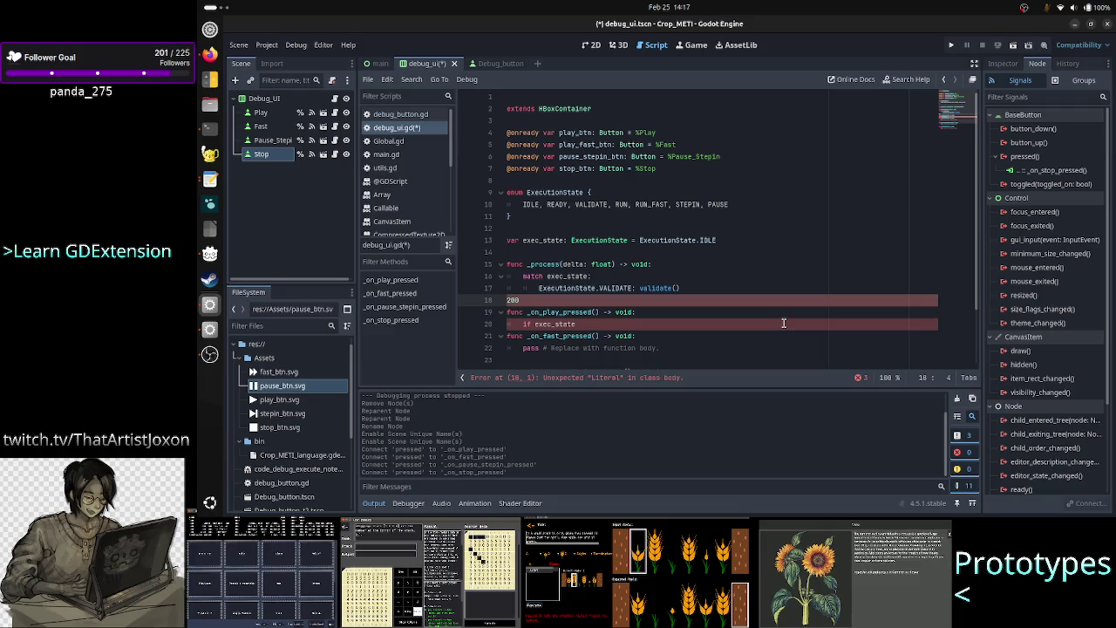
key("BackSpace")
key("BackSpace")
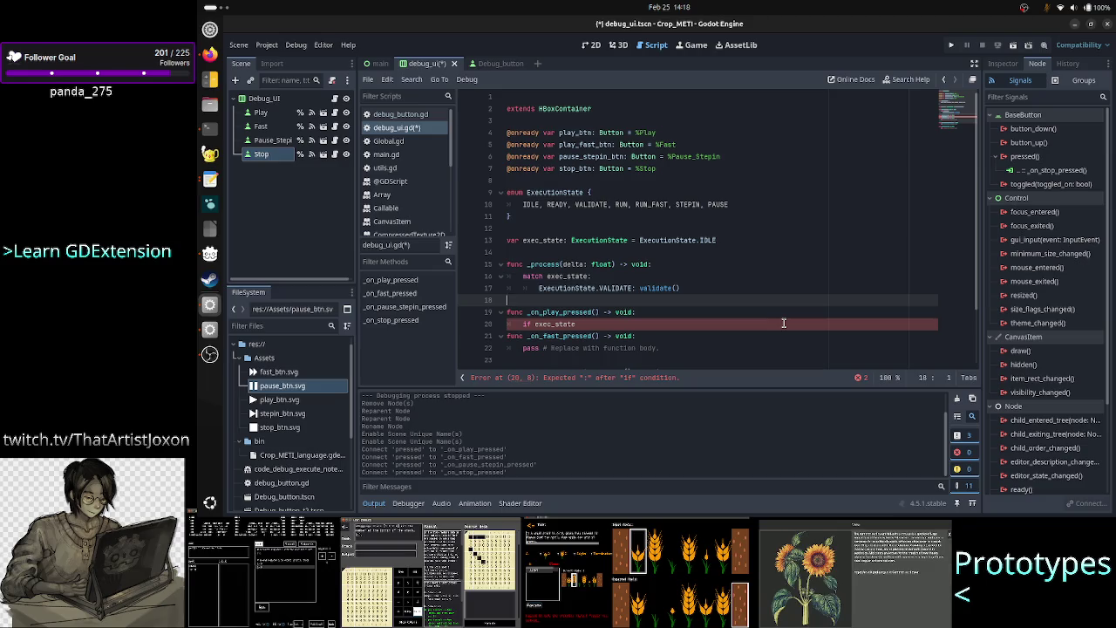
type("4ms")
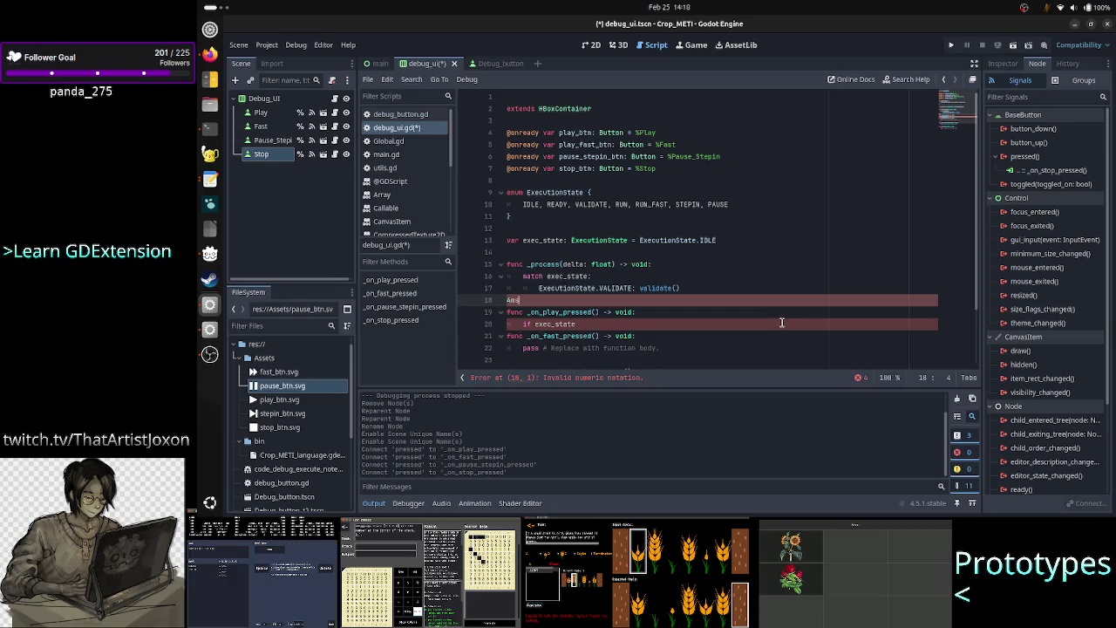
key("BackSpace")
key("BackSpace")
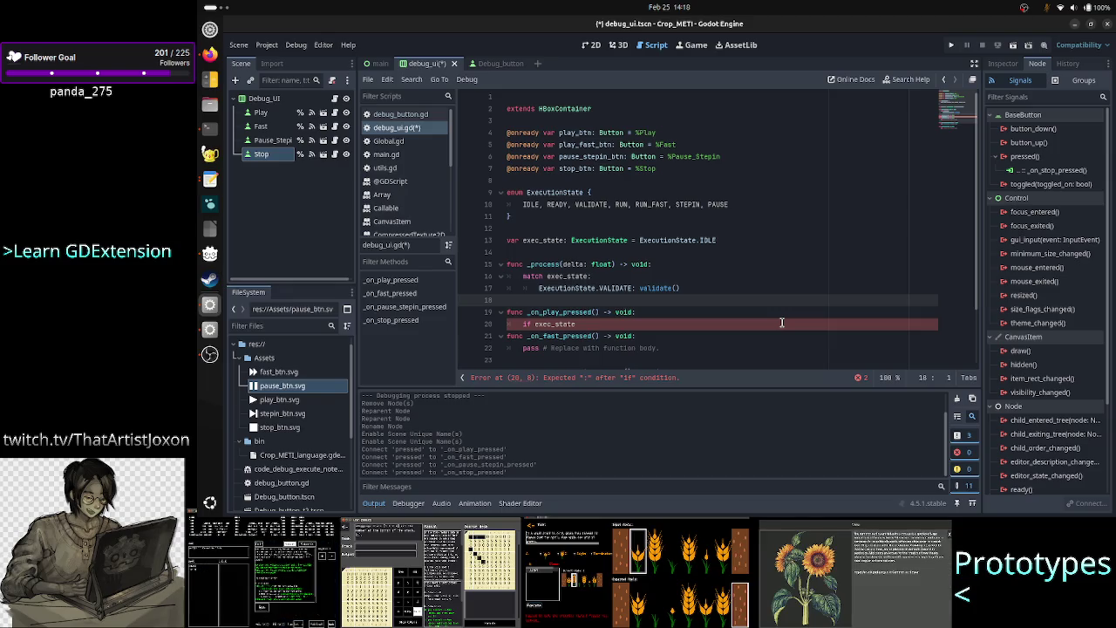
type("##s")
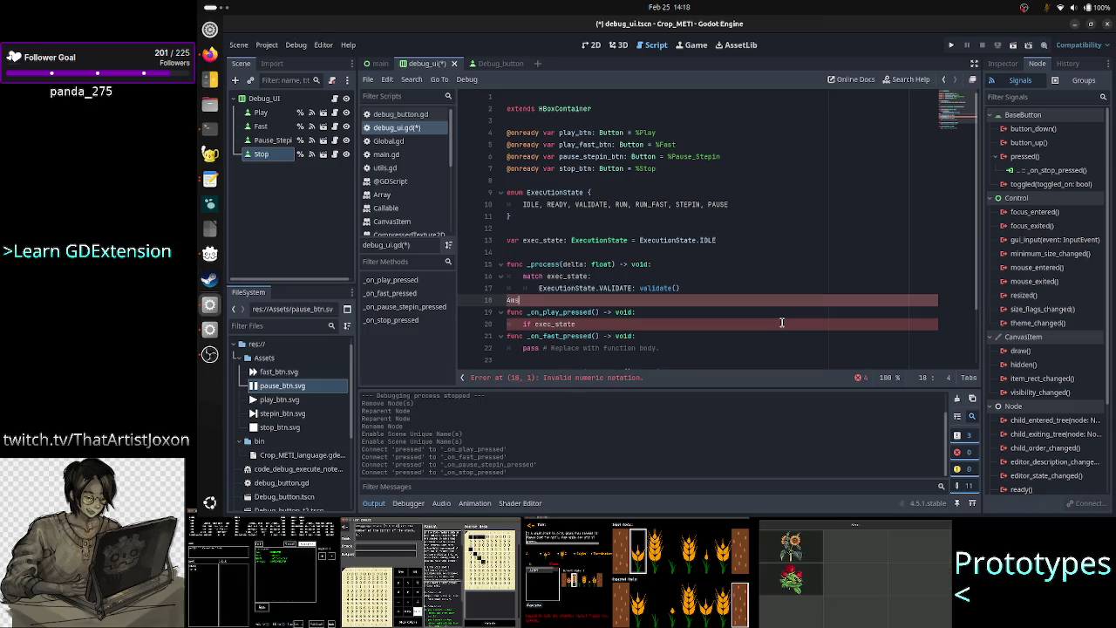
key("BackSpace")
key("BackSpace")
key("BackSpace")
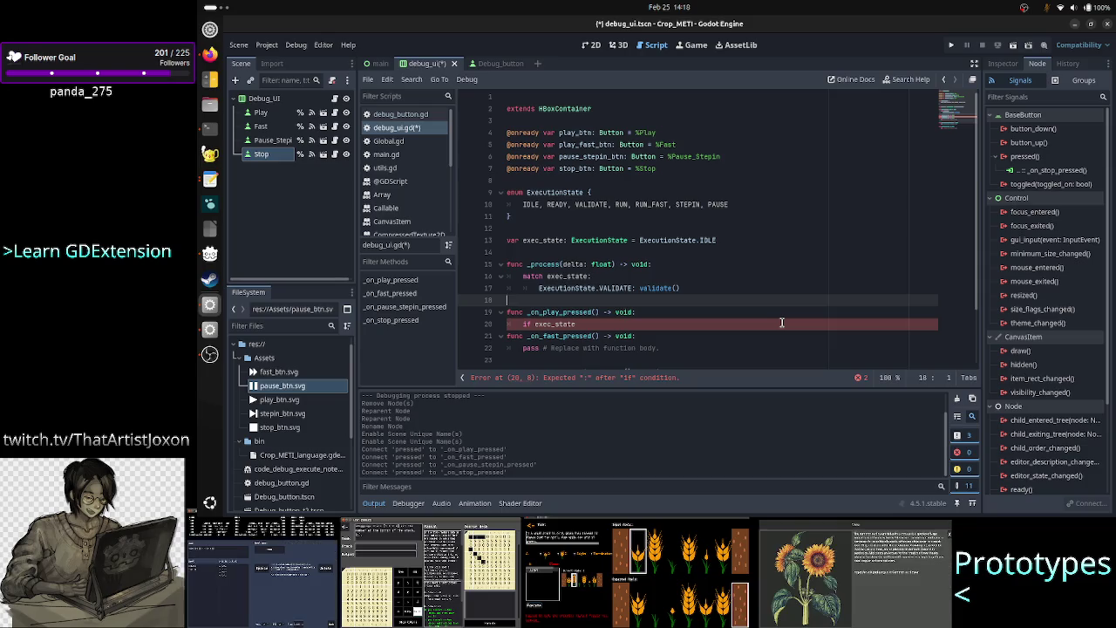
type("i000")
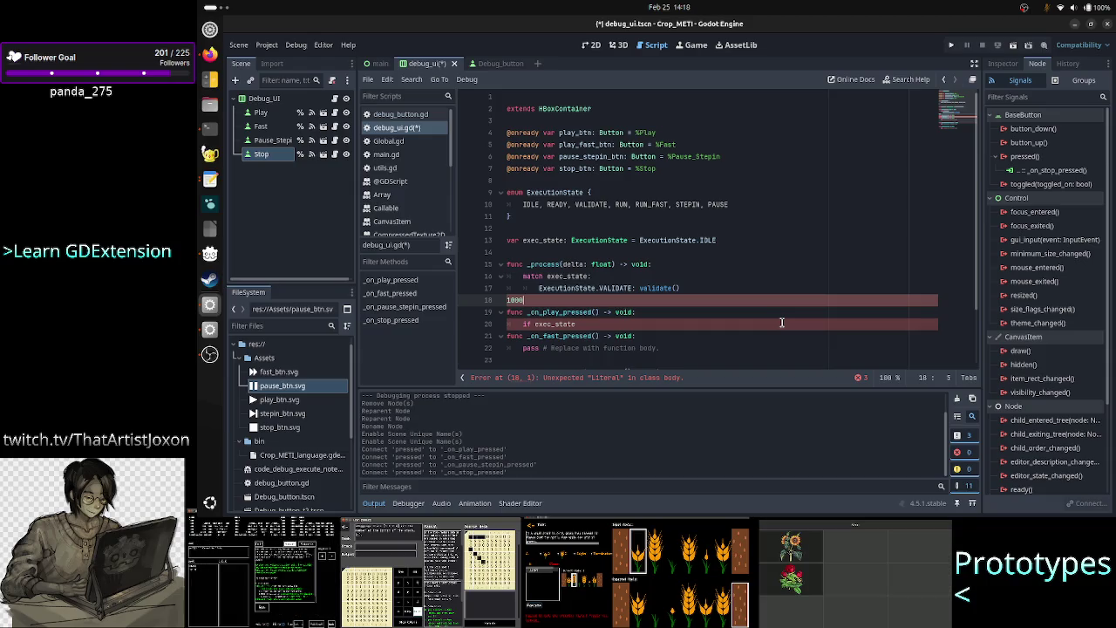
key("BackSpace")
key("BackSpace")
key("BackSpace")
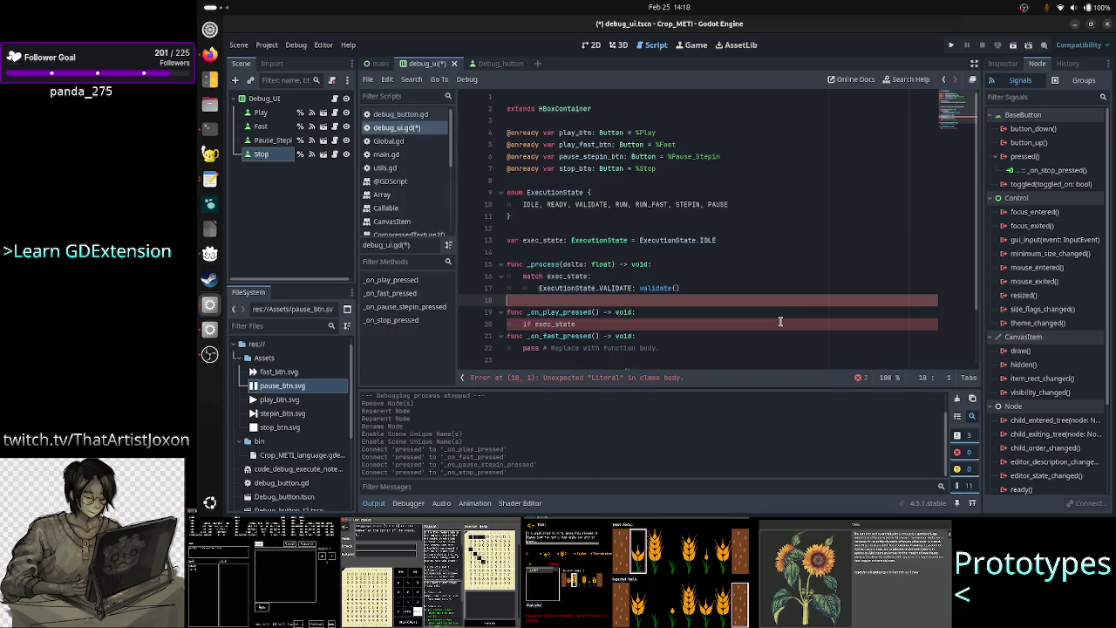
type("on0ms")
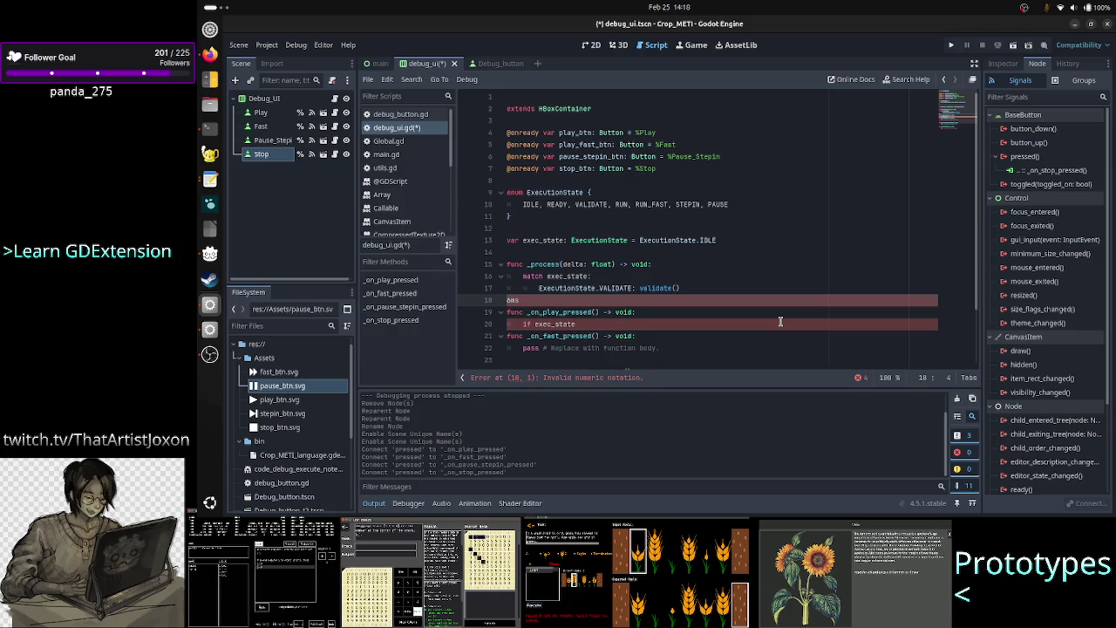
key("Return")
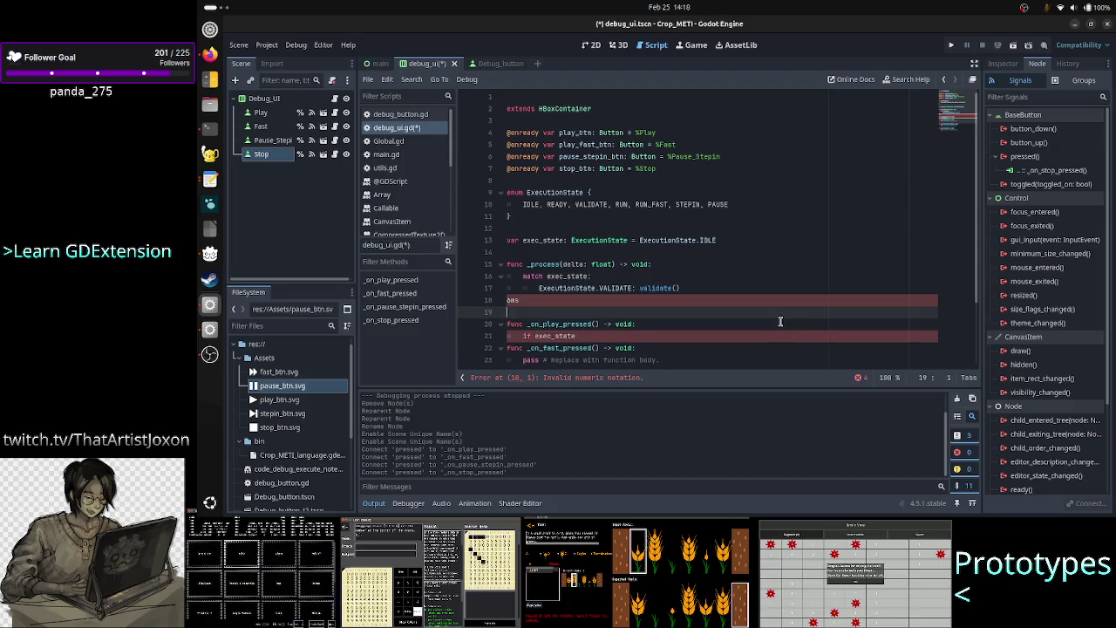
type("1000")
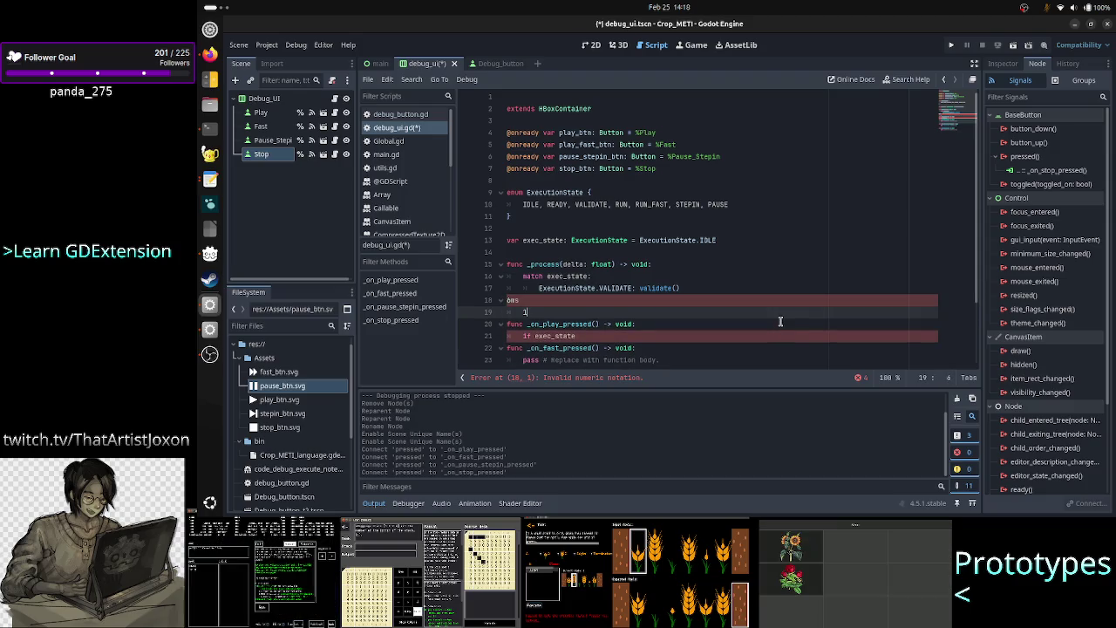
key("BackSpace")
key("BackSpace")
key("BackSpace")
key("BackSpace")
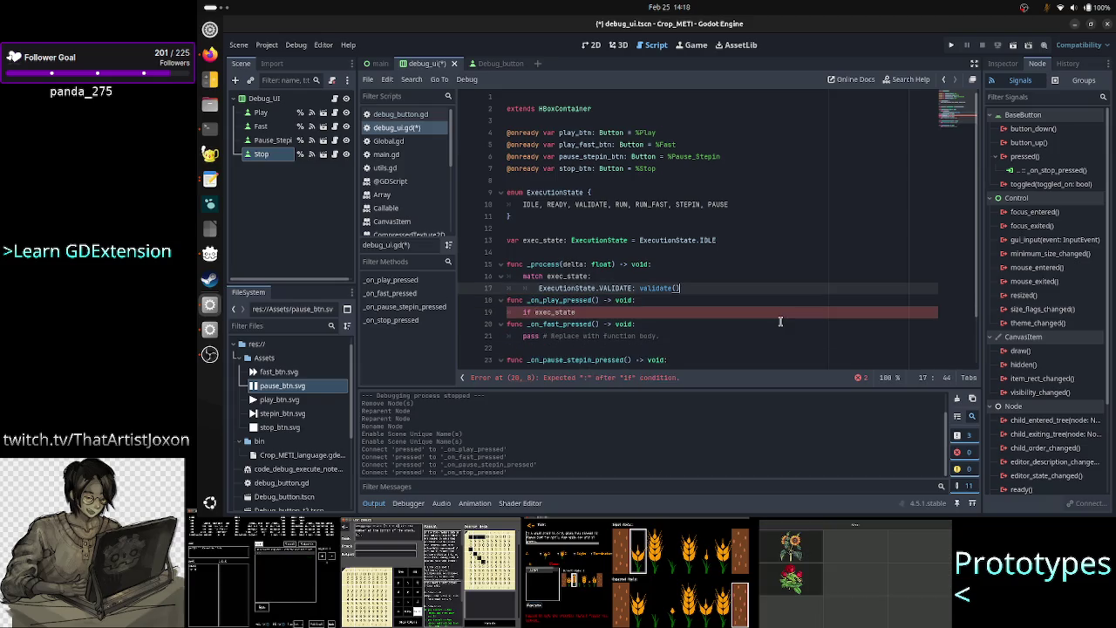
key("Left")
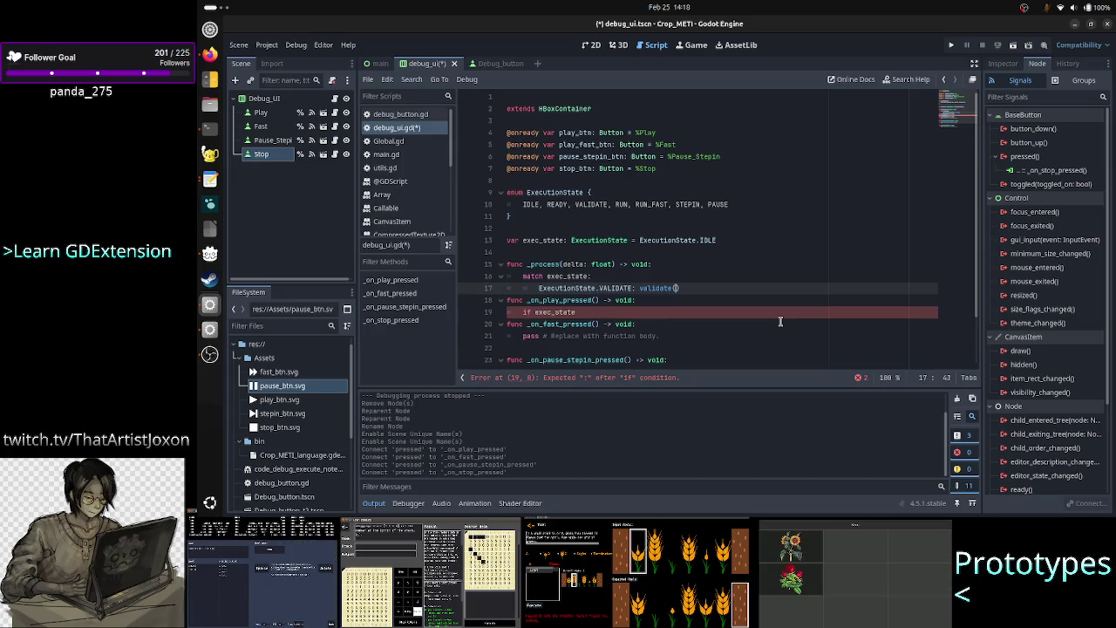
Fix the validate call's argument so line 17 reads validate(8)
type("d")
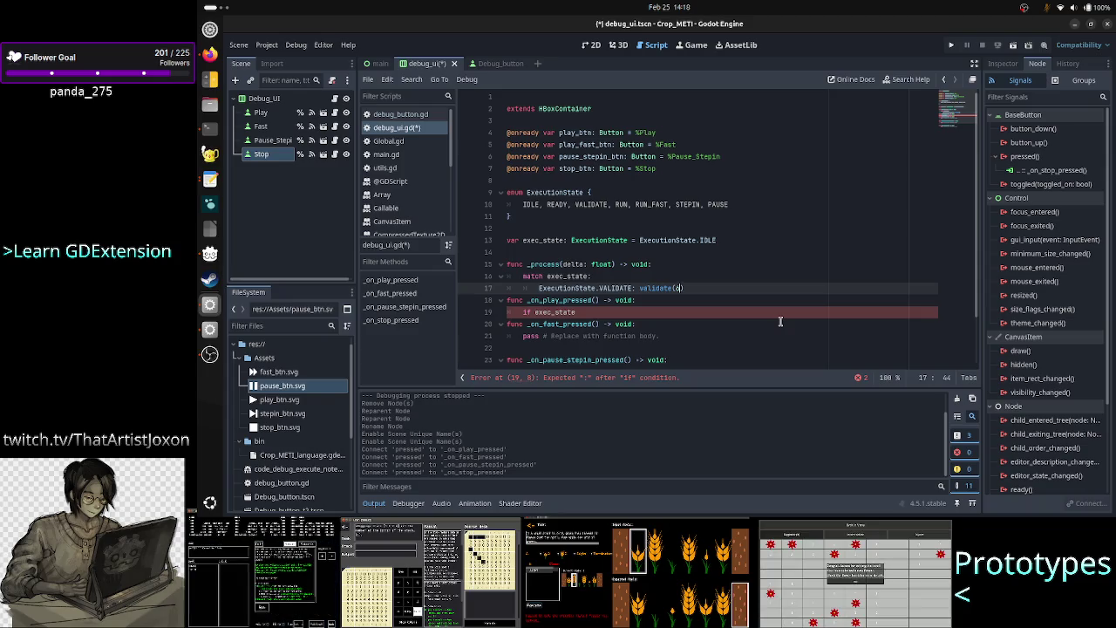
key("BackSpace")
type("8")
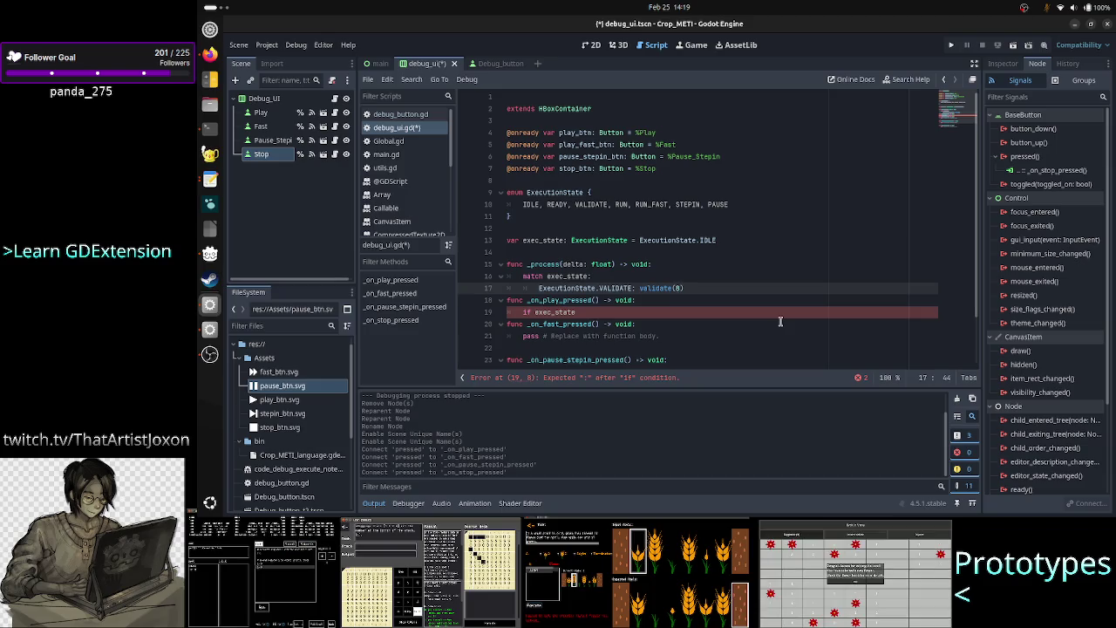
type(",")
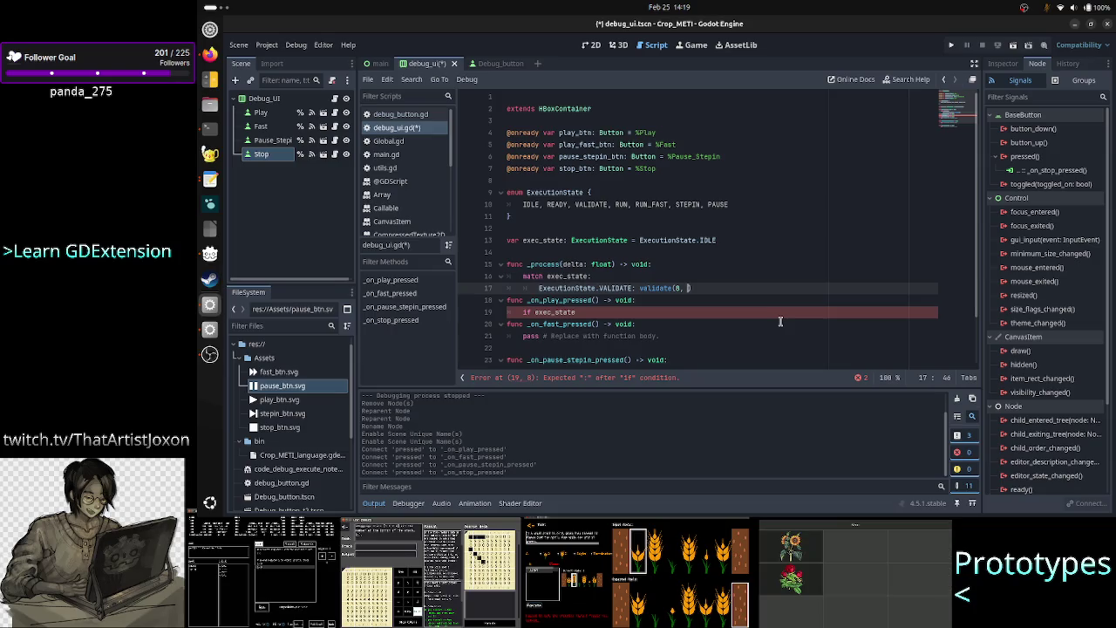
key("BackSpace")
key("BackSpace")
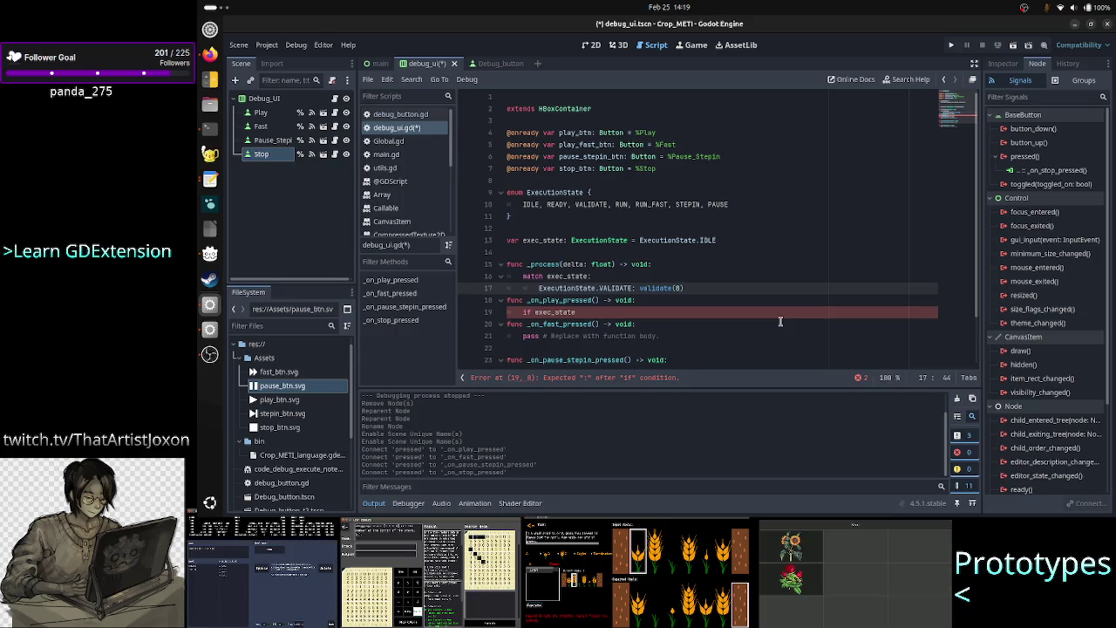
Open a new indented line below the VALIDATE case and glance at the GDScript match docs
key("Home")
key("Left")
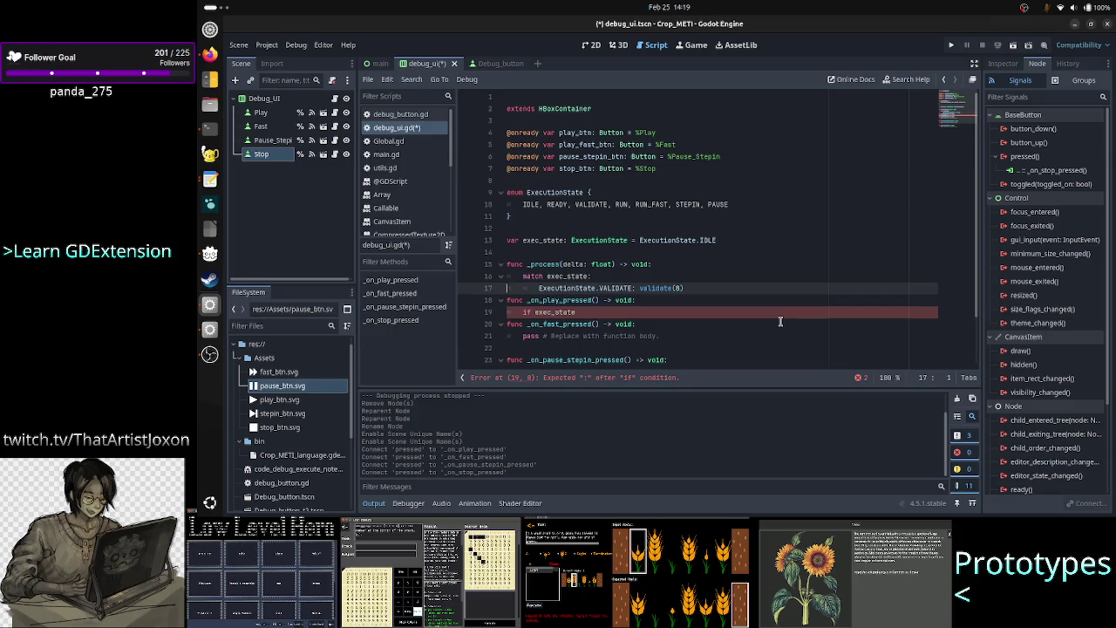
key("ctrl+Right")
key("End")
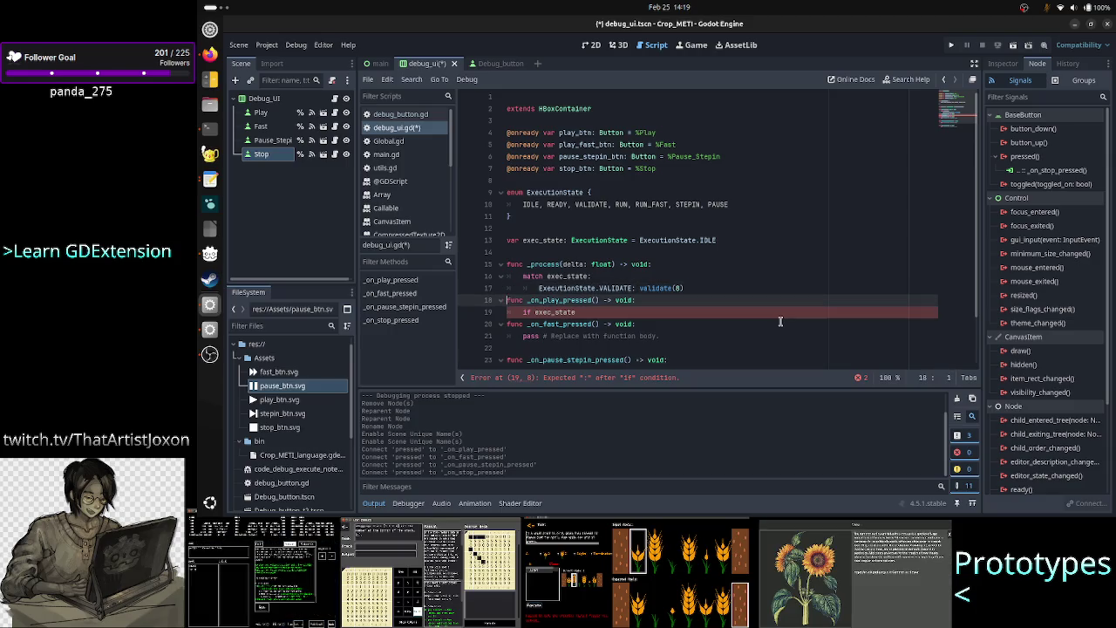
key("Return")
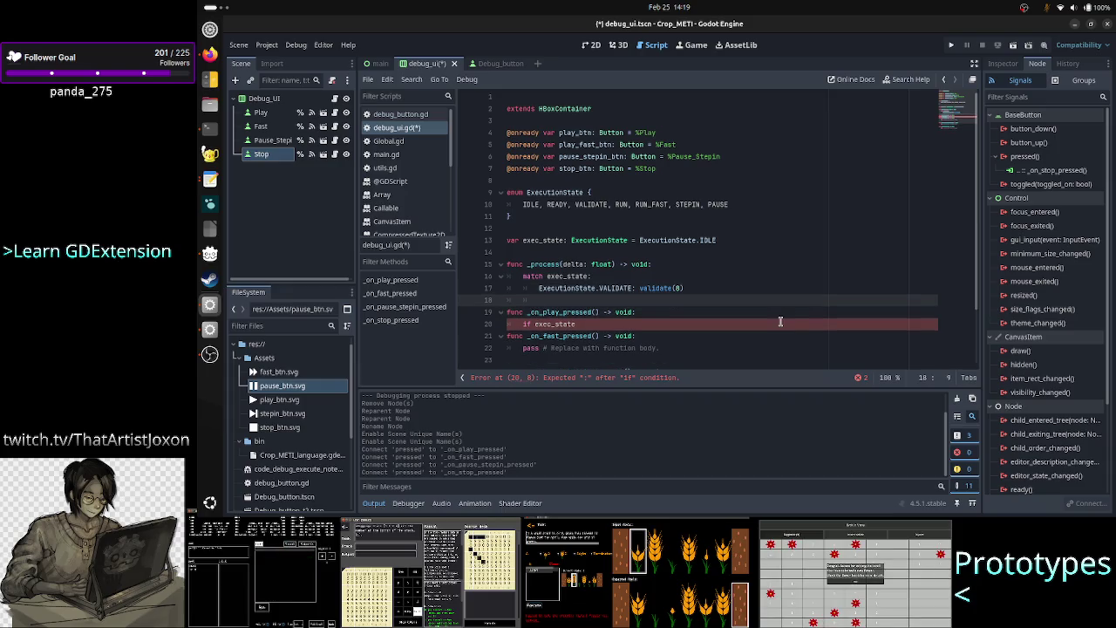
key("alt+Tab")
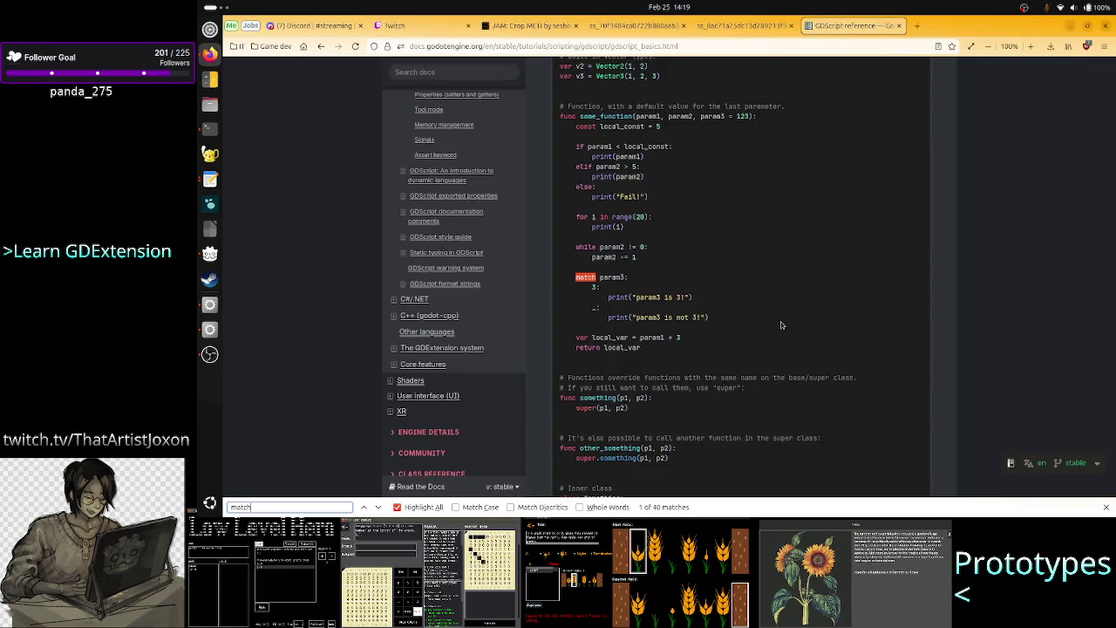
key("alt+Tab")
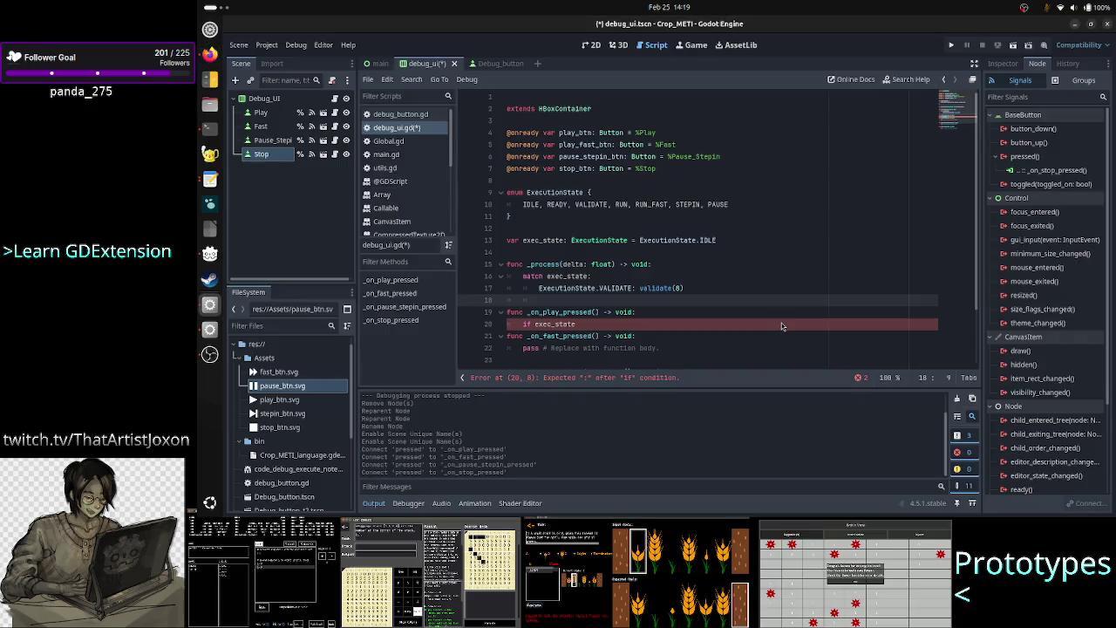
Add an ExecutionState.RUN: case calling run(8) on line 18
type("EXE")
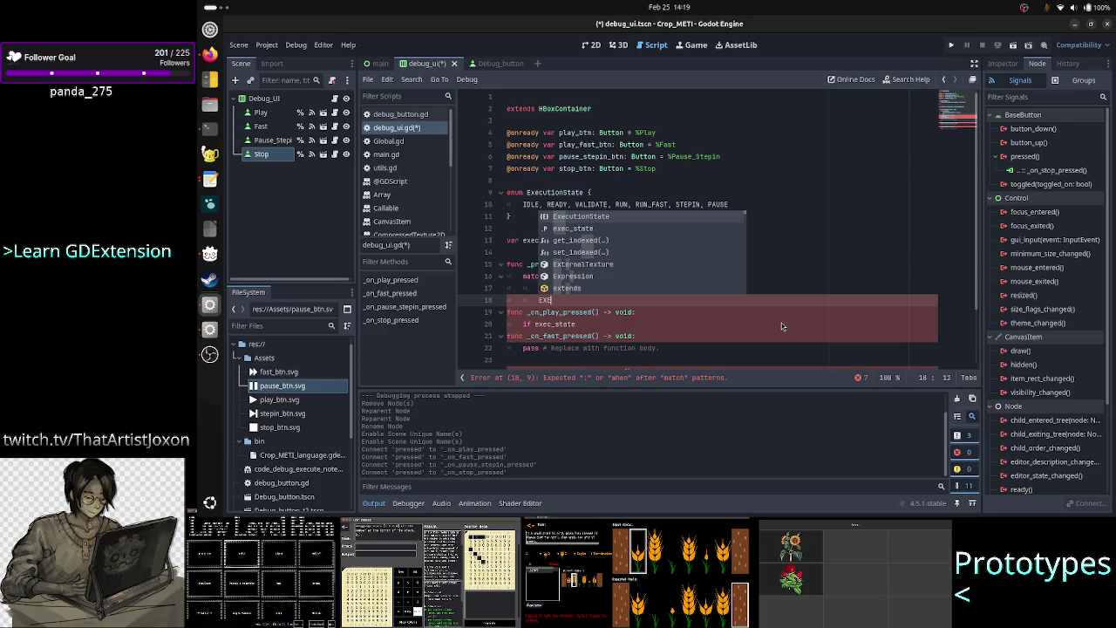
key("Return")
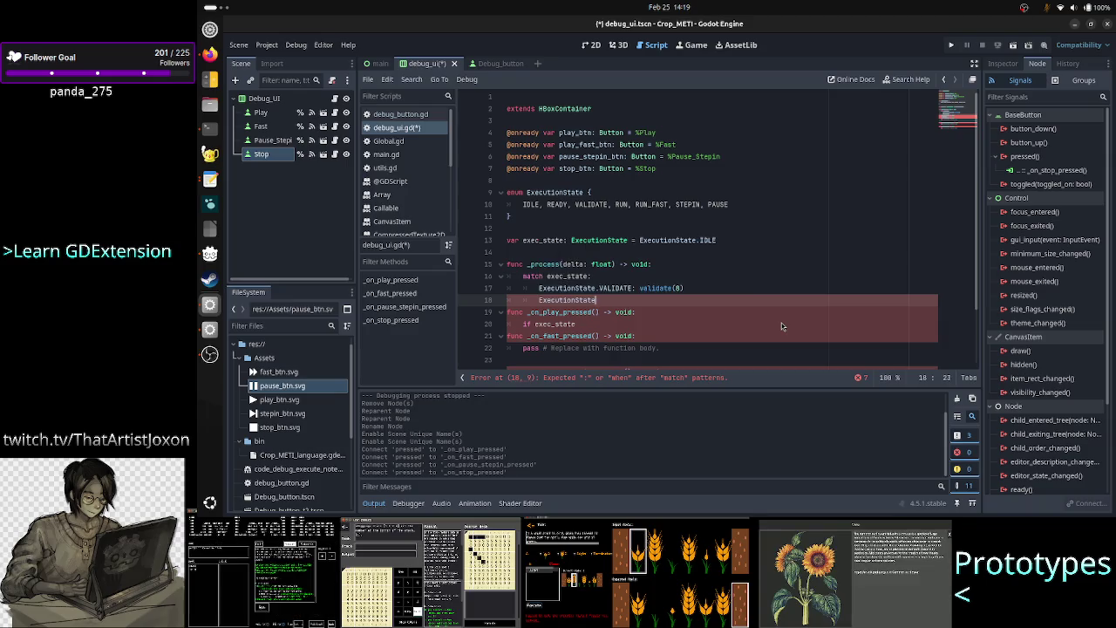
type(".")
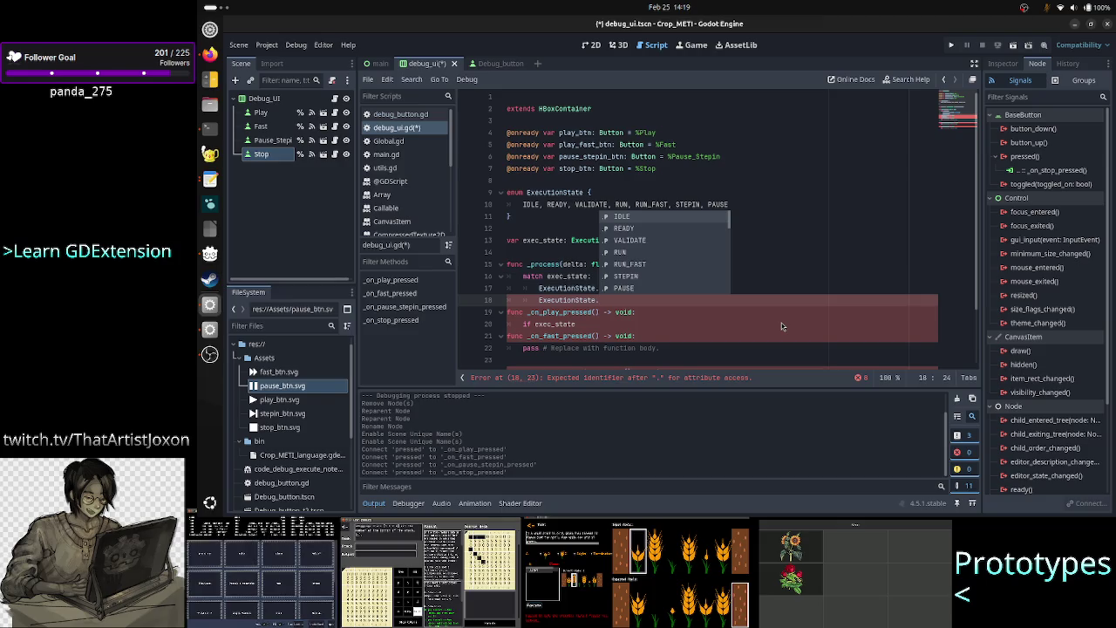
type("pl")
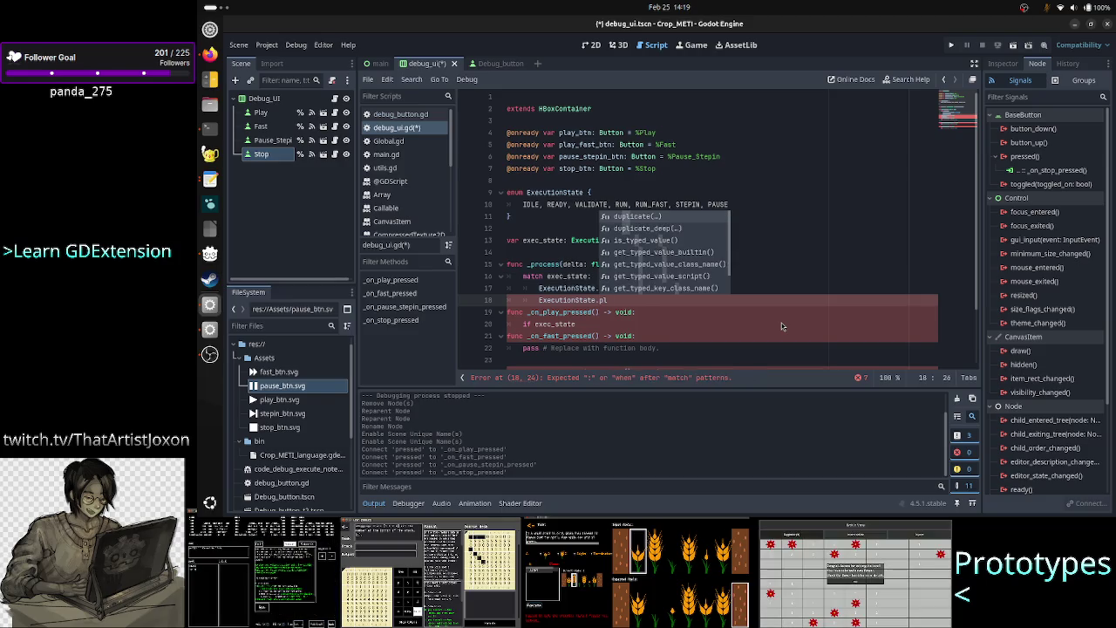
key("BackSpace")
key("BackSpace")
type("run")
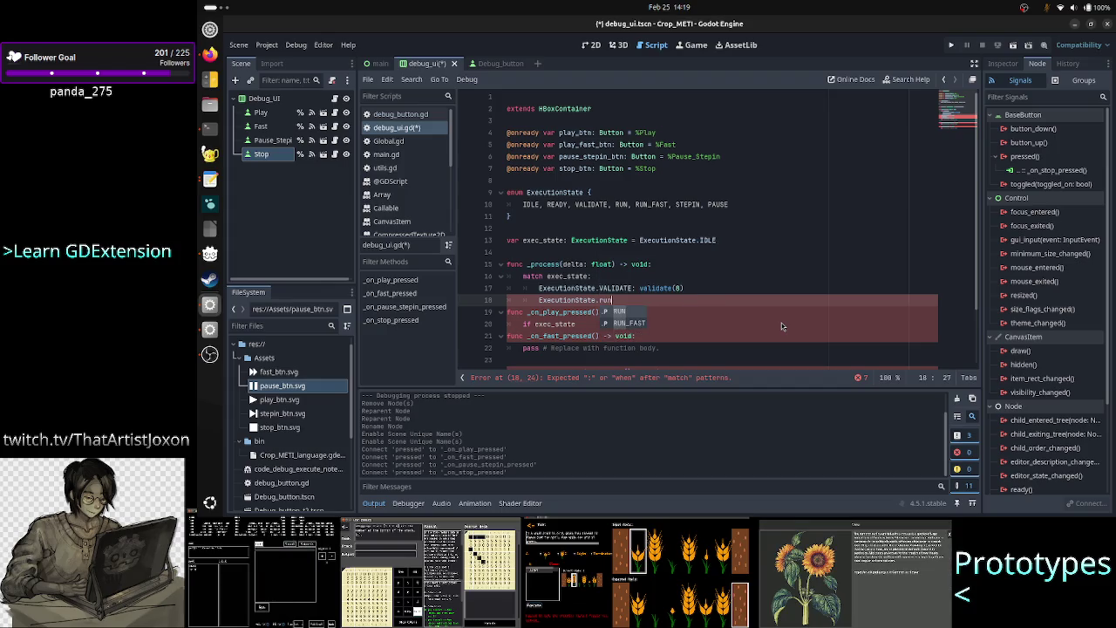
key("Return")
type(": ")
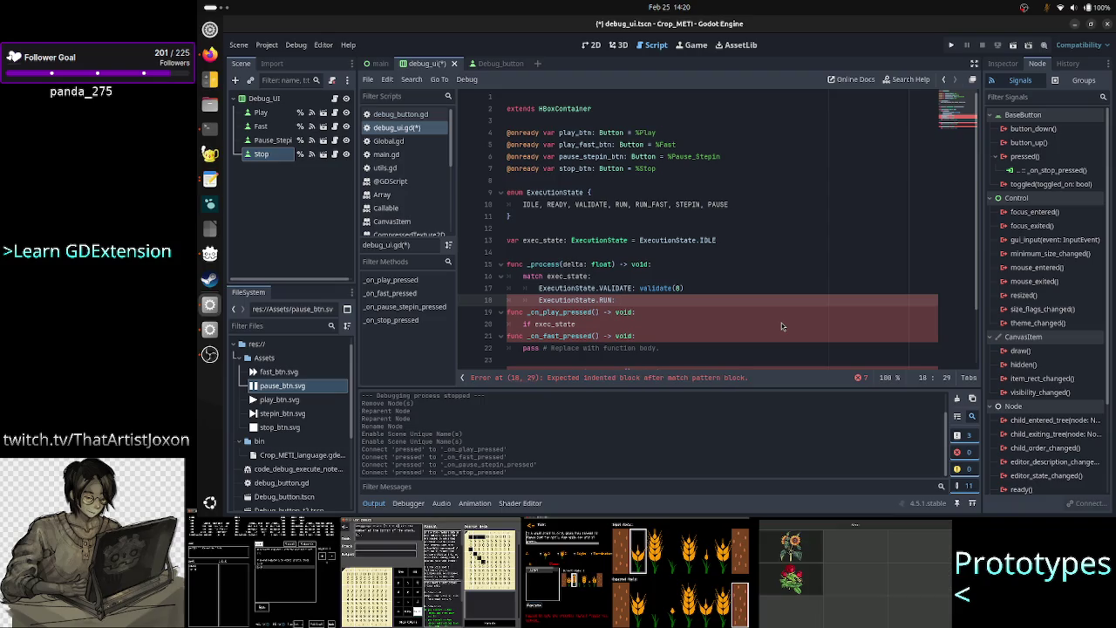
type("run(")
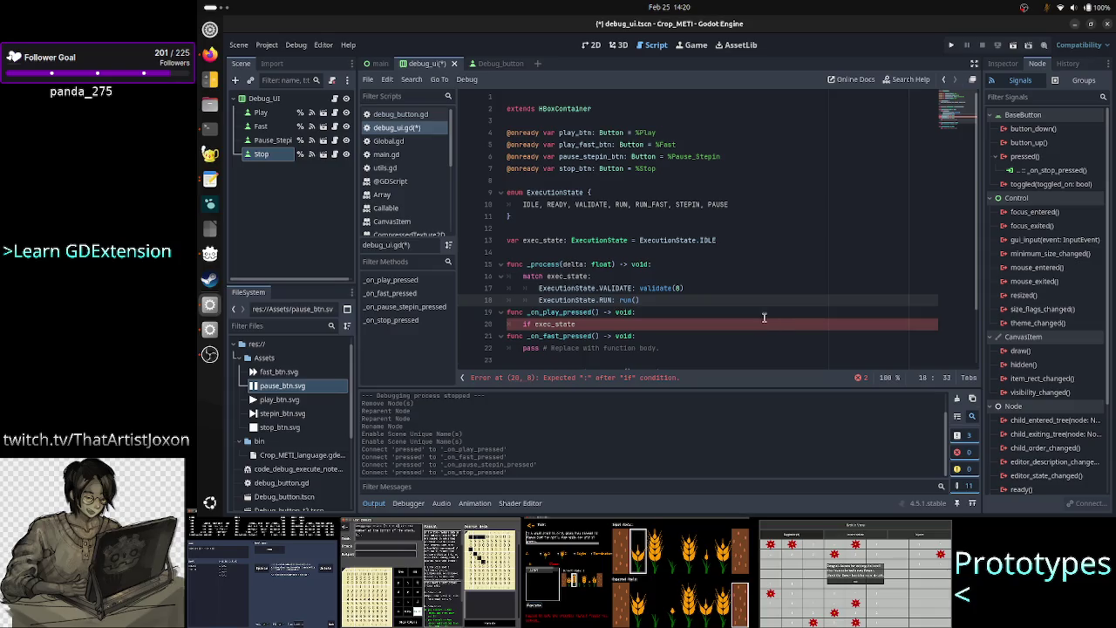
type("8")
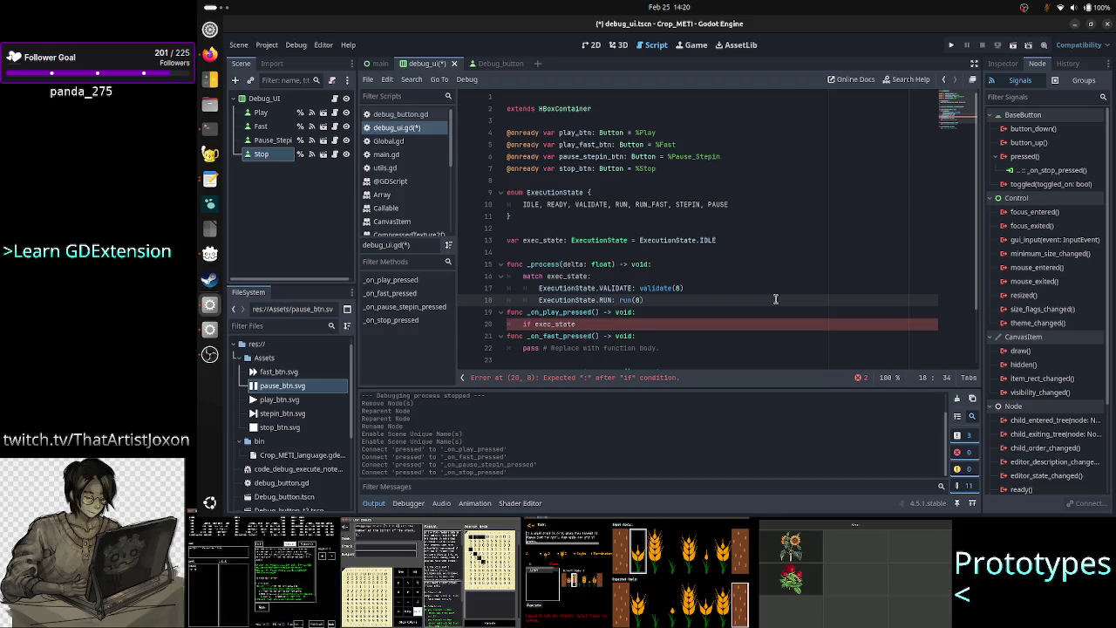
type(")")
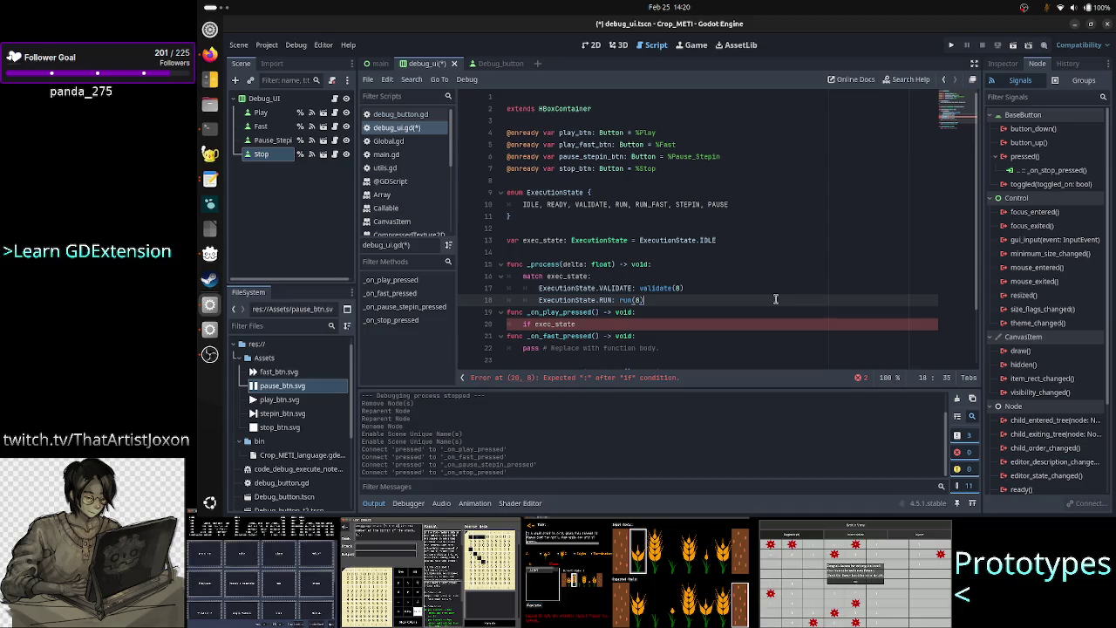
Begin line 19 with the ExecutionState.RUN_FAST pattern
key("Return")
type("Exe")
key("Return")
type(".FA")
key("Return")
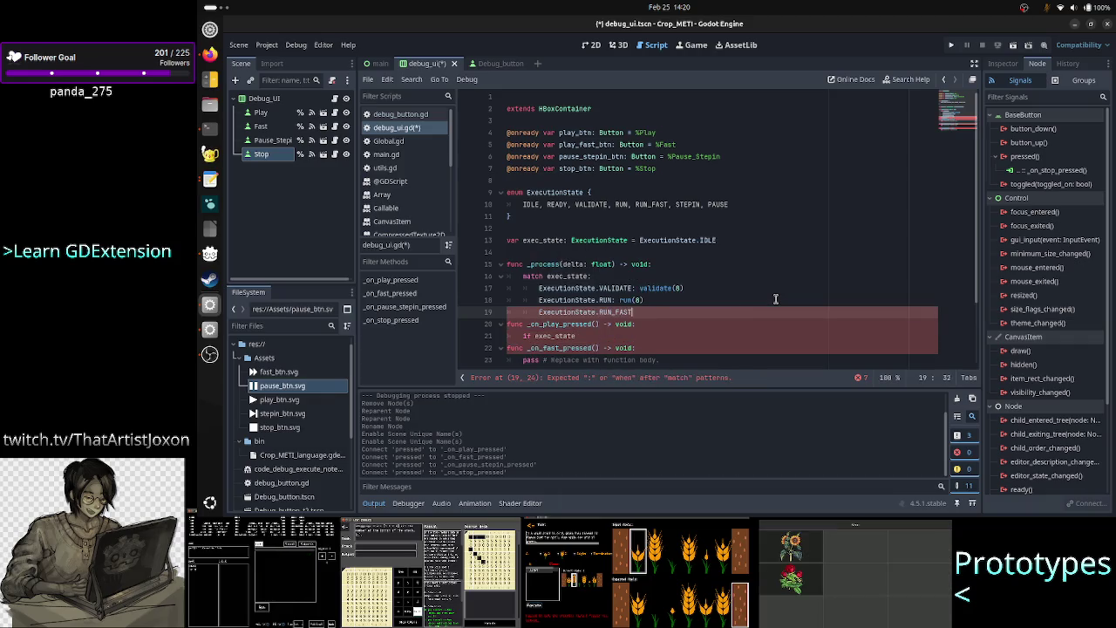
Follow RUN_FAST with ': run(' and change line 18's call from run(8) to run(6)
type(": run(")
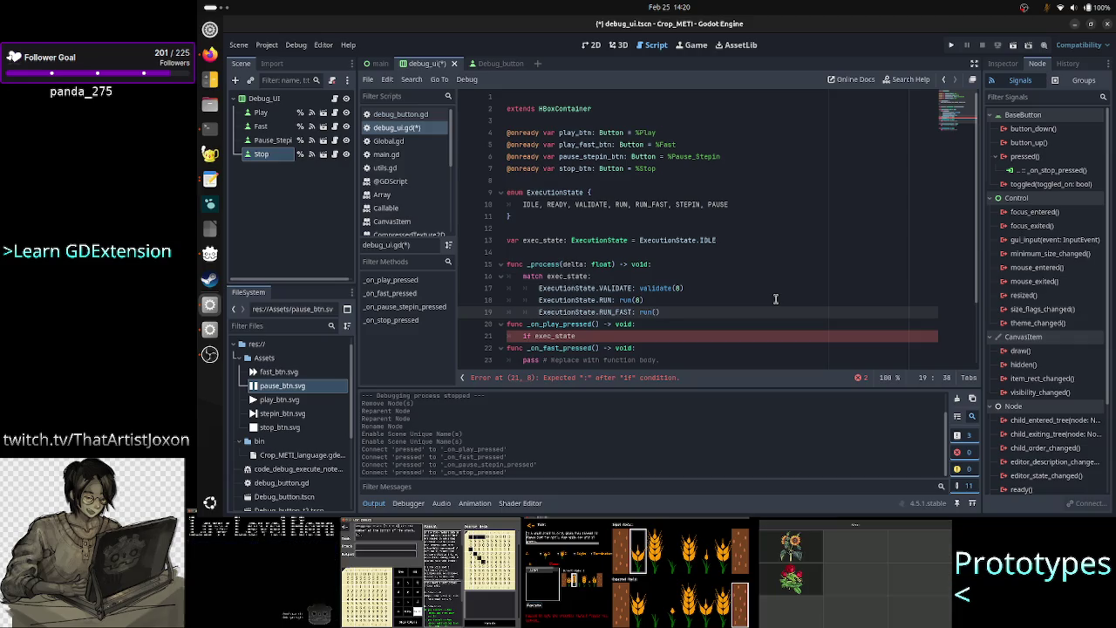
left_click(775, 299)
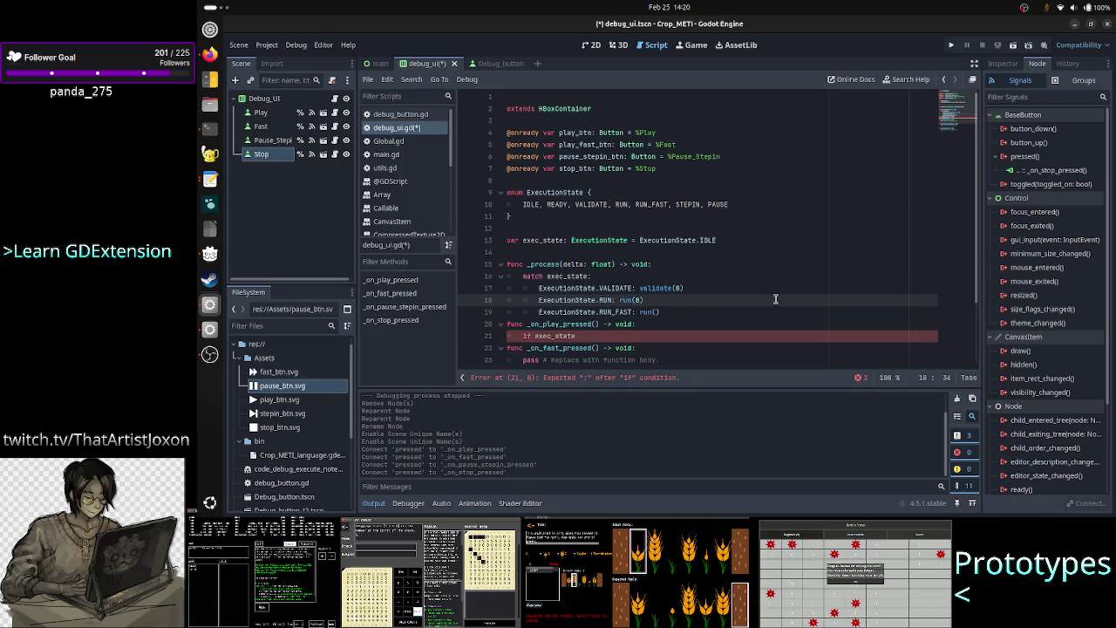
key("Left")
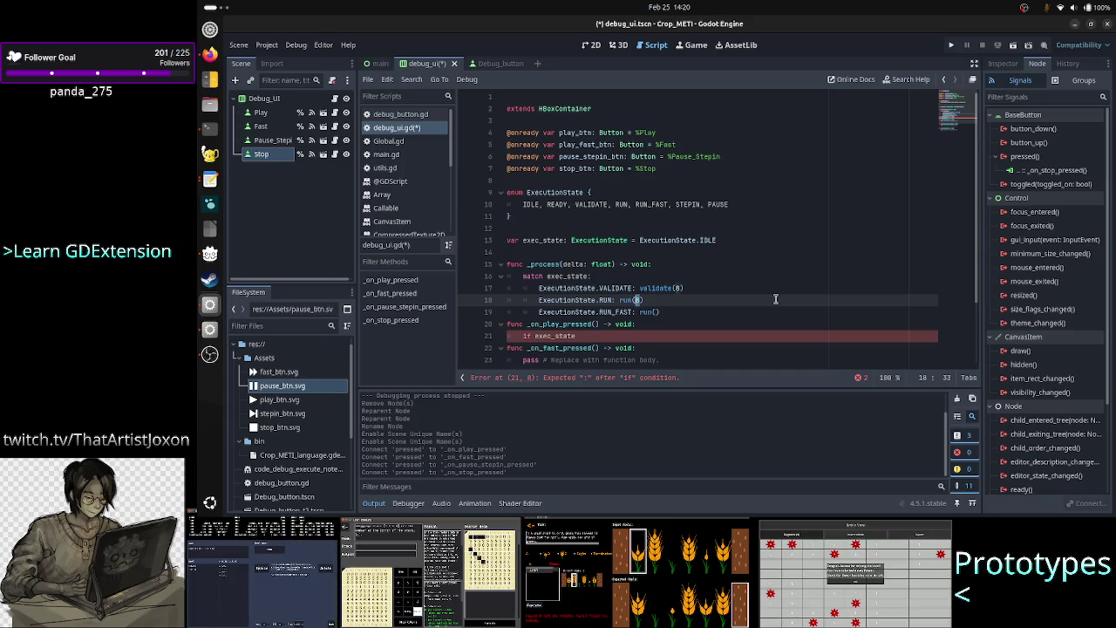
key("Right")
key("BackSpace")
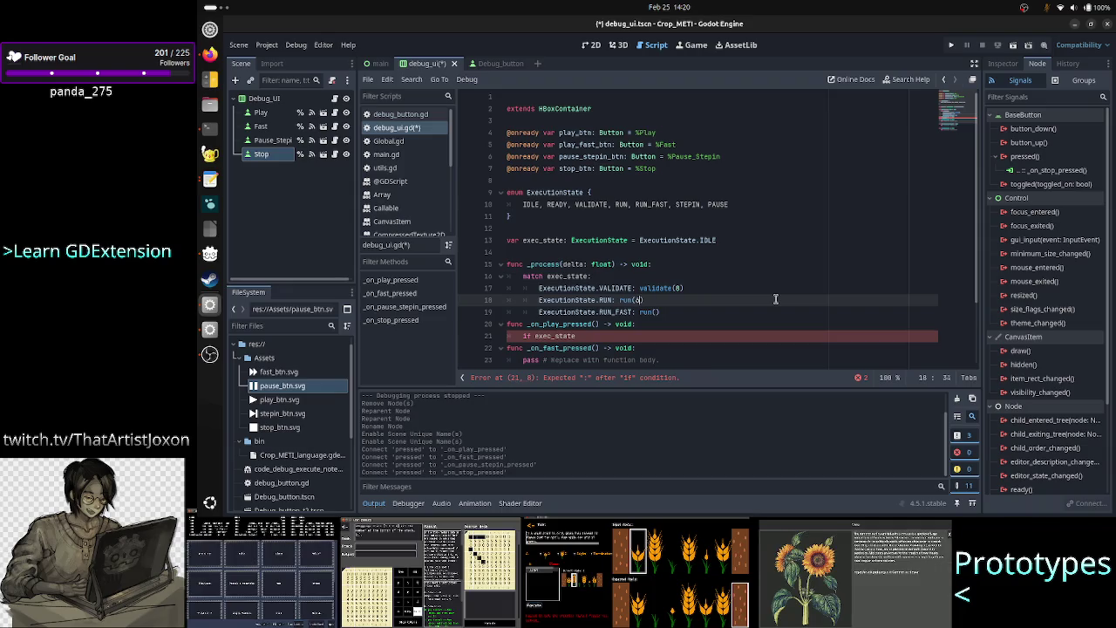
type("6")
Put 12 inside the RUN_FAST case's run() on line 19
key("Down")
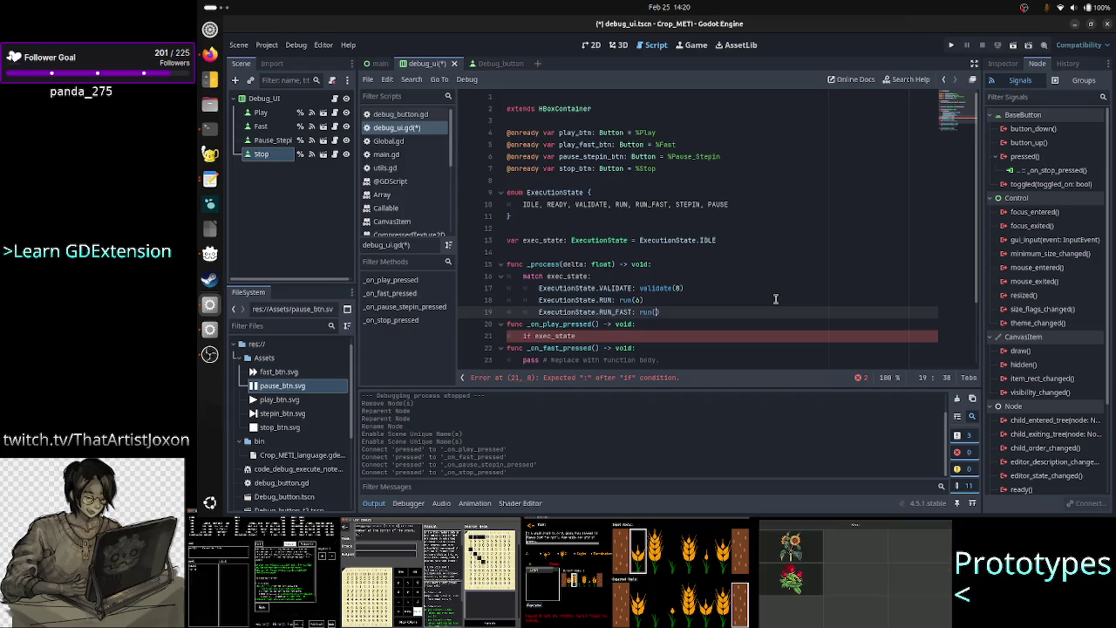
key("Up")
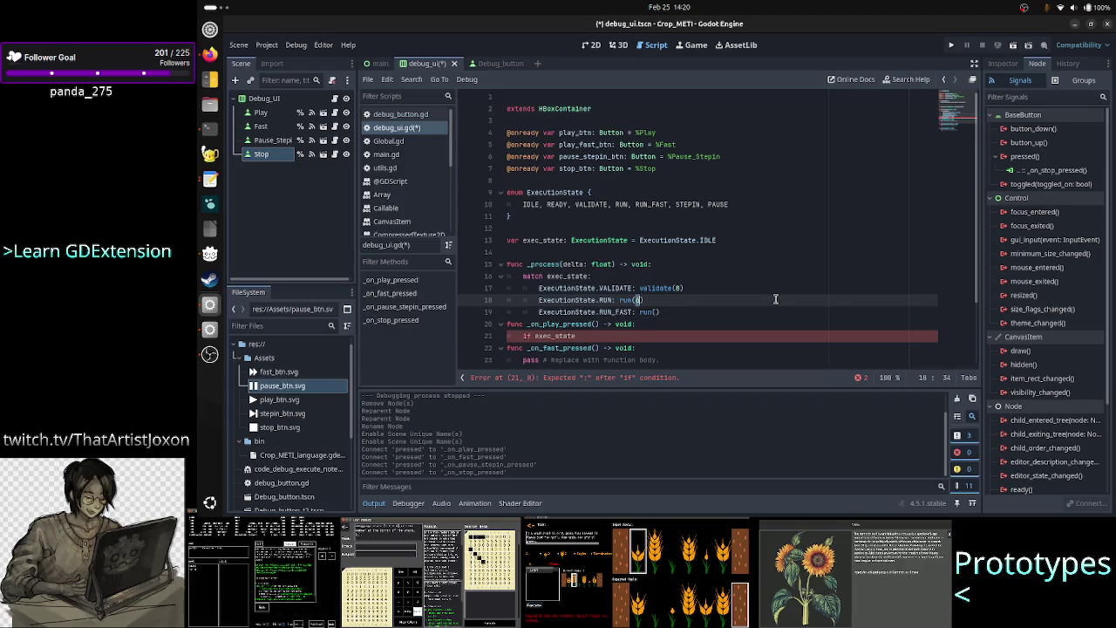
key("Down")
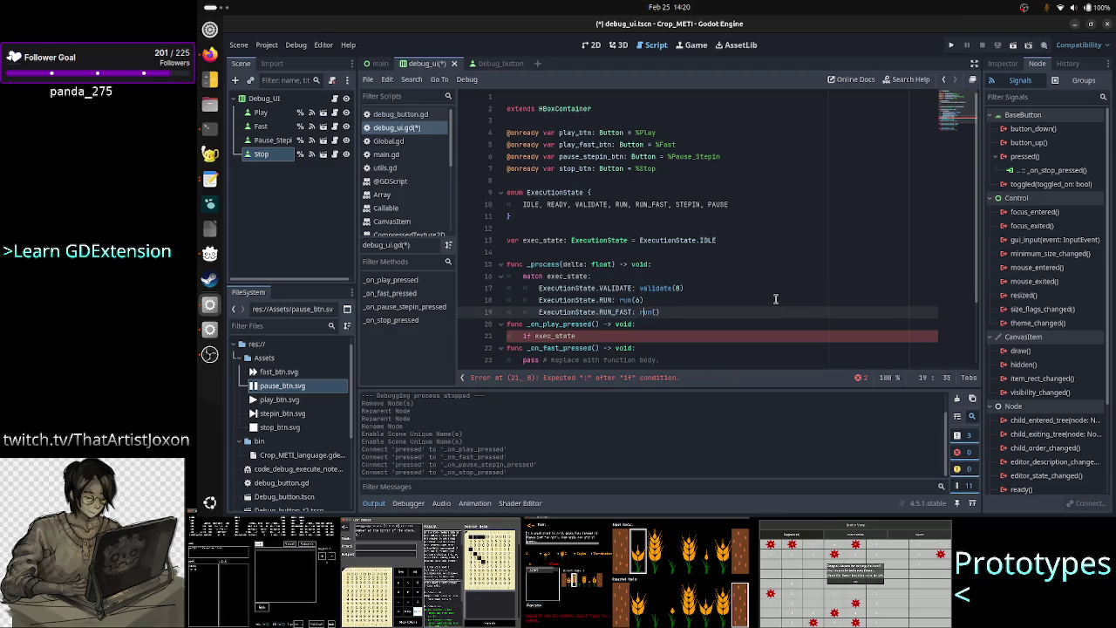
key("Right")
key("Right")
key("Right")
type("12")
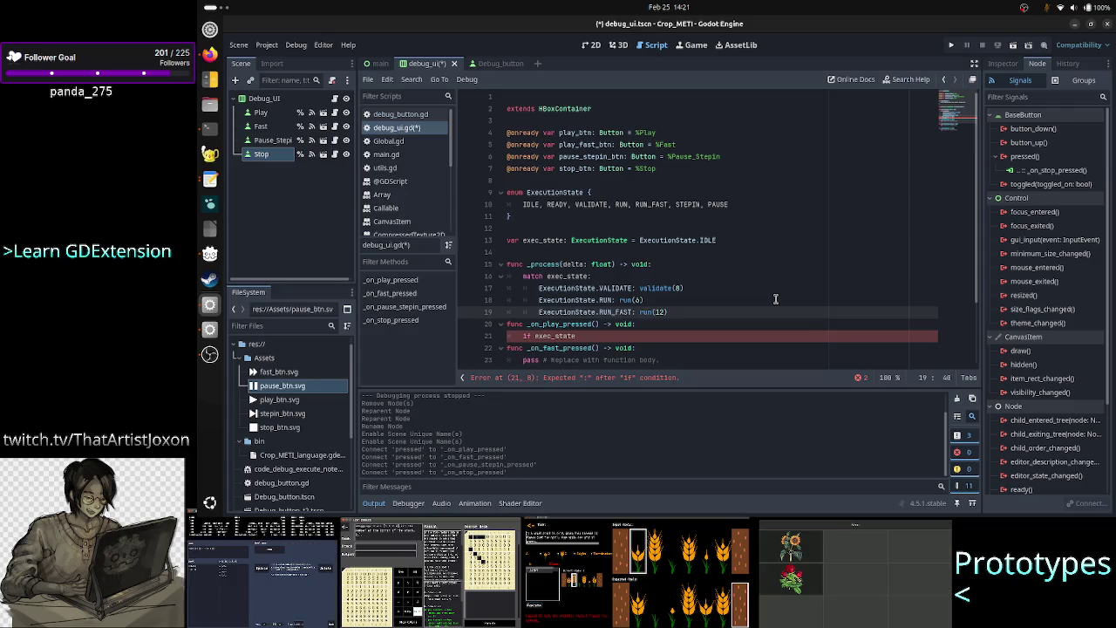
key("Left")
key("Left")
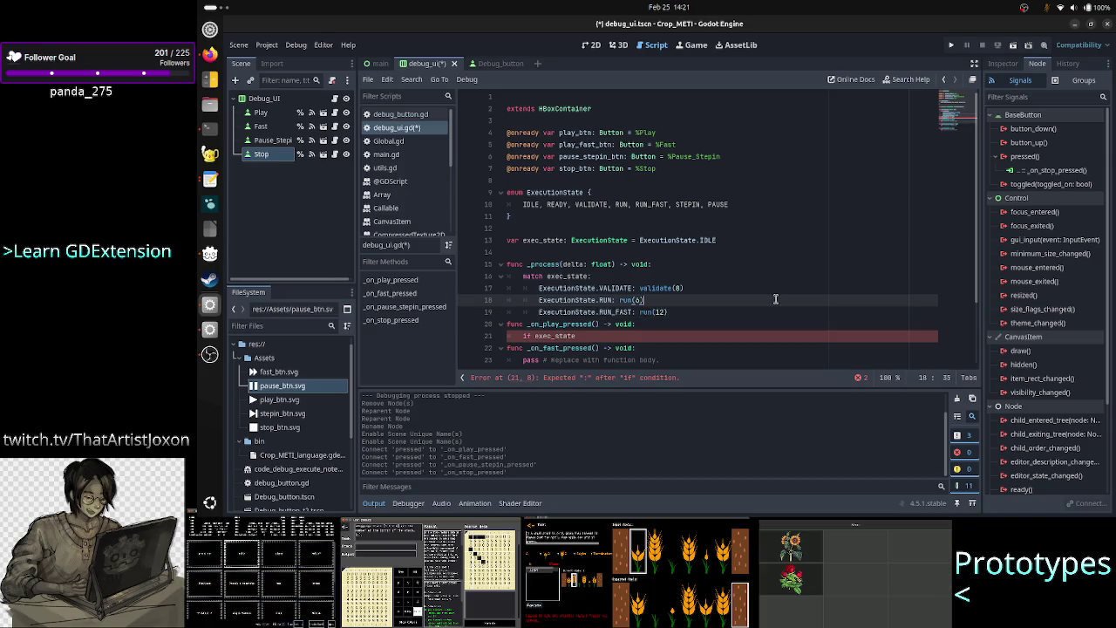
Review the run(6) and run(12) calls by selecting them on lines 18 and 19
left_click(776, 299)
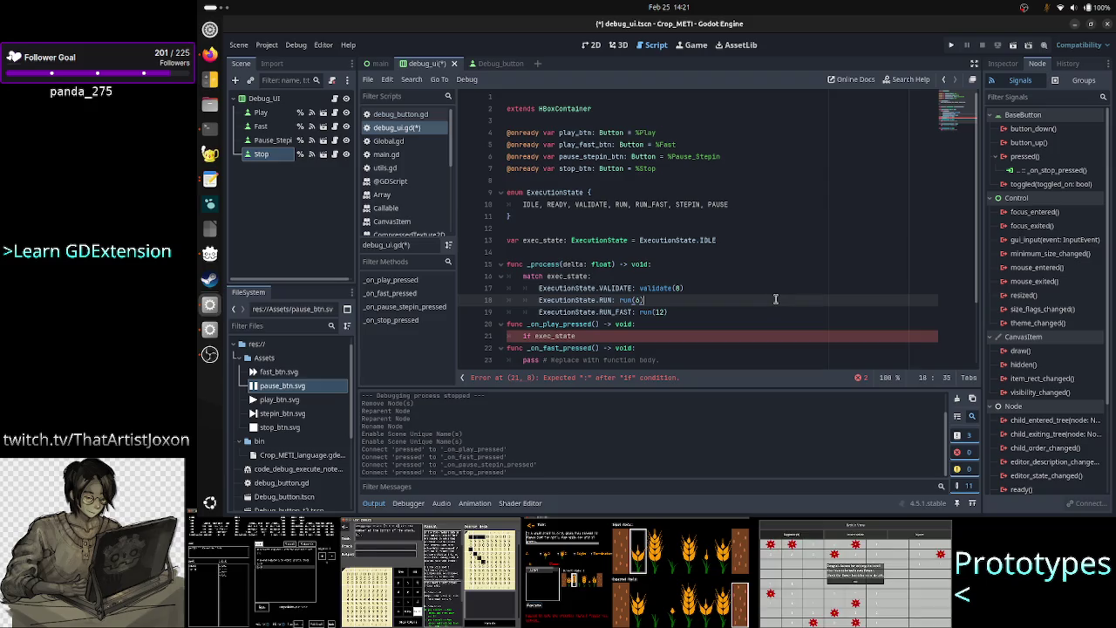
left_click(674, 309)
left_click_drag(674, 309, 643, 314)
left_click(643, 314)
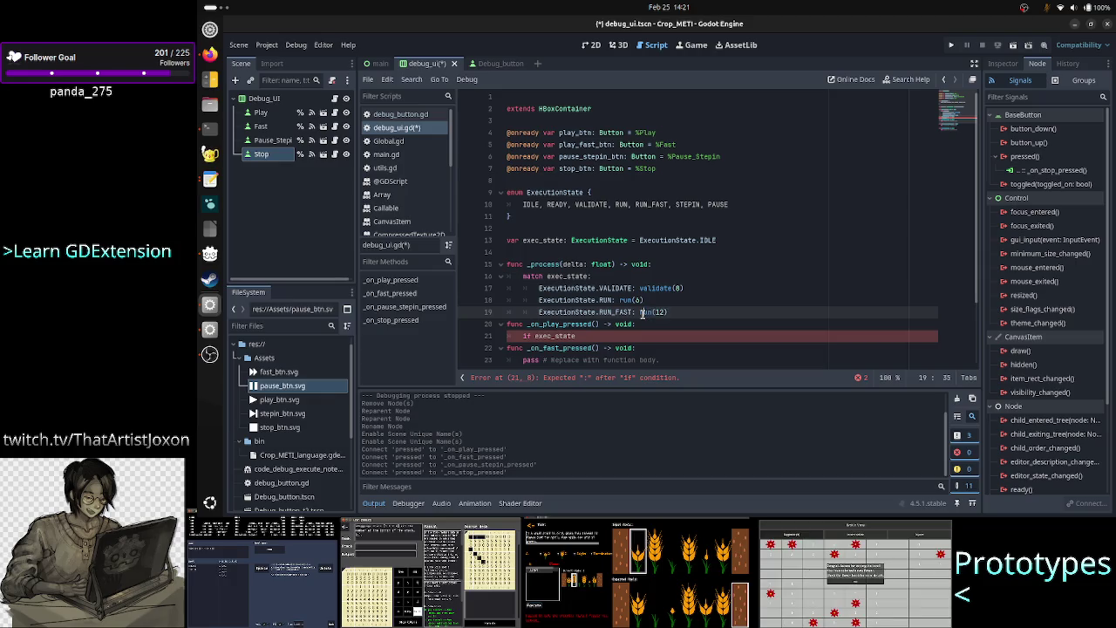
mouse_move(676, 309)
left_mouse_down()
mouse_move(640, 314)
mouse_move(620, 300)
left_mouse_up()
left_click(641, 312)
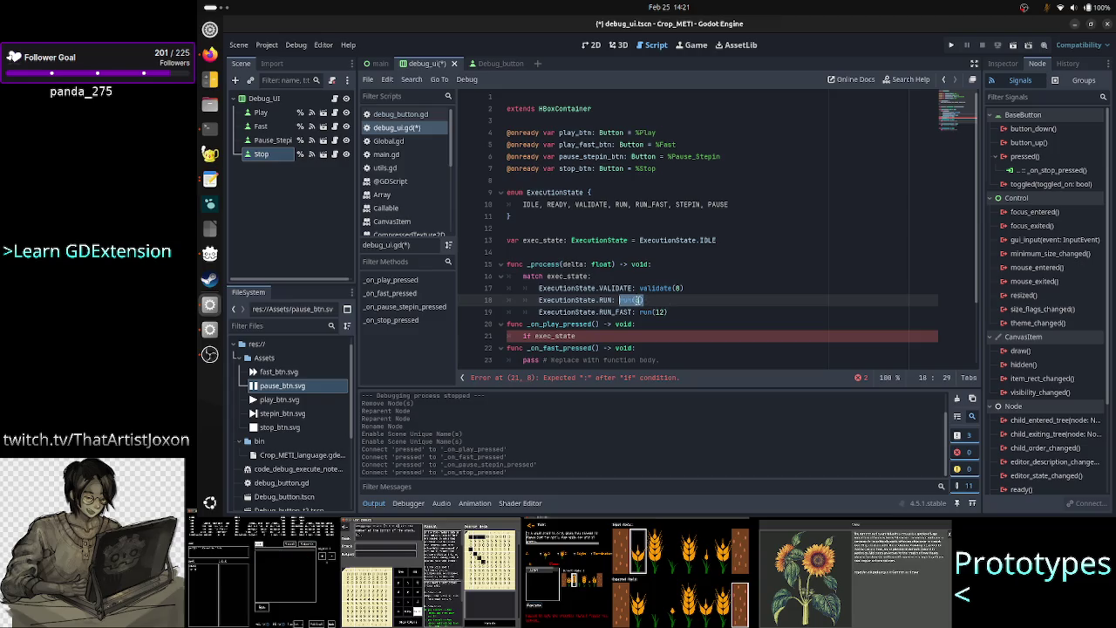
left_click(652, 299)
left_click(683, 312)
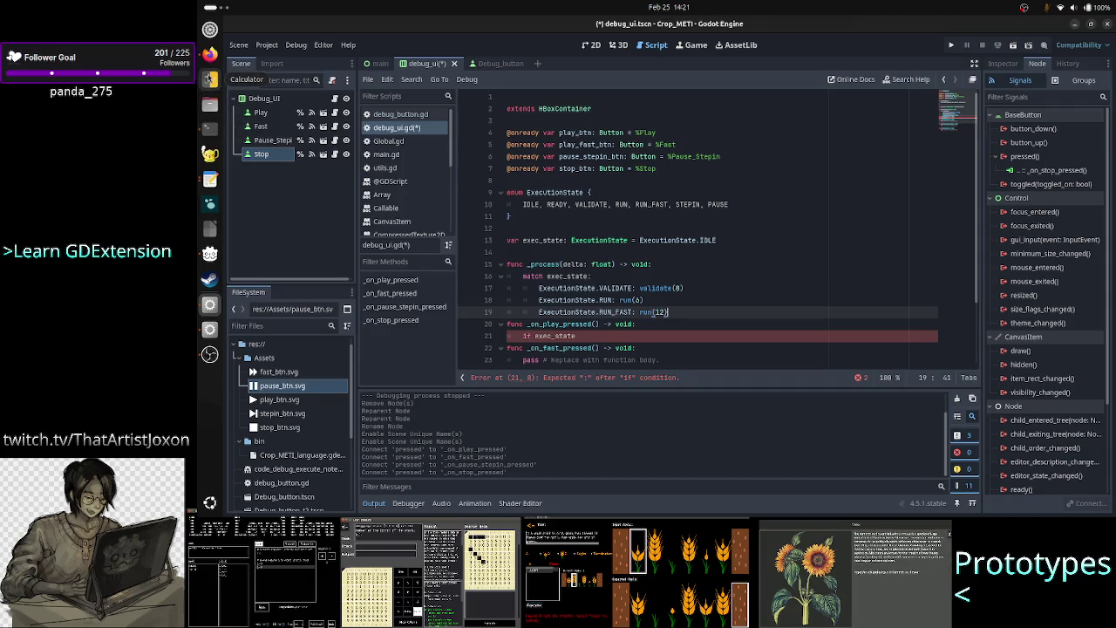
In Calculator, compute 1000÷6÷60×3×10, reaching 83.3333333333
left_click(210, 77)
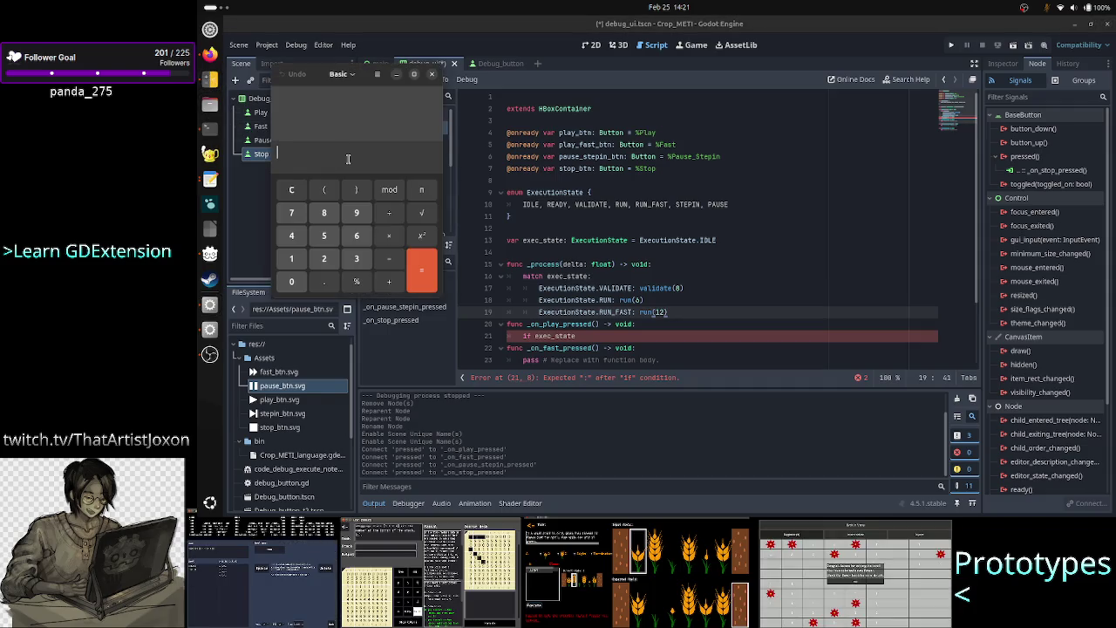
type("1000")
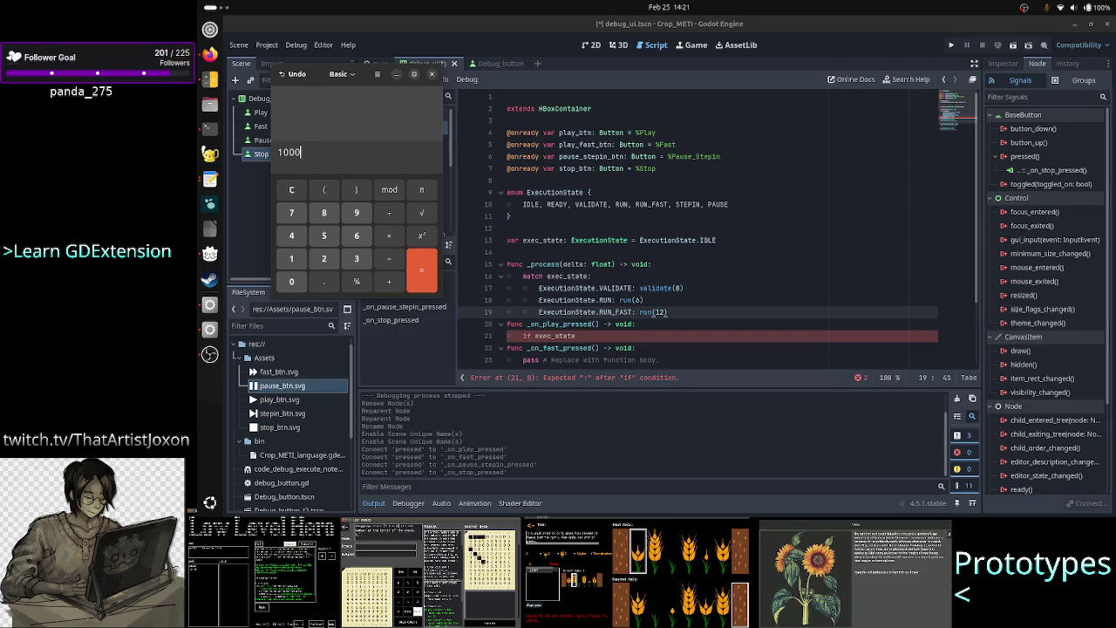
type("/6")
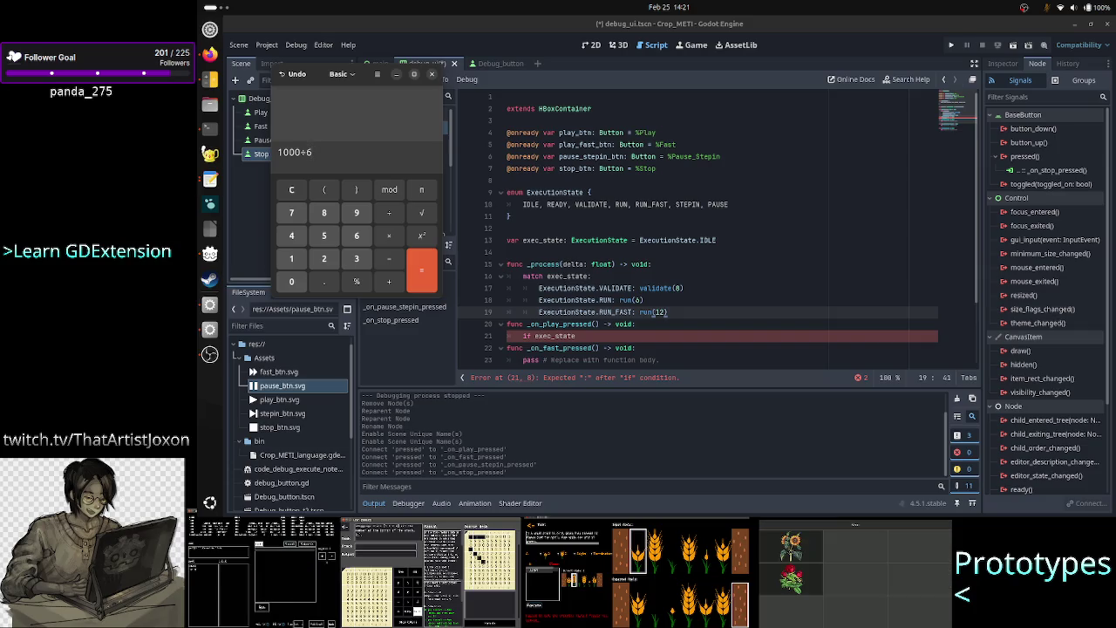
key("Return")
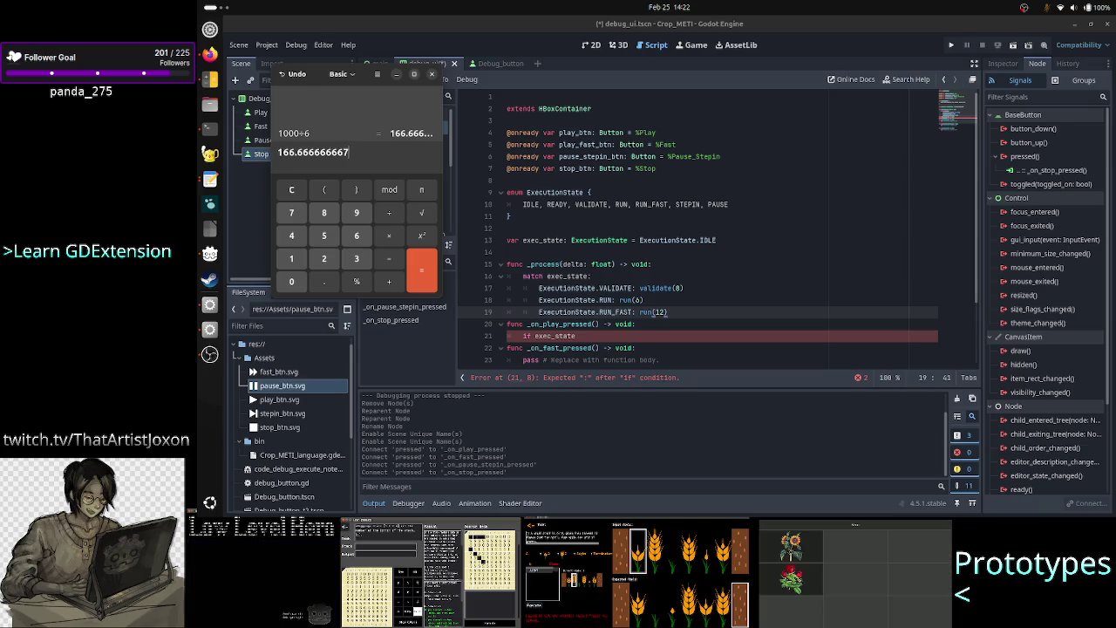
type("/")
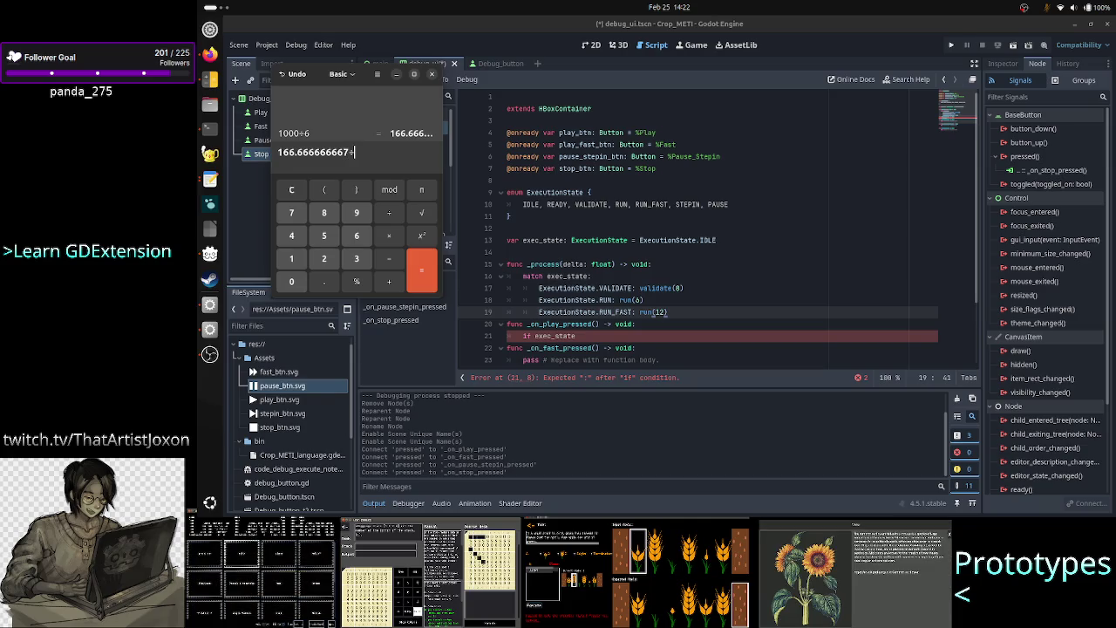
type("60")
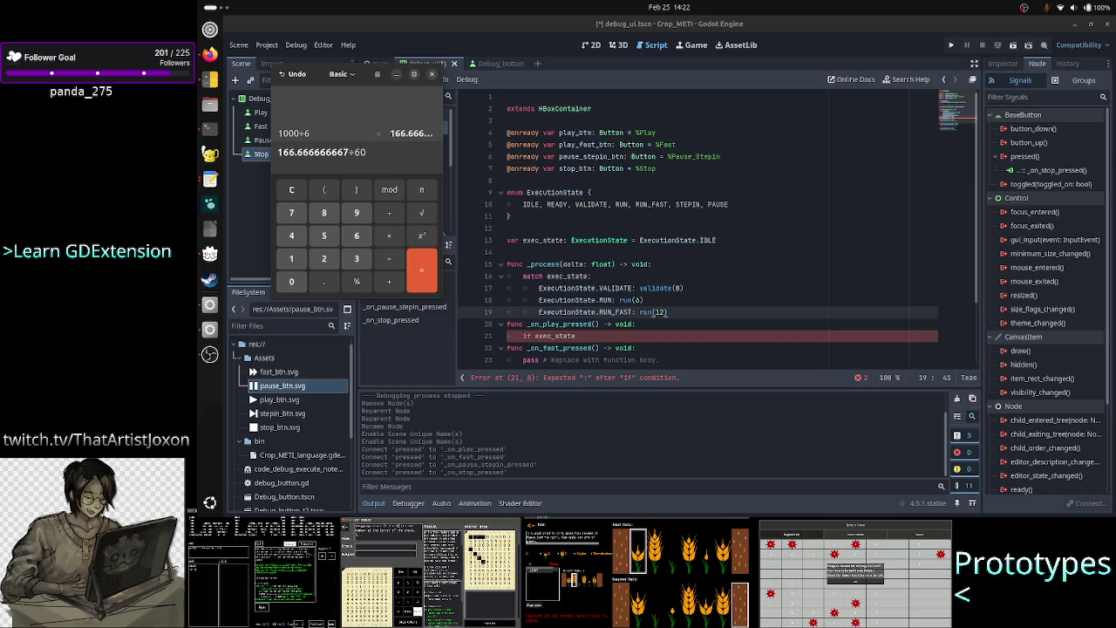
key("Return")
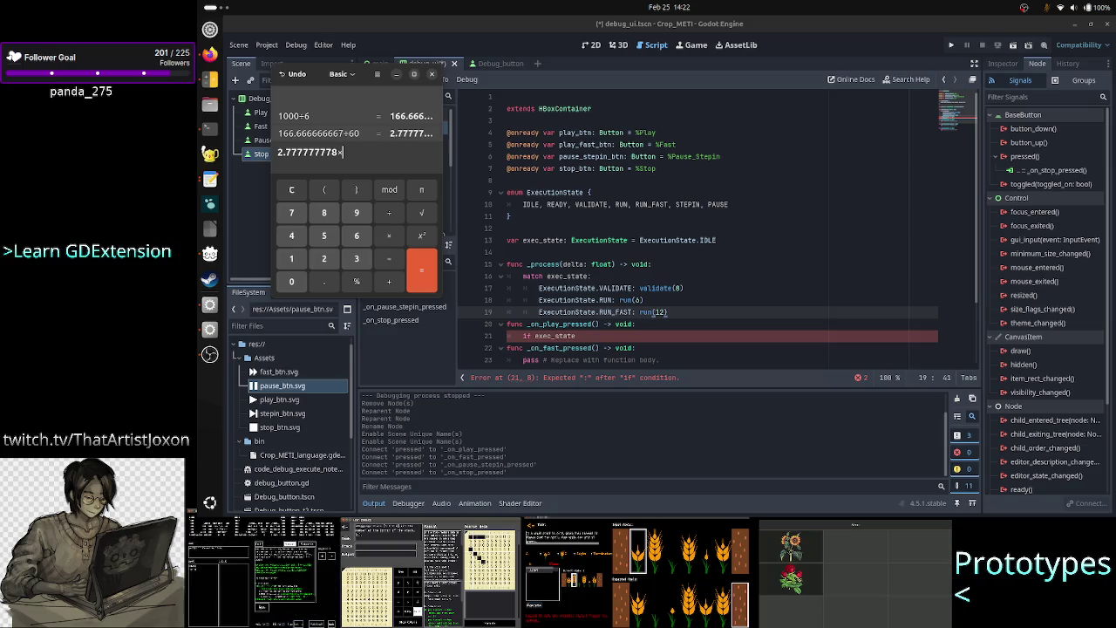
type("3")
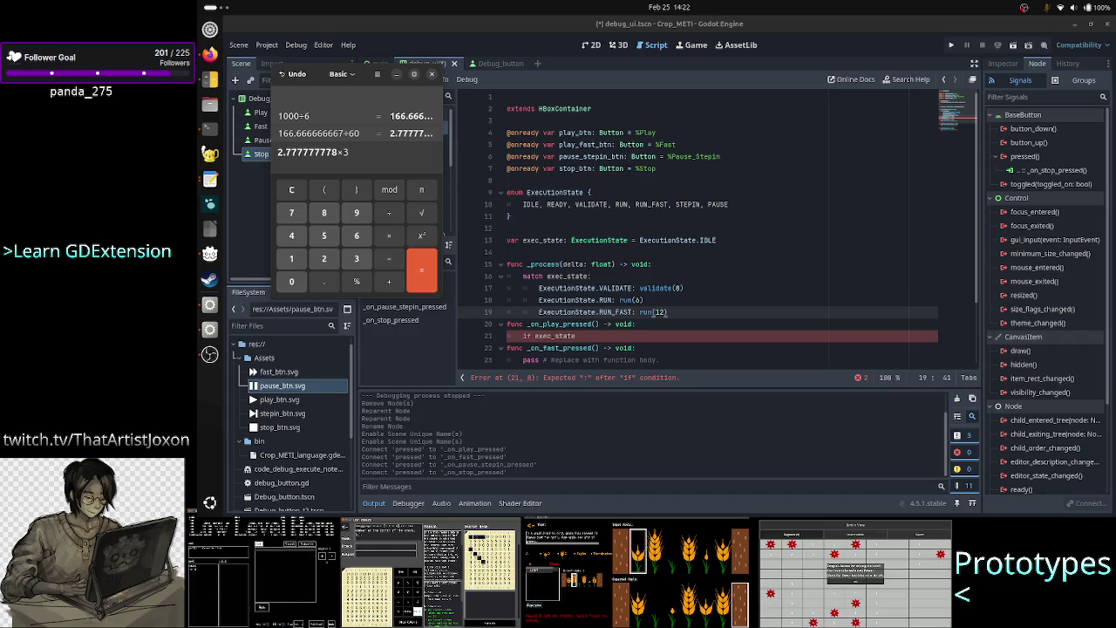
key("Return")
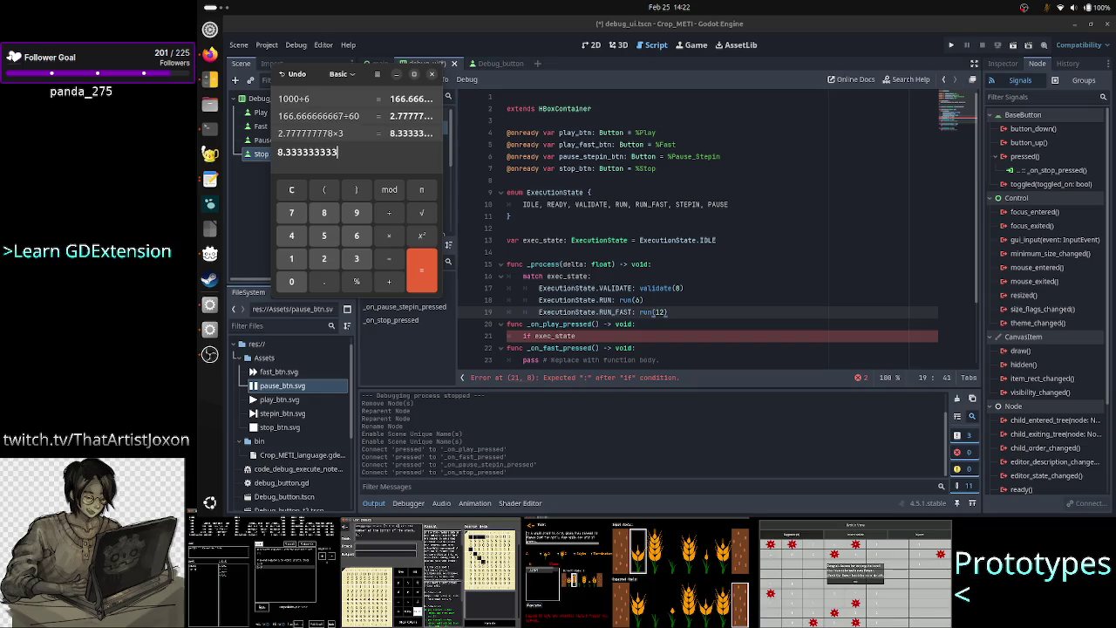
type("*")
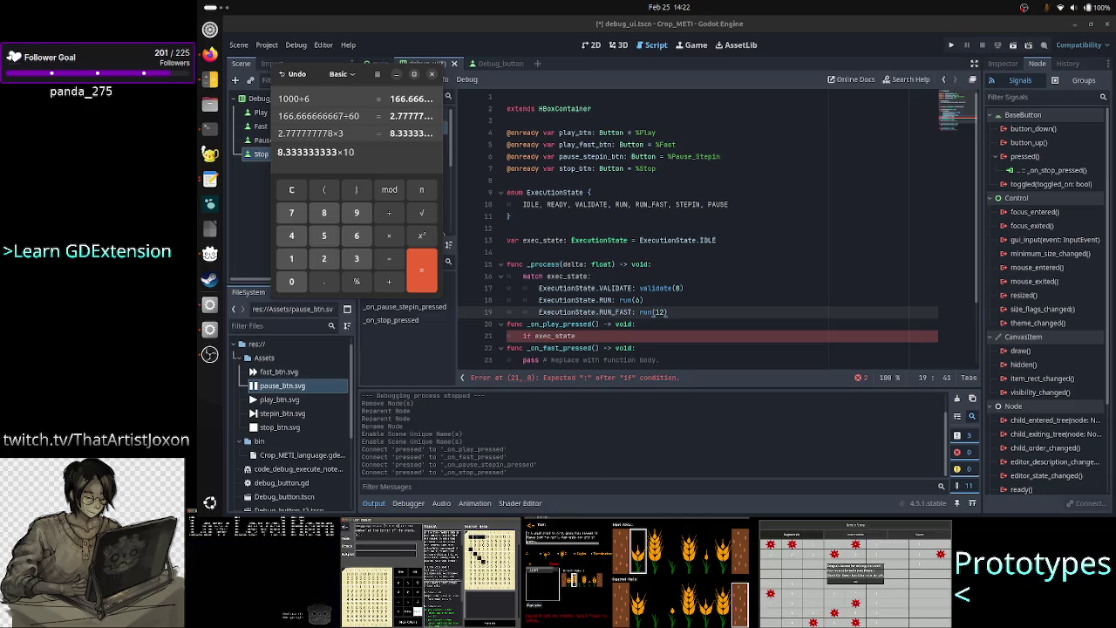
key("Return")
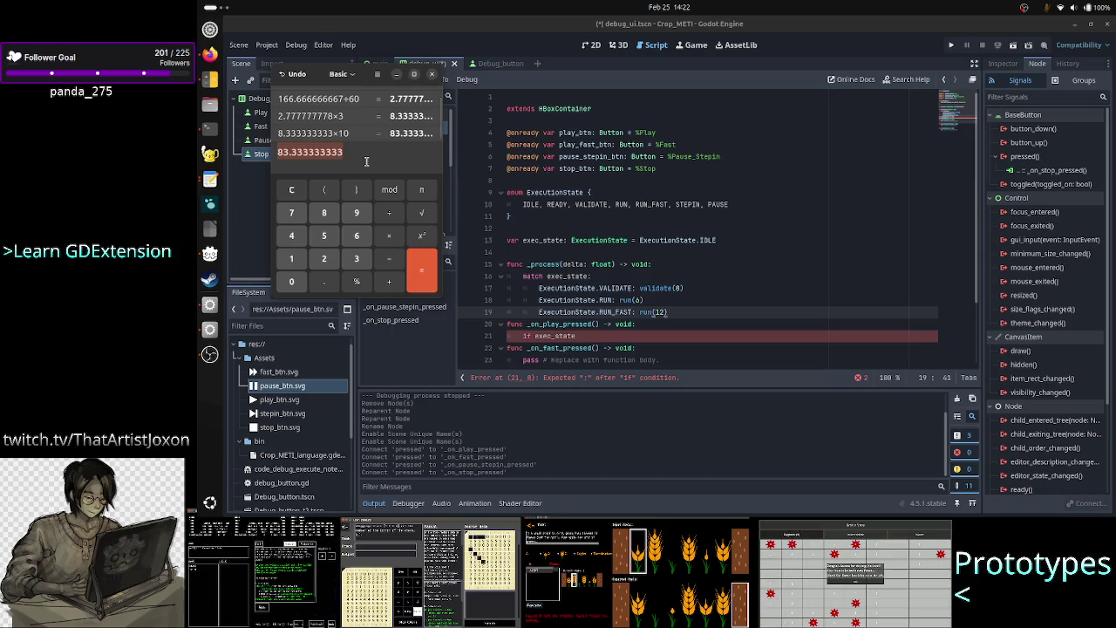
Jot 'UI freezes' and 'wait a long time' in the entry, clear them, and close Calculator
key("BackSpace")
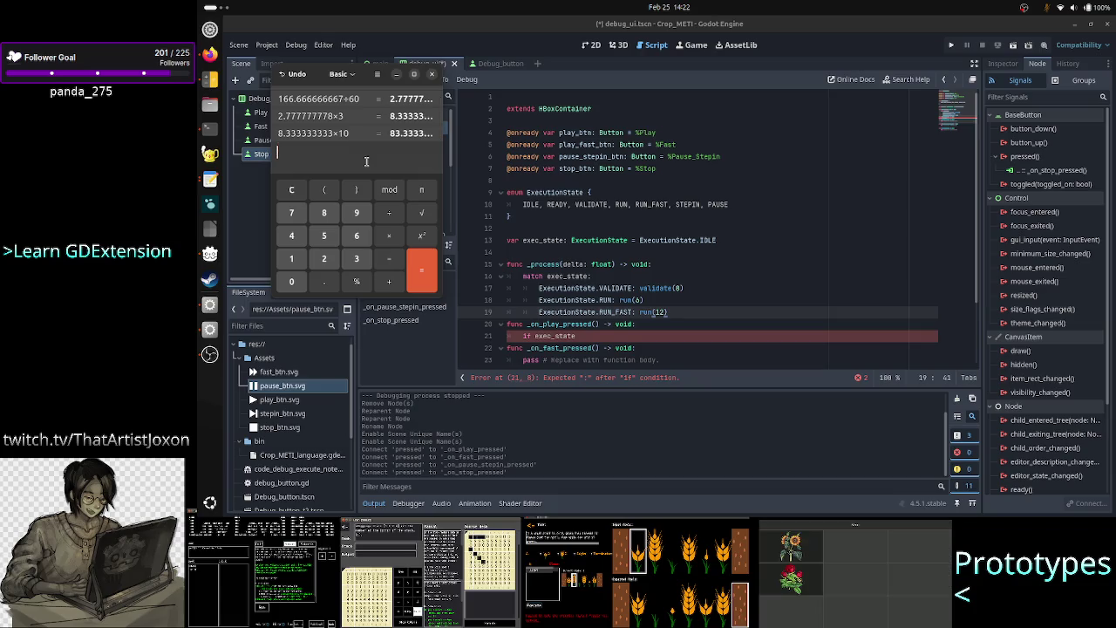
type("UI fr")
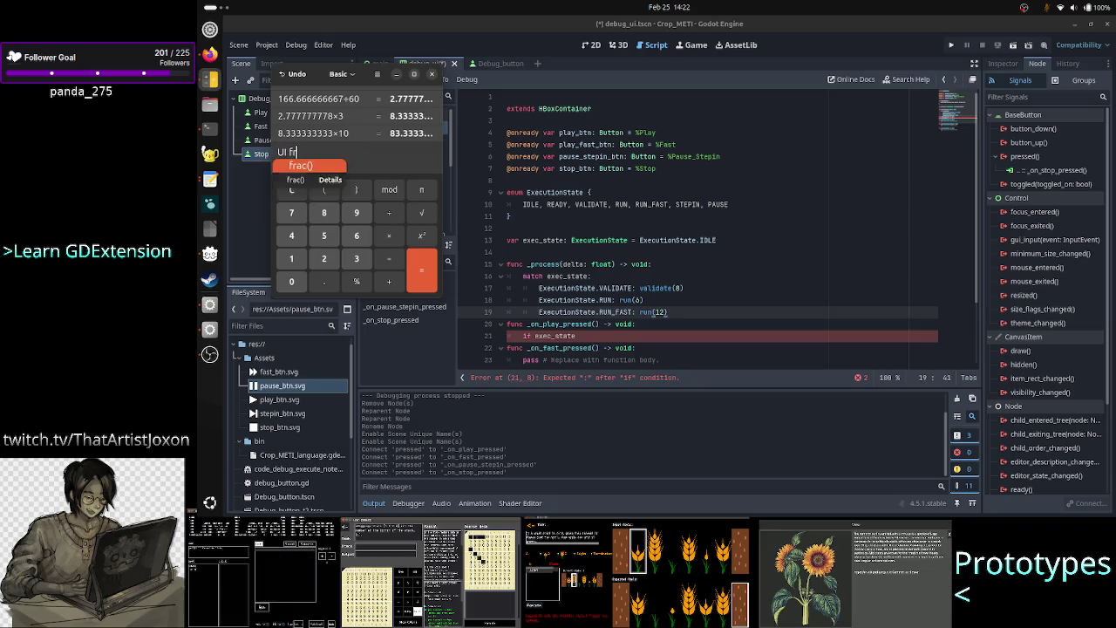
type("eezes")
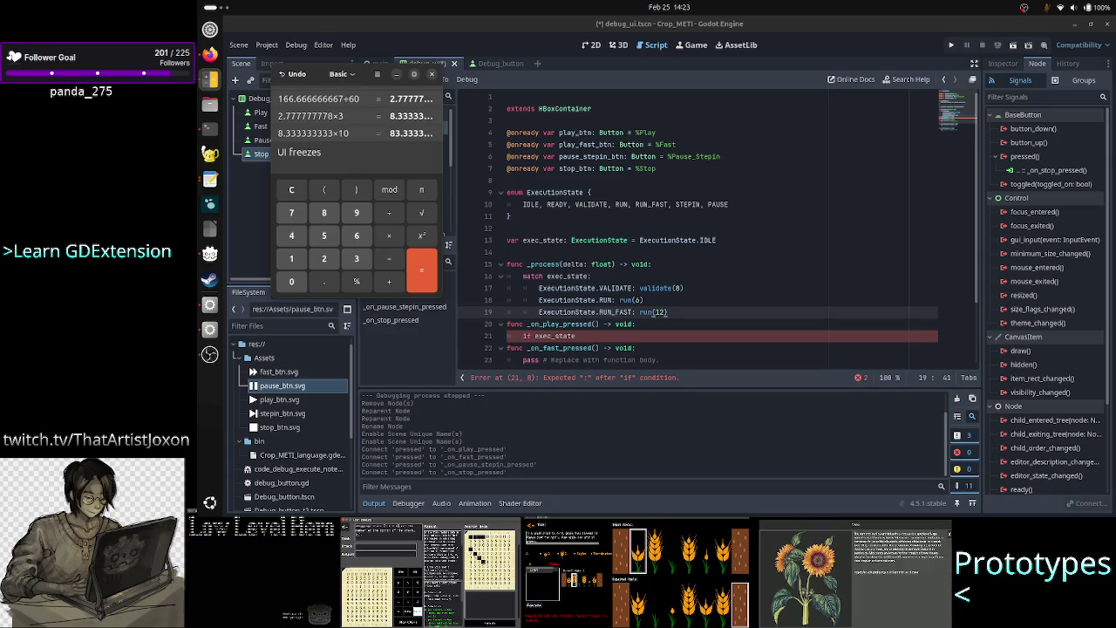
type(" wait")
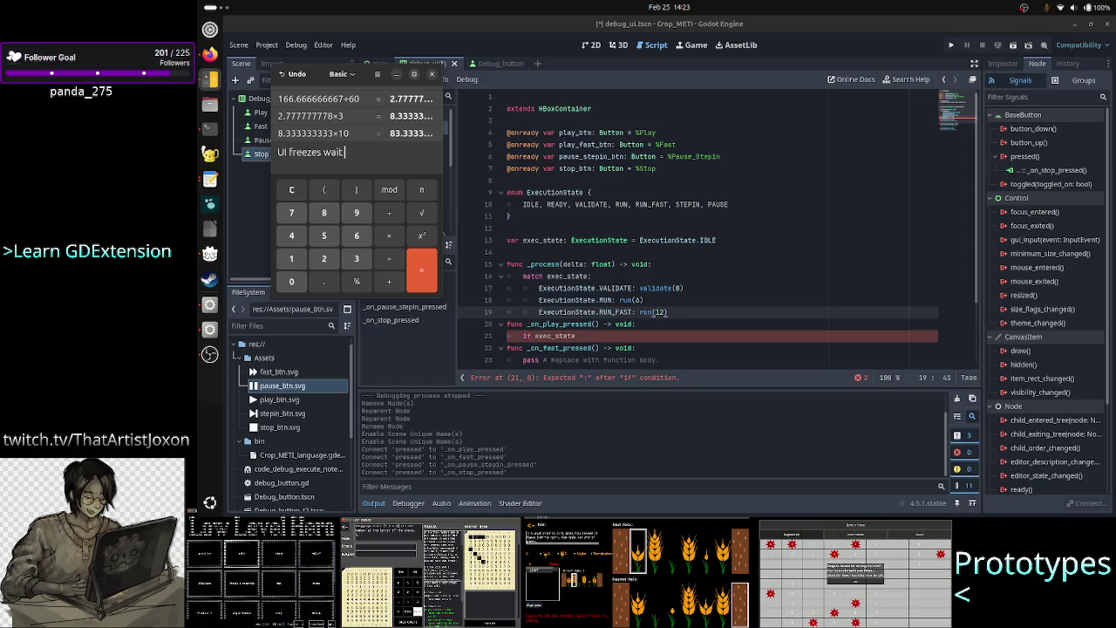
type(" a long time")
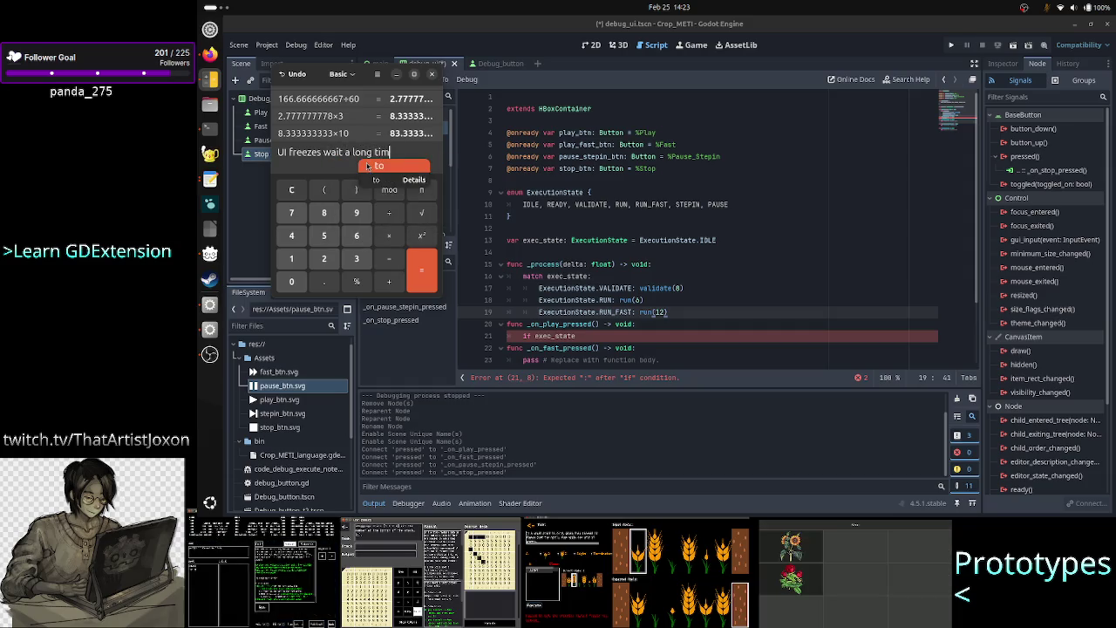
key("Escape")
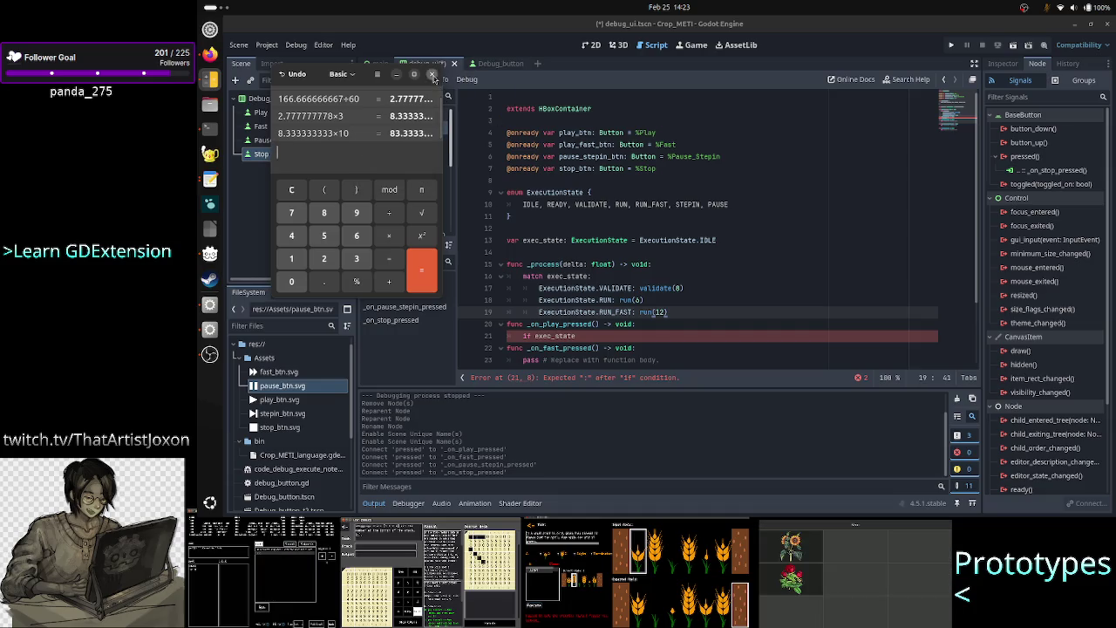
left_click(431, 74)
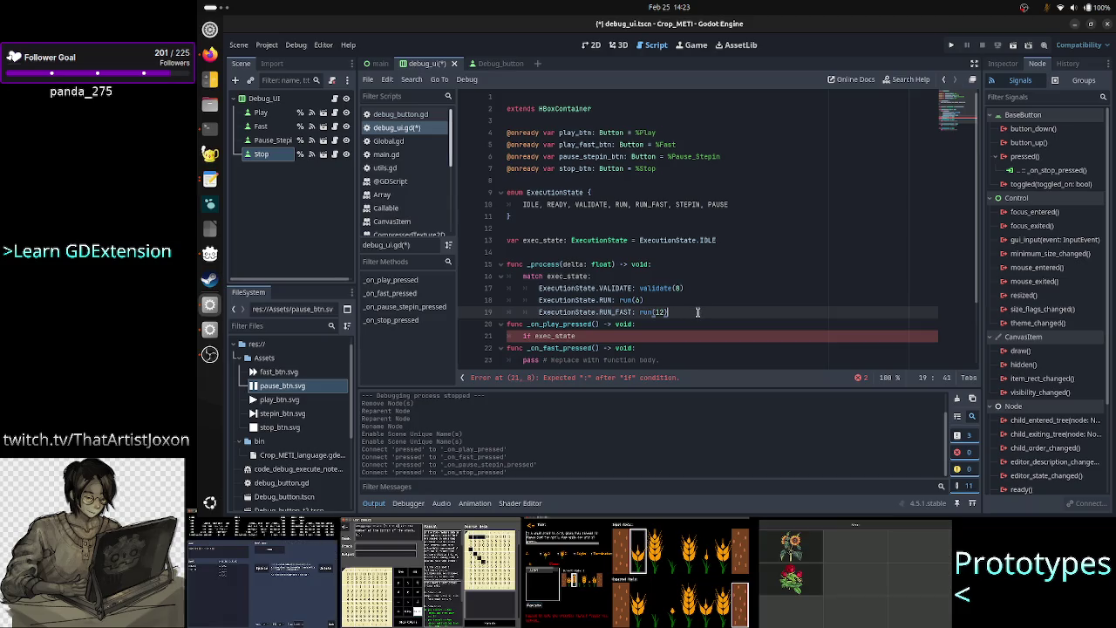
Add a blank indented line after the RUN_FAST case, peek at the 2D view, and return to the script
key("Return")
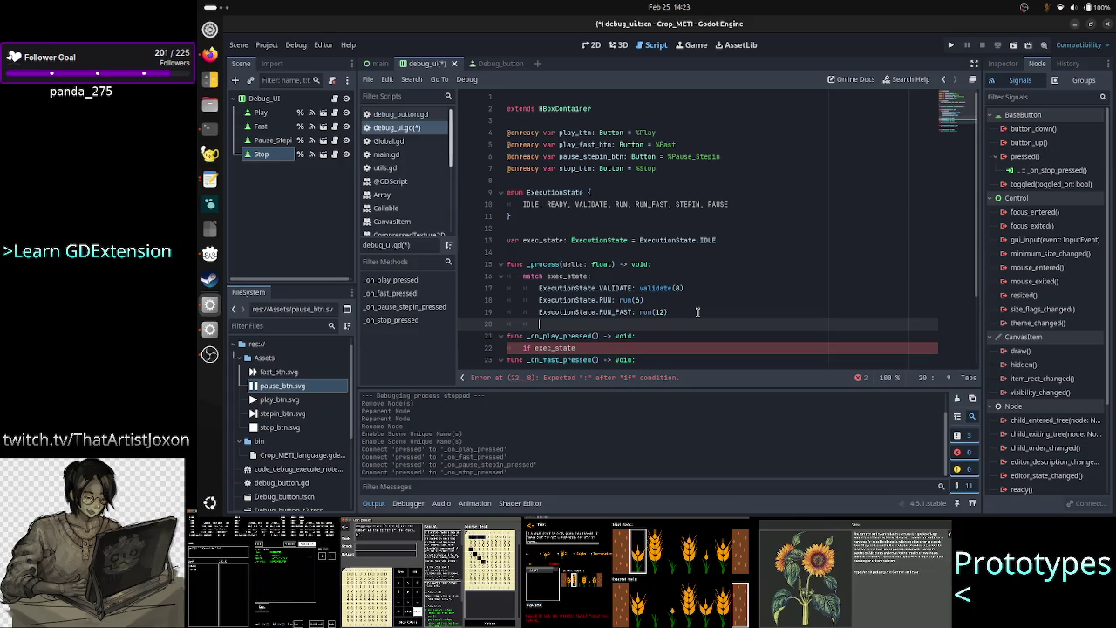
scroll(715, 264, "down", 2)
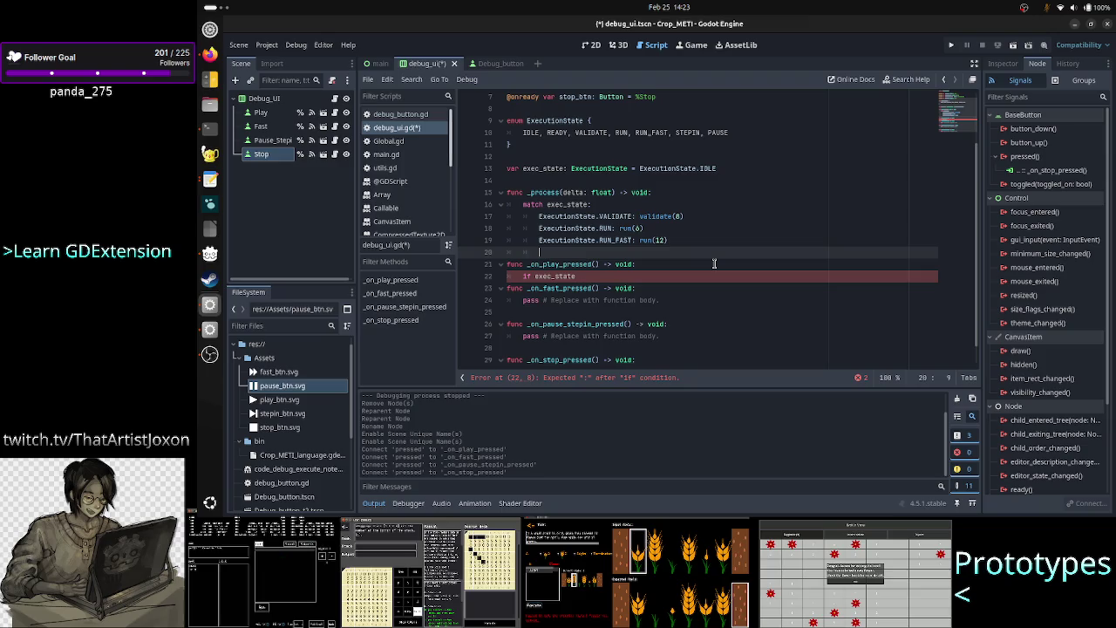
left_click(591, 45)
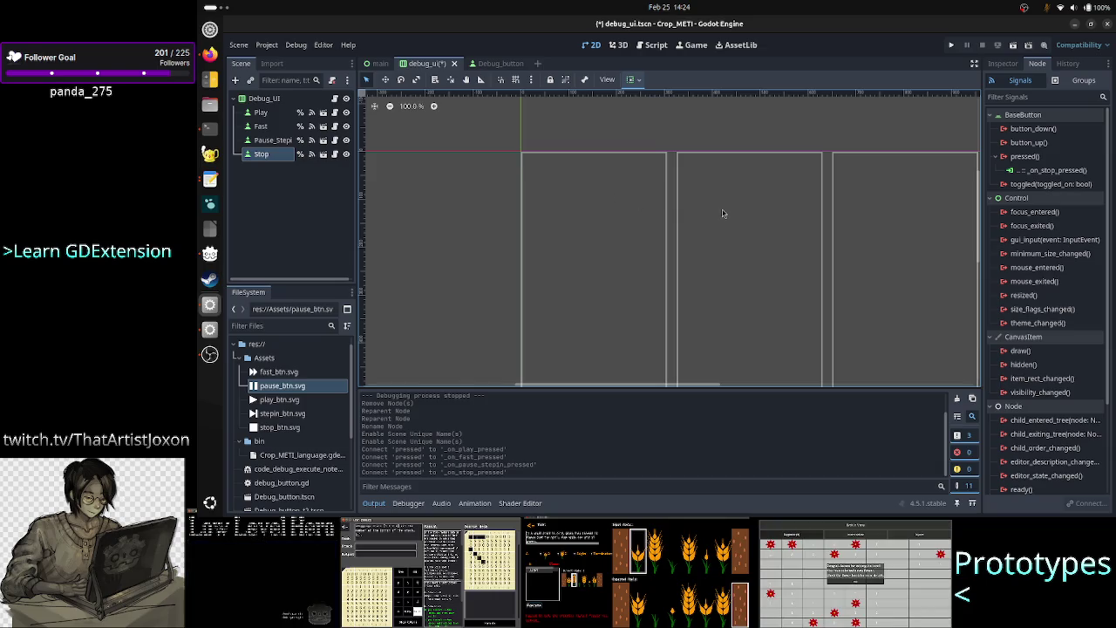
left_click(656, 49)
left_click(642, 277)
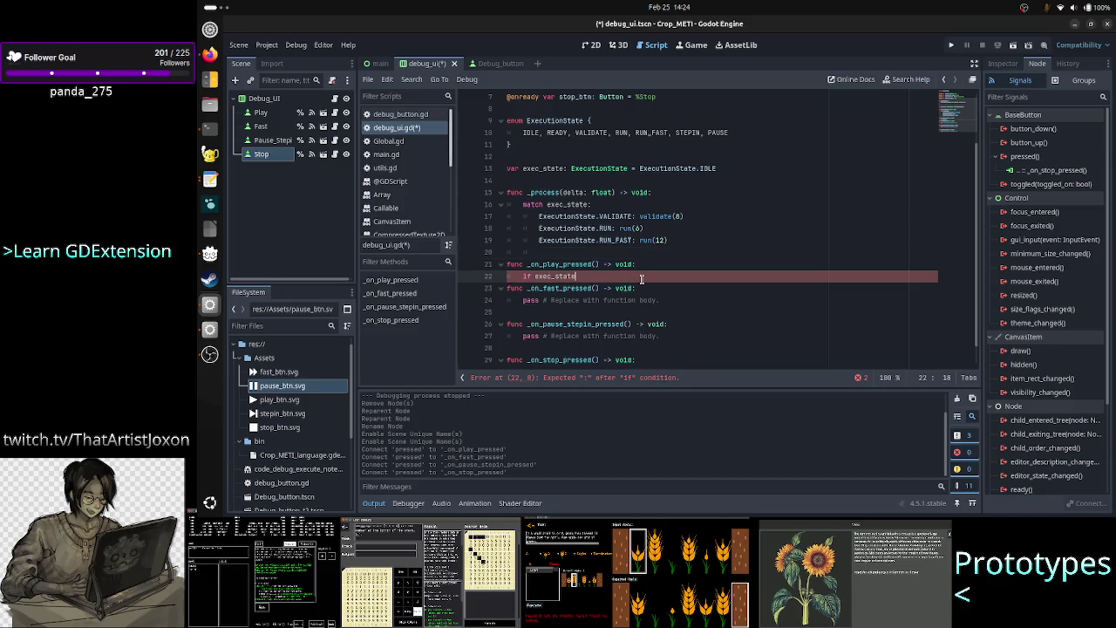
Delete the unfinished 'if exec_state' line from _on_play_pressed
mouse_move(527, 193)
left_mouse_down()
mouse_move(684, 218)
mouse_move(673, 250)
mouse_move(685, 241)
left_mouse_up()
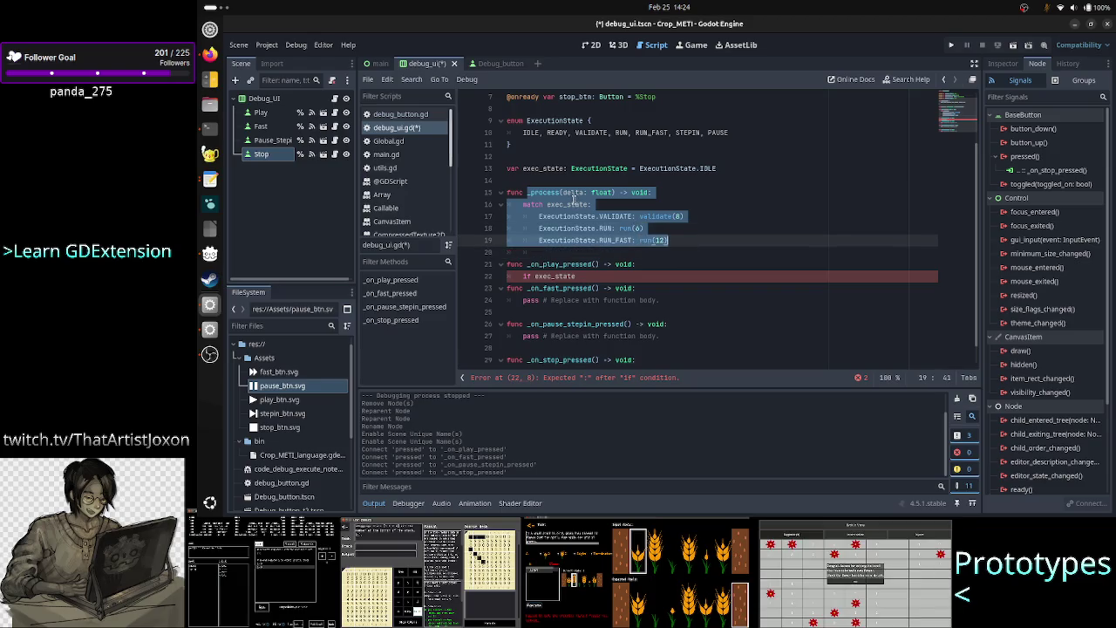
left_click(668, 268)
key("Down")
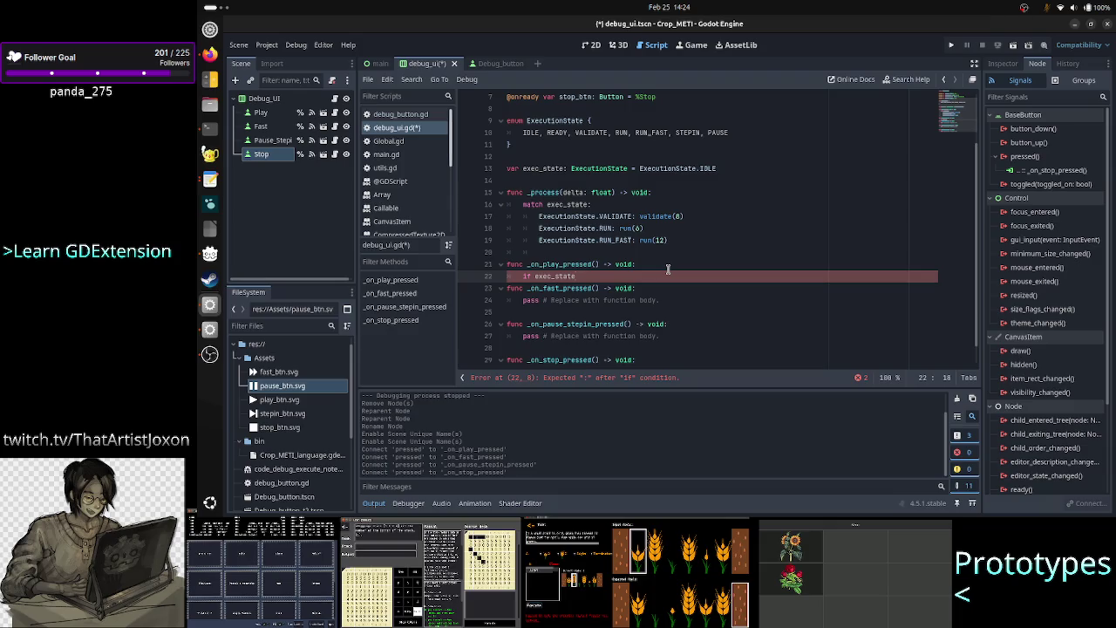
key("BackSpace")
key("BackSpace")
key("BackSpace")
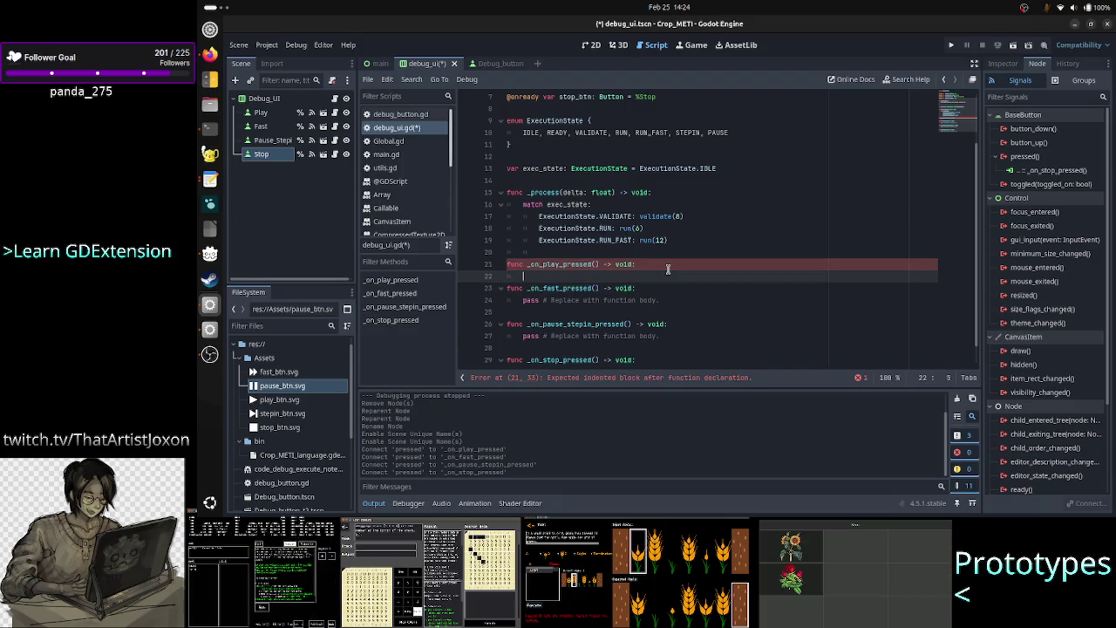
key("Up")
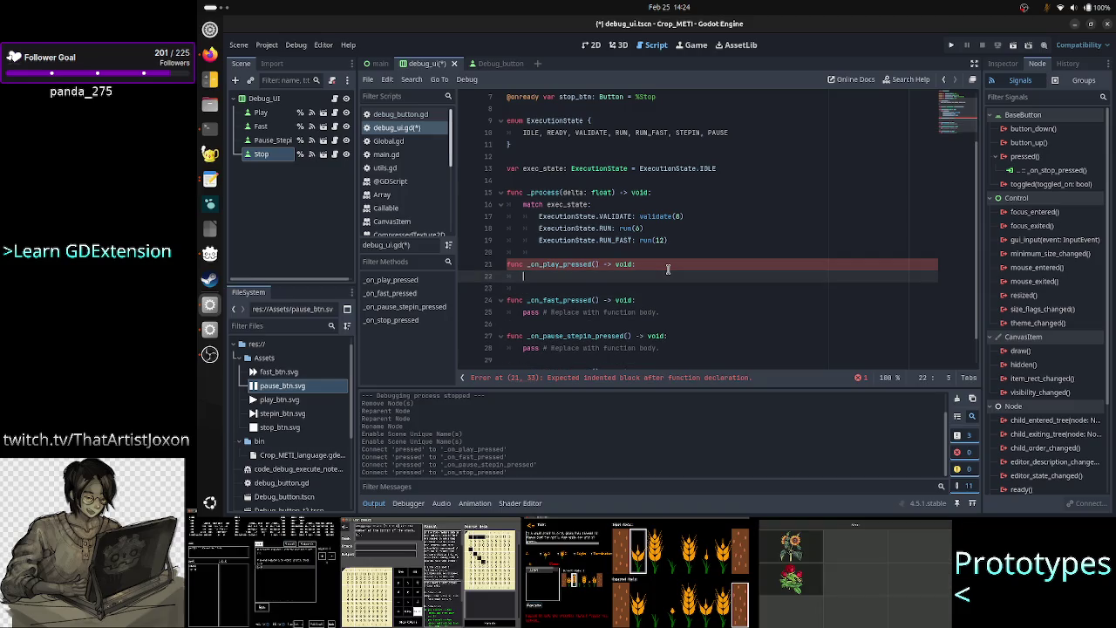
Write 'if exec_state == ExecutionState.IDLE:', then delete it and start 'match ex' instead
type("if exec")
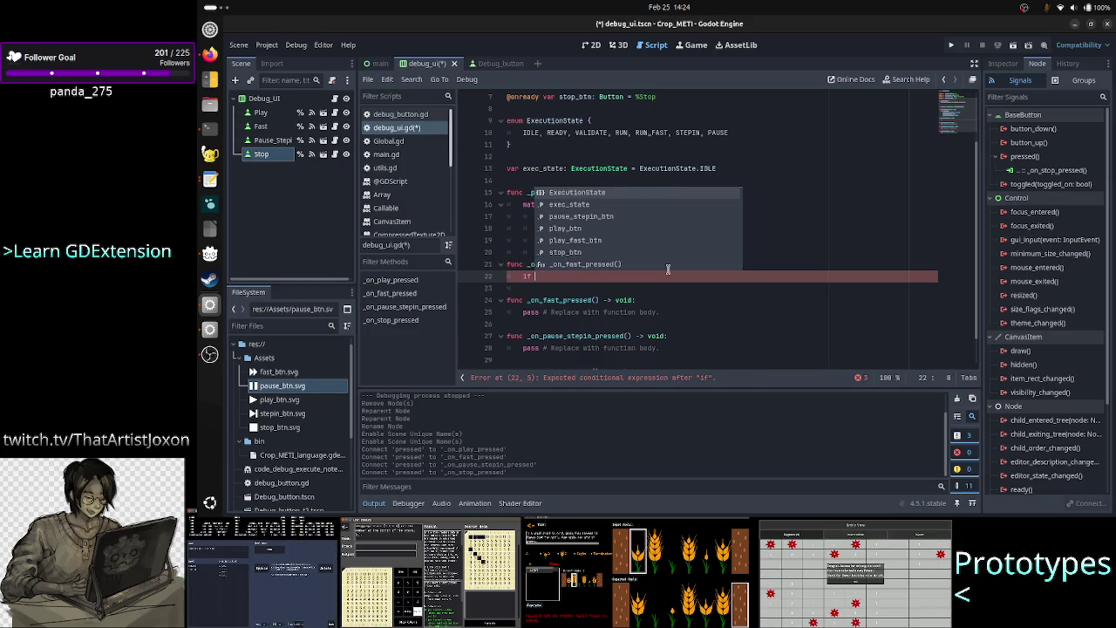
key("Return")
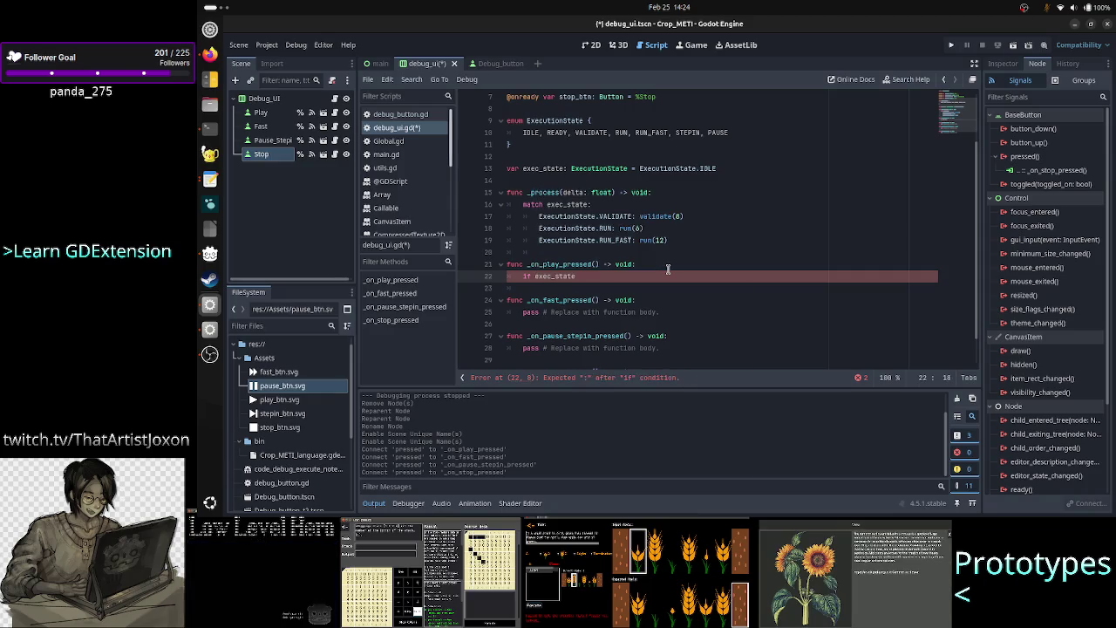
type(" ==")
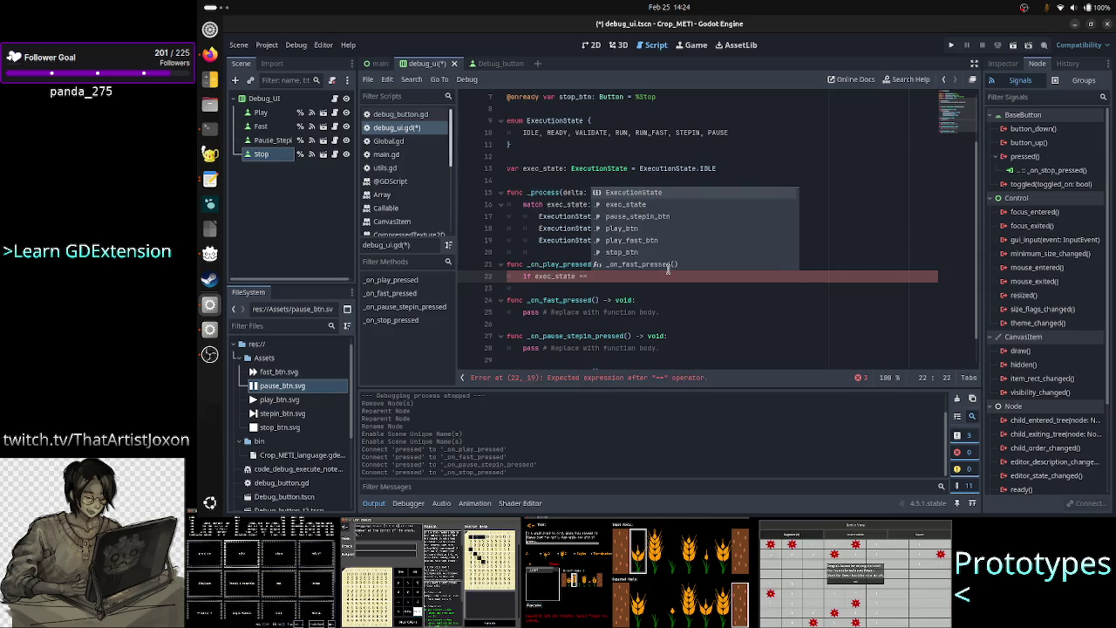
key("Return")
type(".ID")
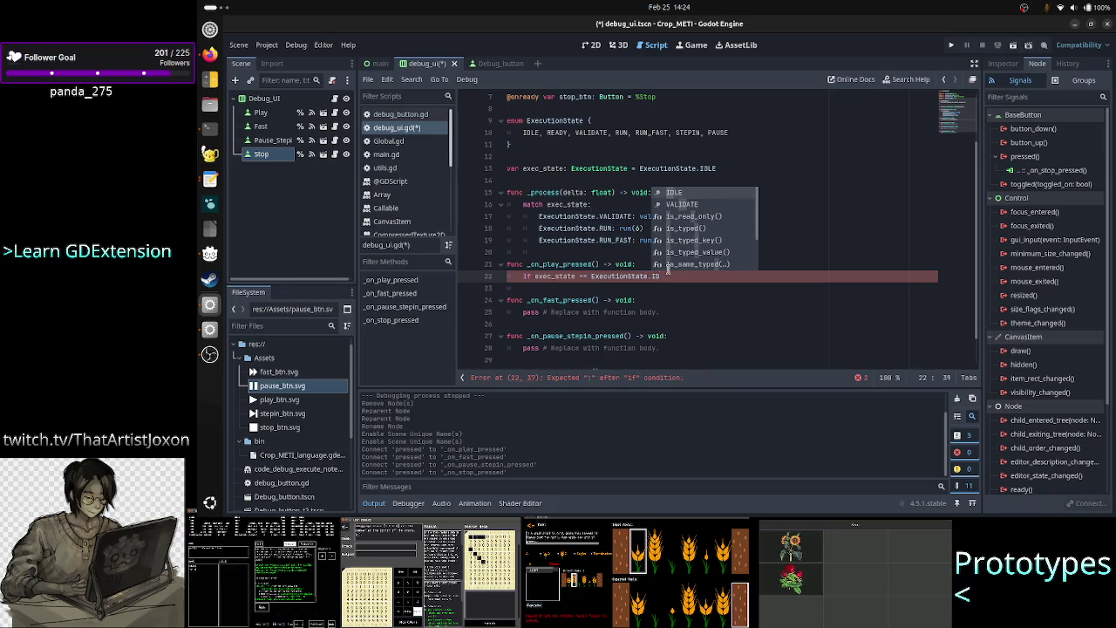
key("Return")
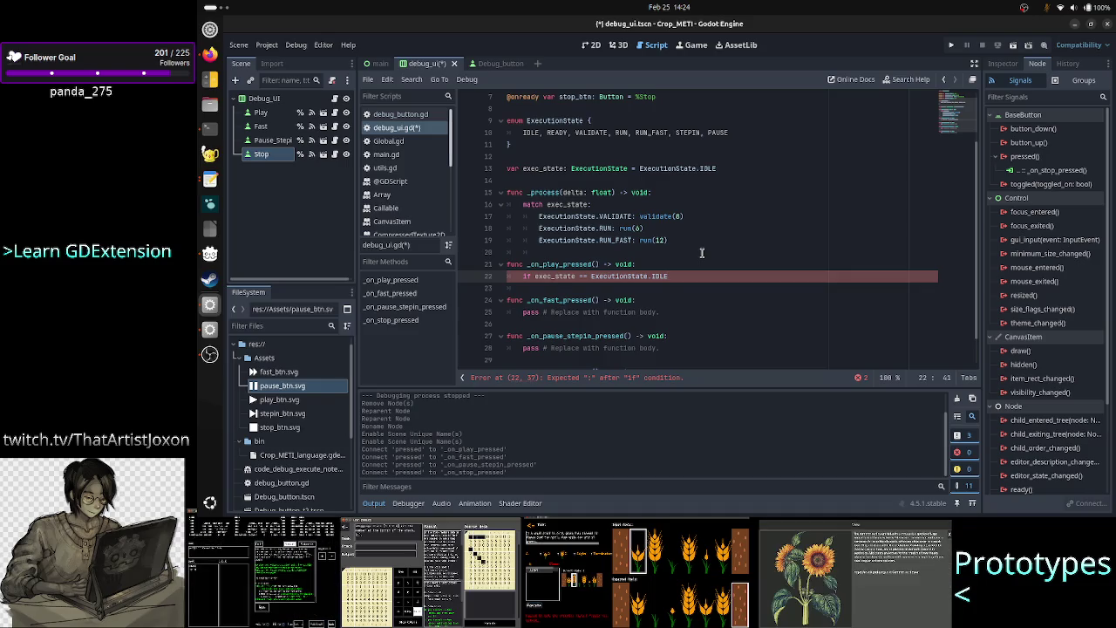
type(":")
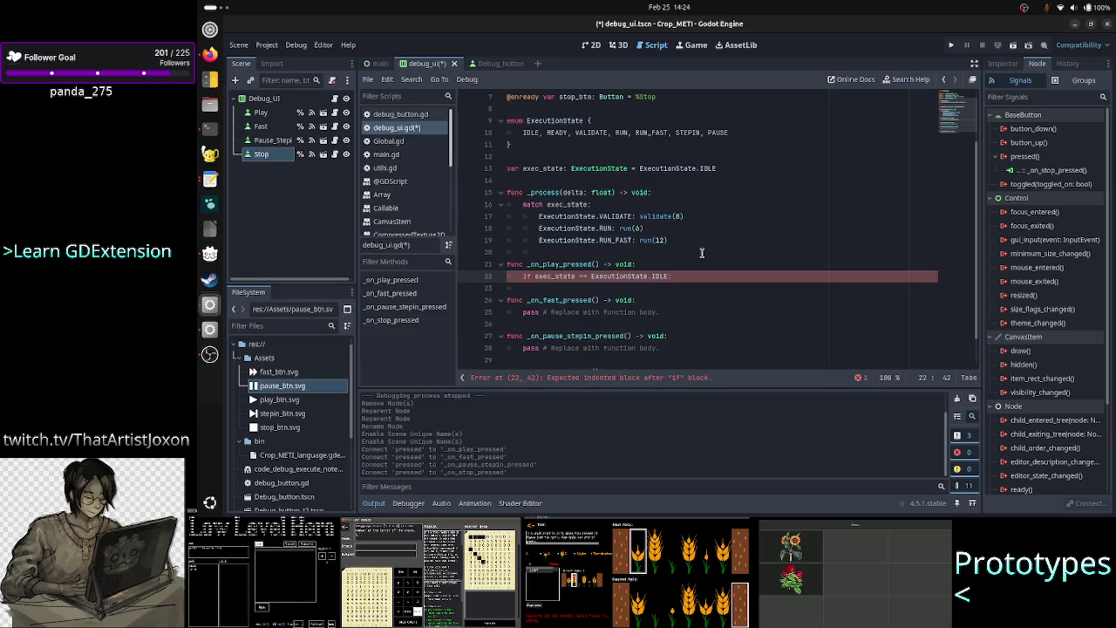
key("ctrl+BackSpace")
key("ctrl+BackSpace")
key("ctrl+BackSpace")
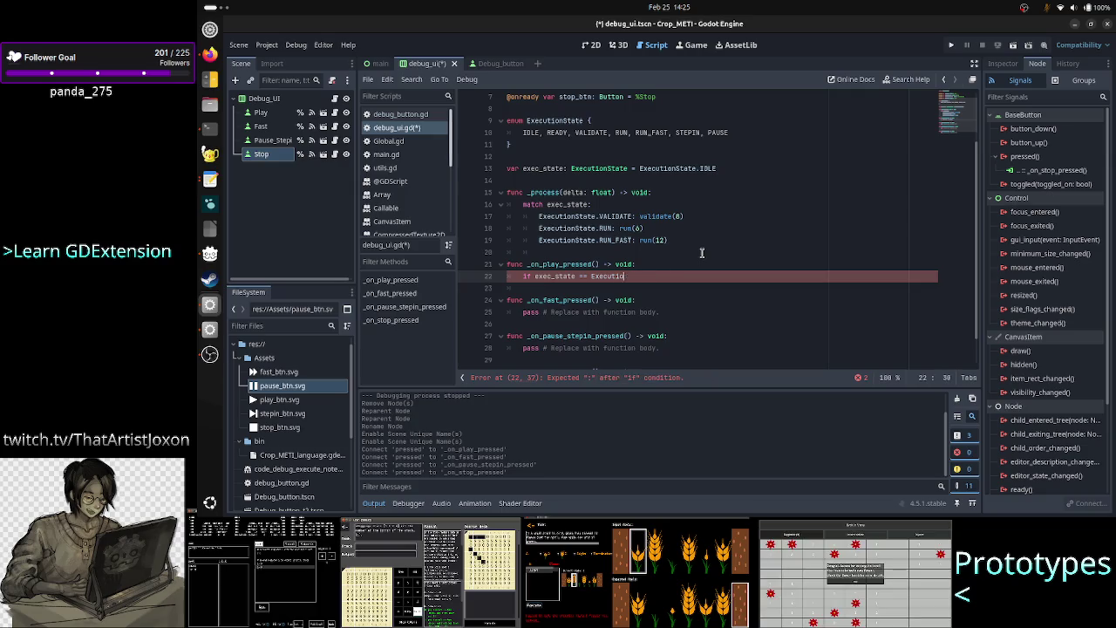
type("match exec")
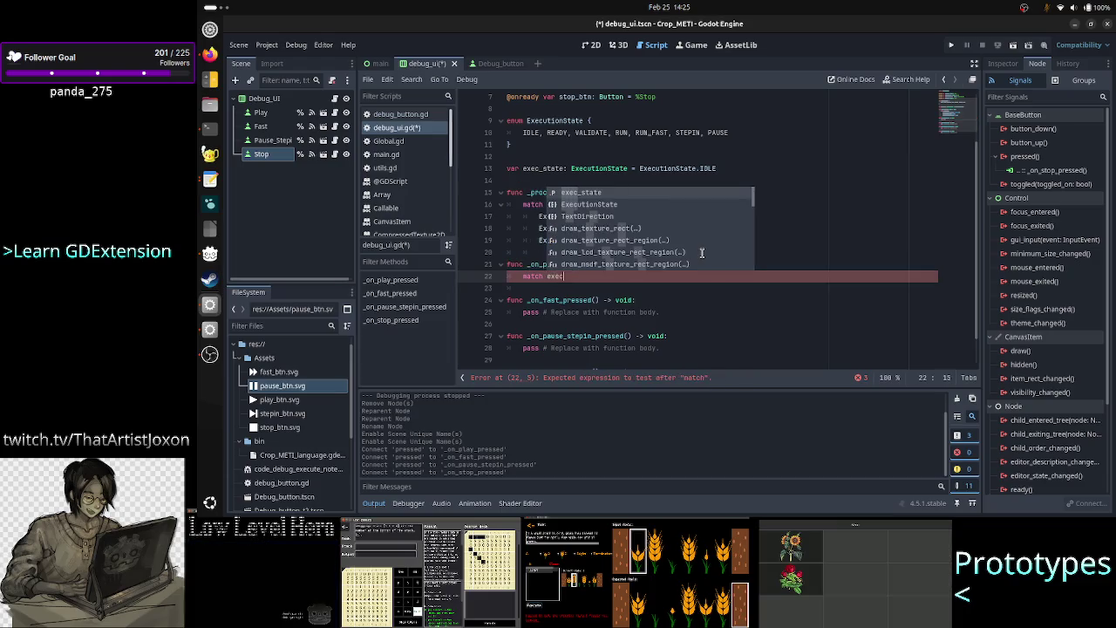
Complete 'match exec_state:' and add an ExecutionState.IDLE case beneath it
key("Return")
type(":")
key("Return")
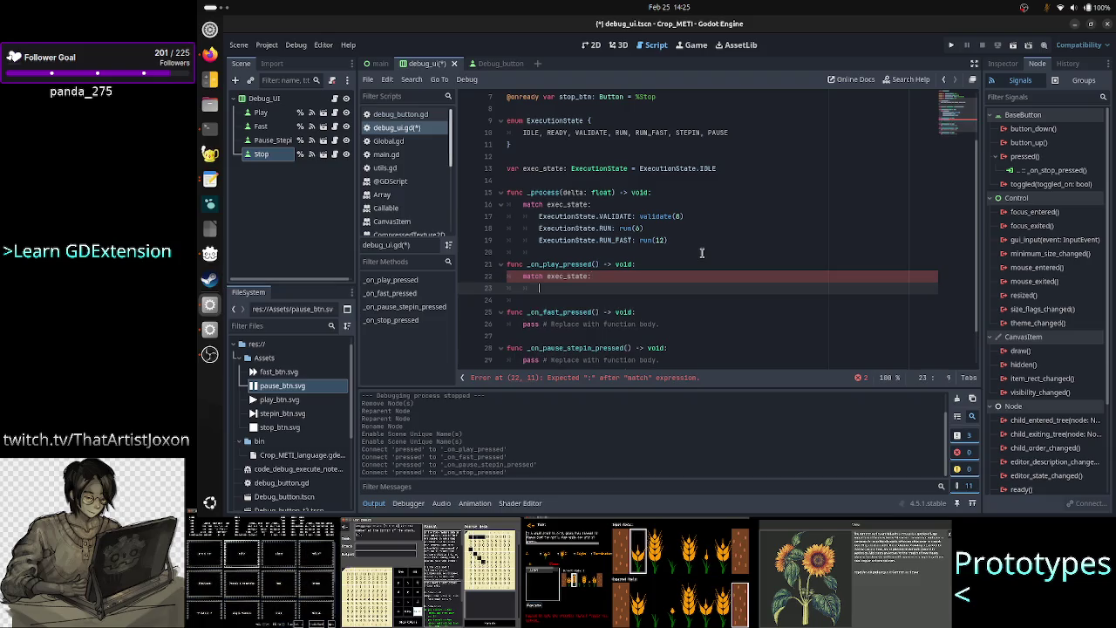
type("Exec")
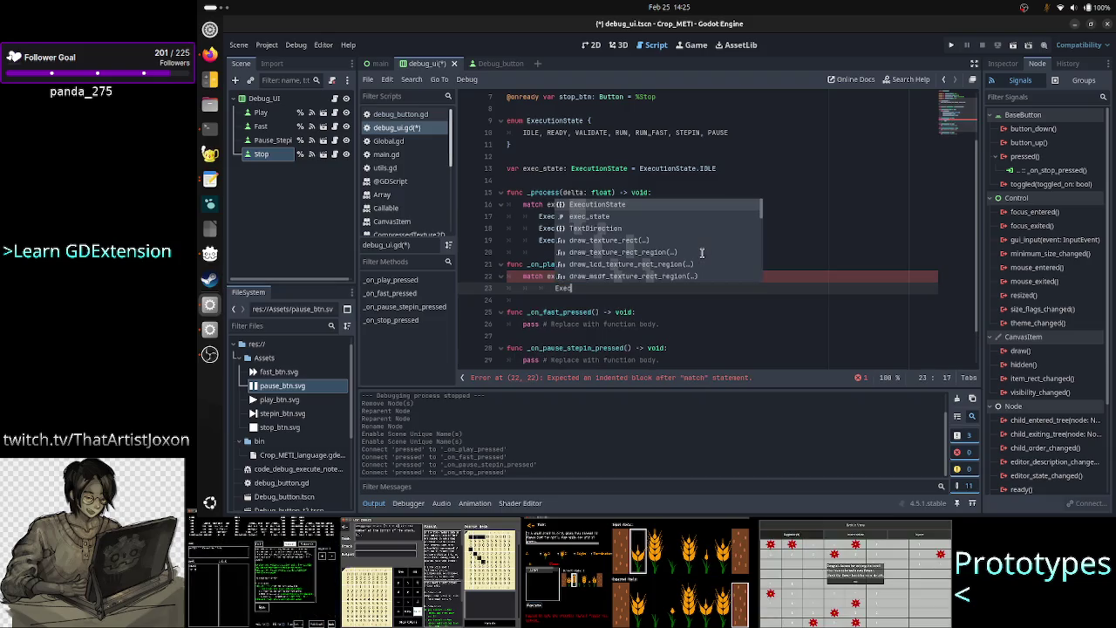
key("Return")
type("ID")
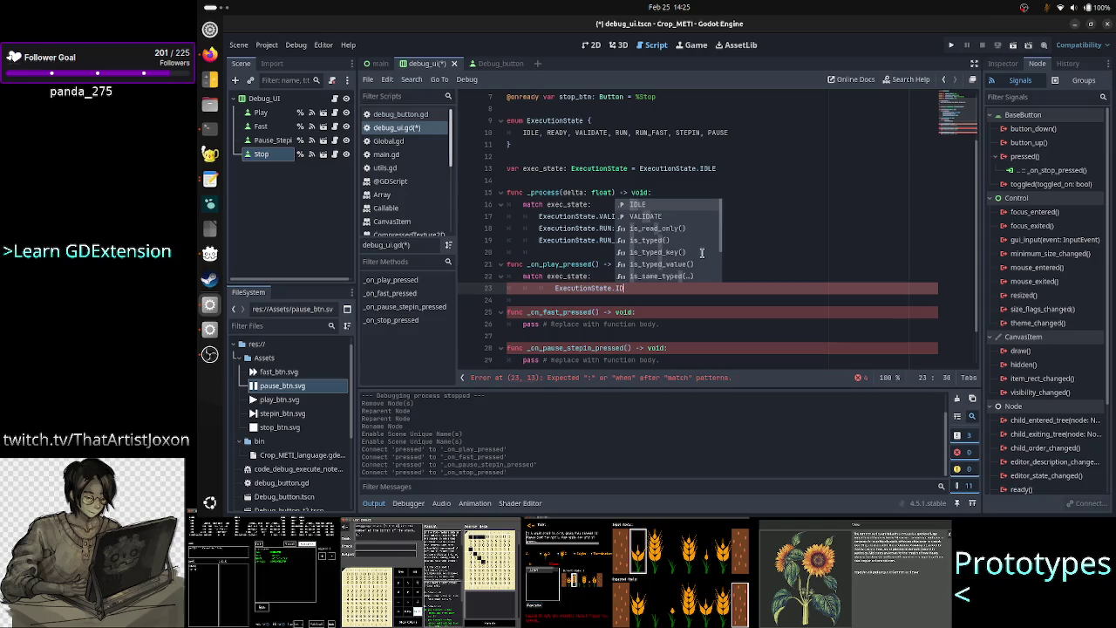
key("Return")
Make the IDLE case set exec_state = ExecutionState.VALIDATE
type(": ")
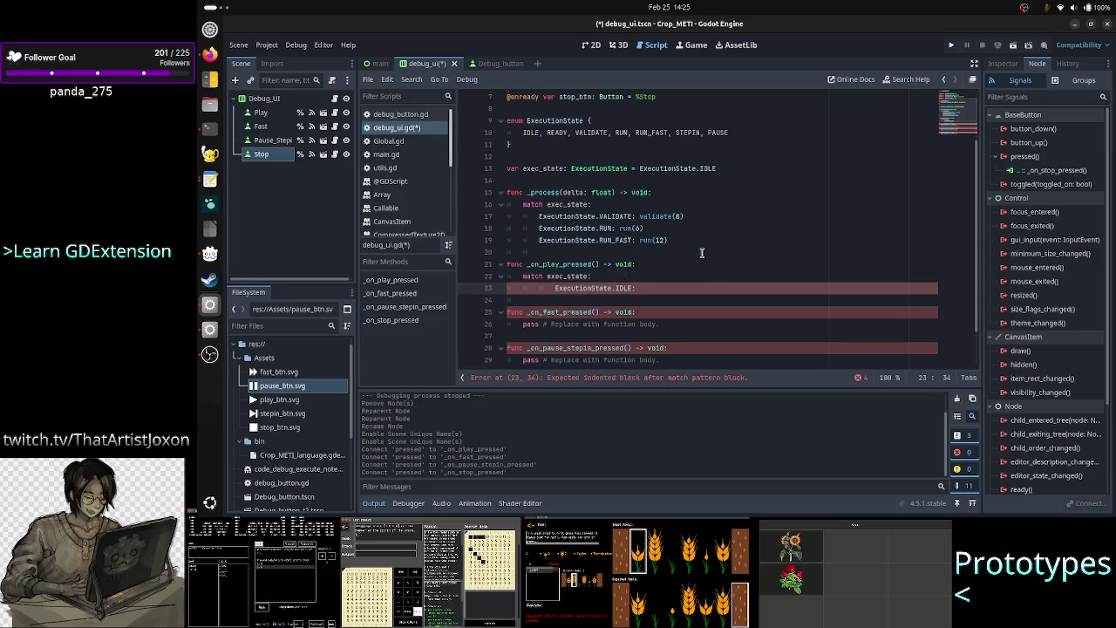
type("exec")
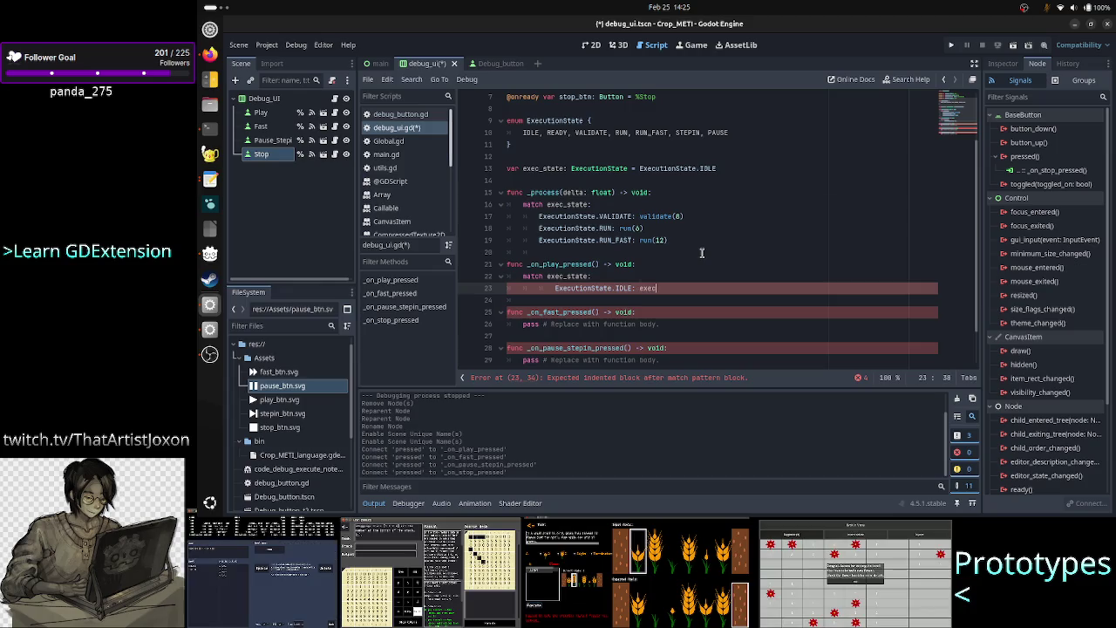
key("Return")
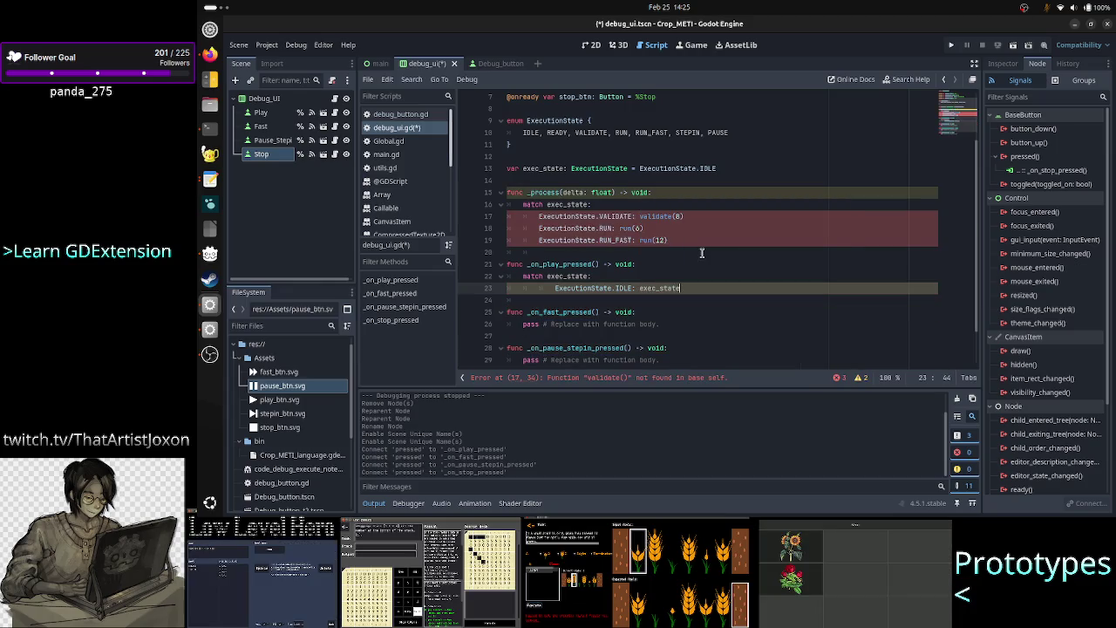
type(" = Ex")
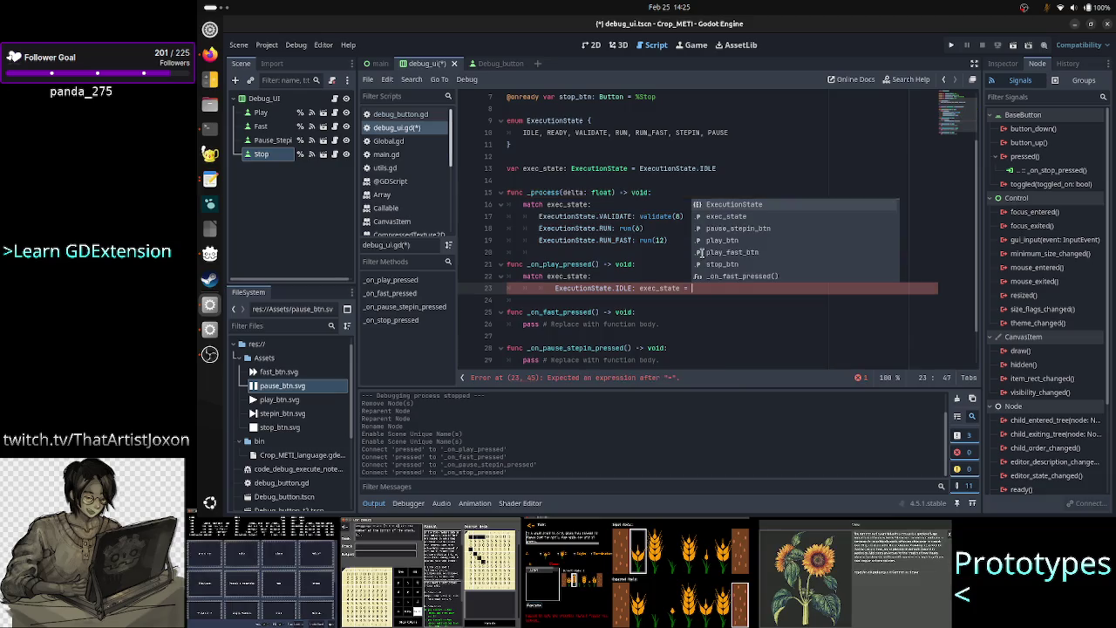
key("Return")
type(".")
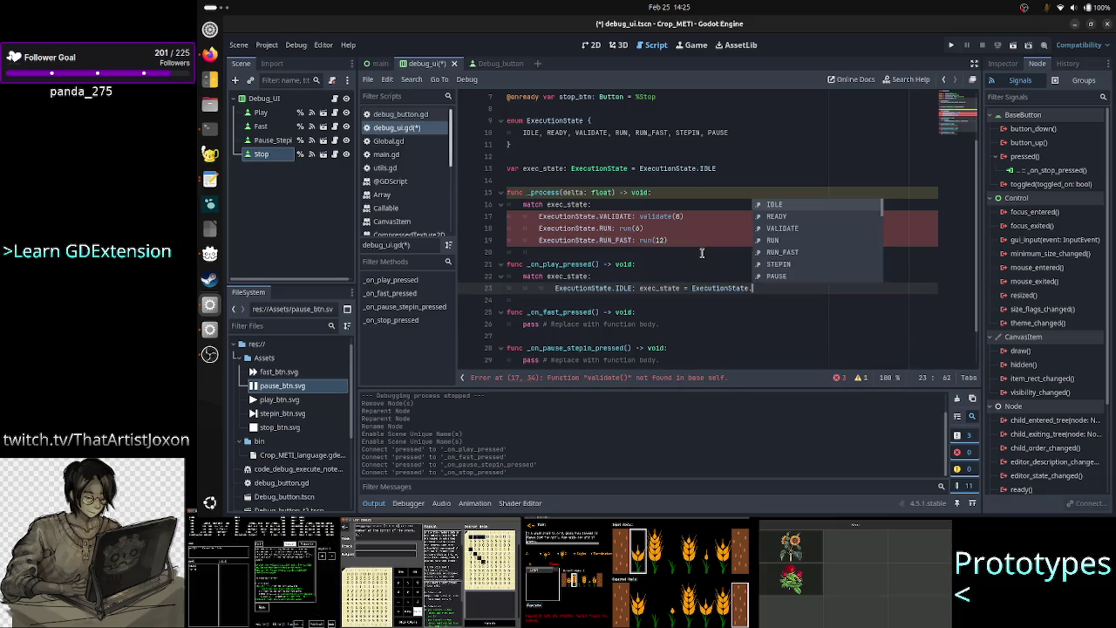
type("va")
key("Return")
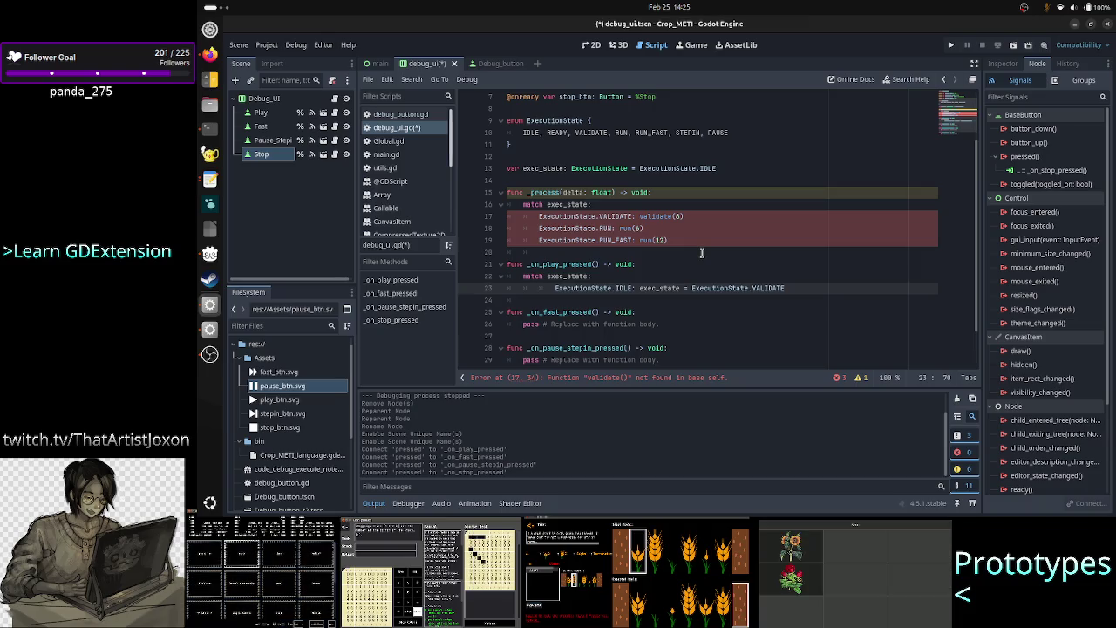
Start a new line below the IDLE case for the next match case
left_click(628, 289)
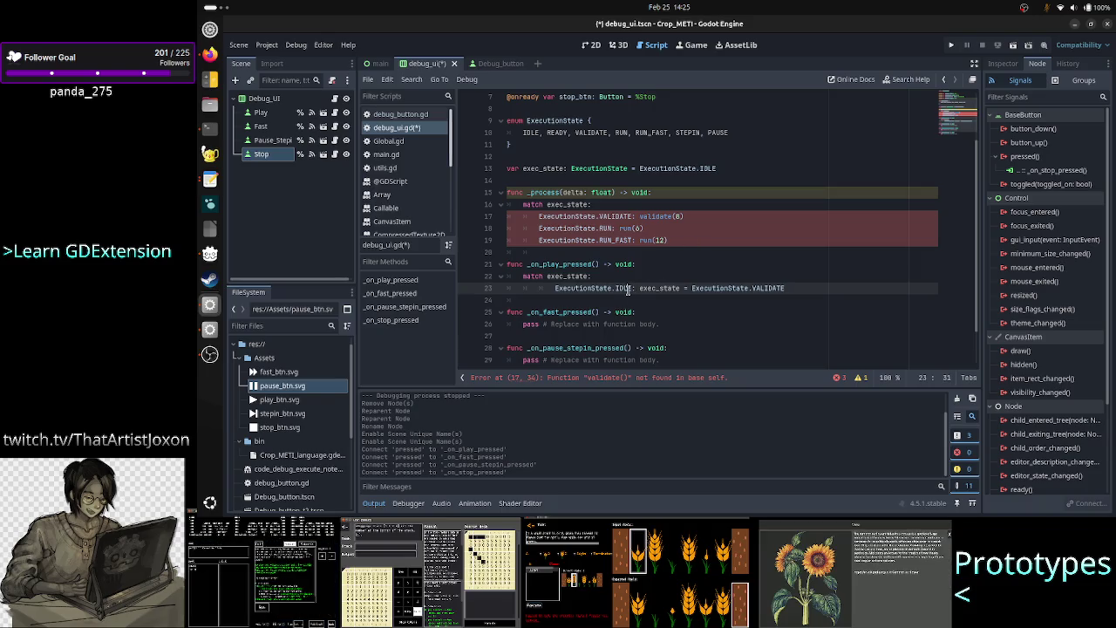
left_click(811, 280)
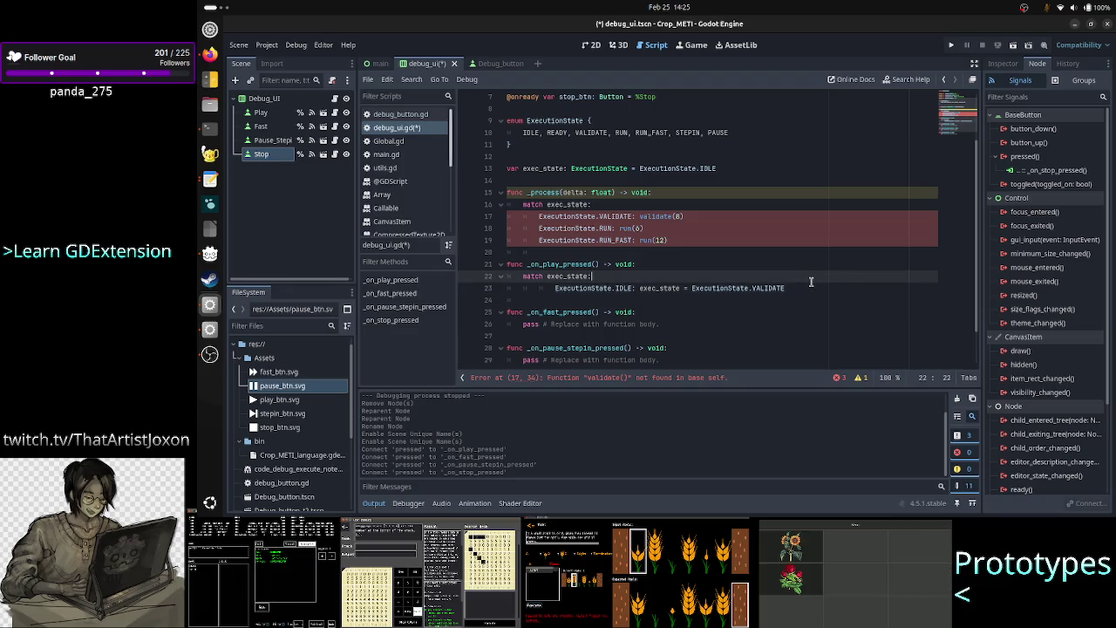
key("Down")
key("End")
key("Return")
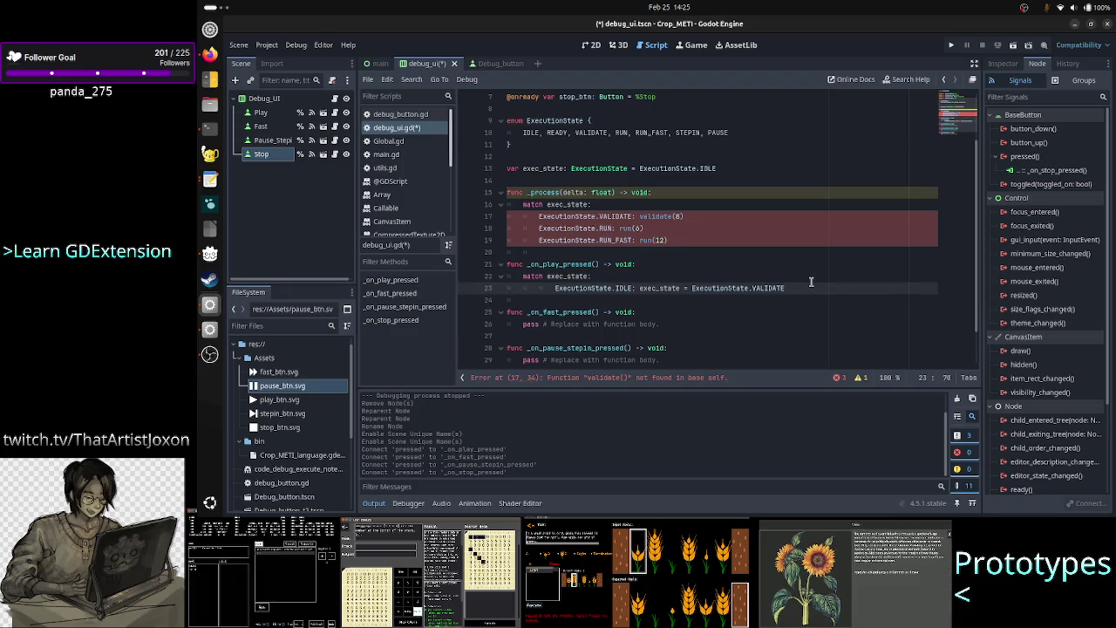
Add an ExecutionState.READY case that sets exec_state = ExecutionState.RUN, using autocomplete
type("Exe")
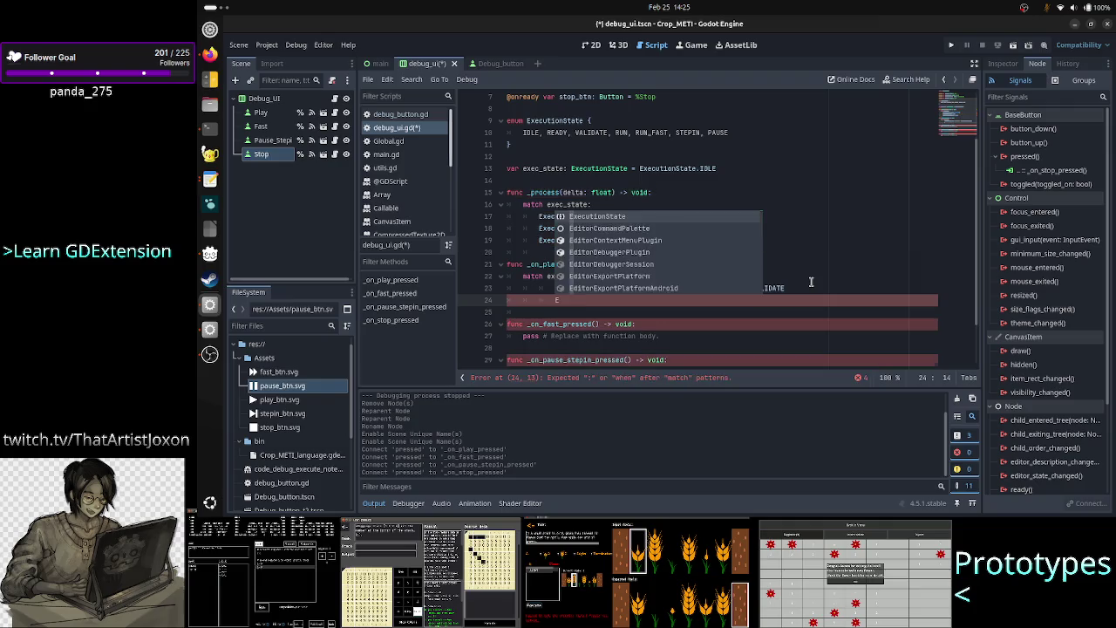
key("Return")
type(".REA")
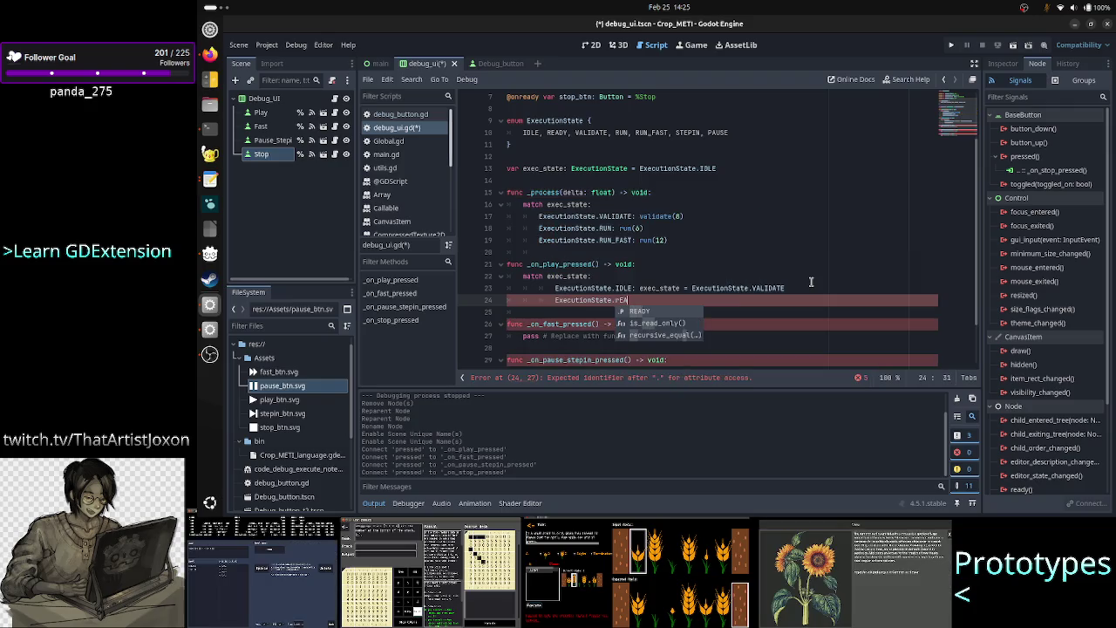
key("Return")
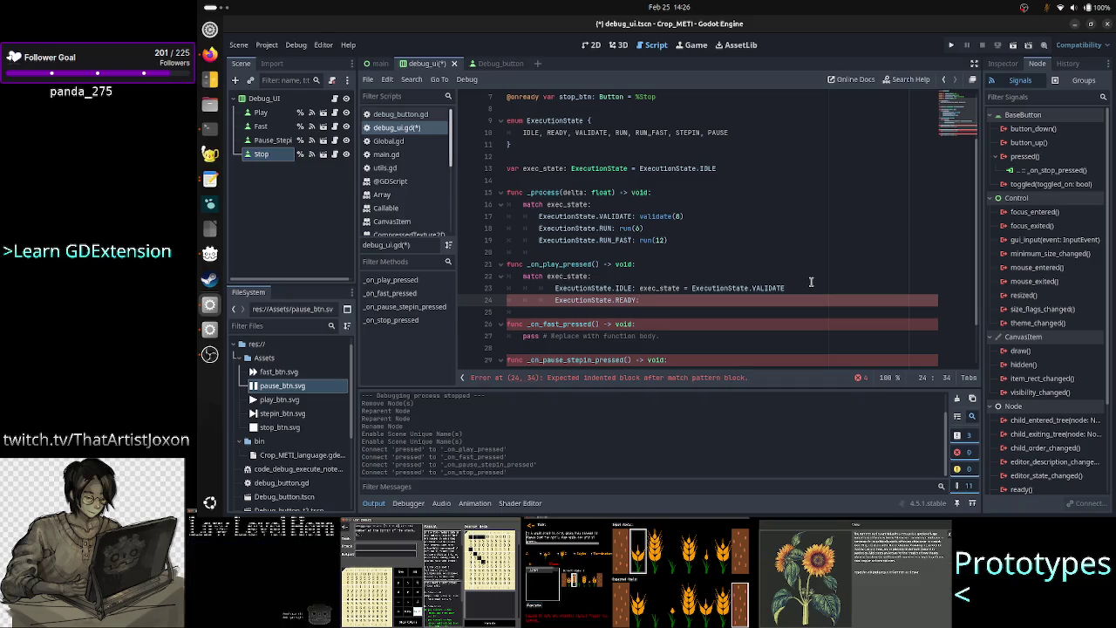
type(" exec")
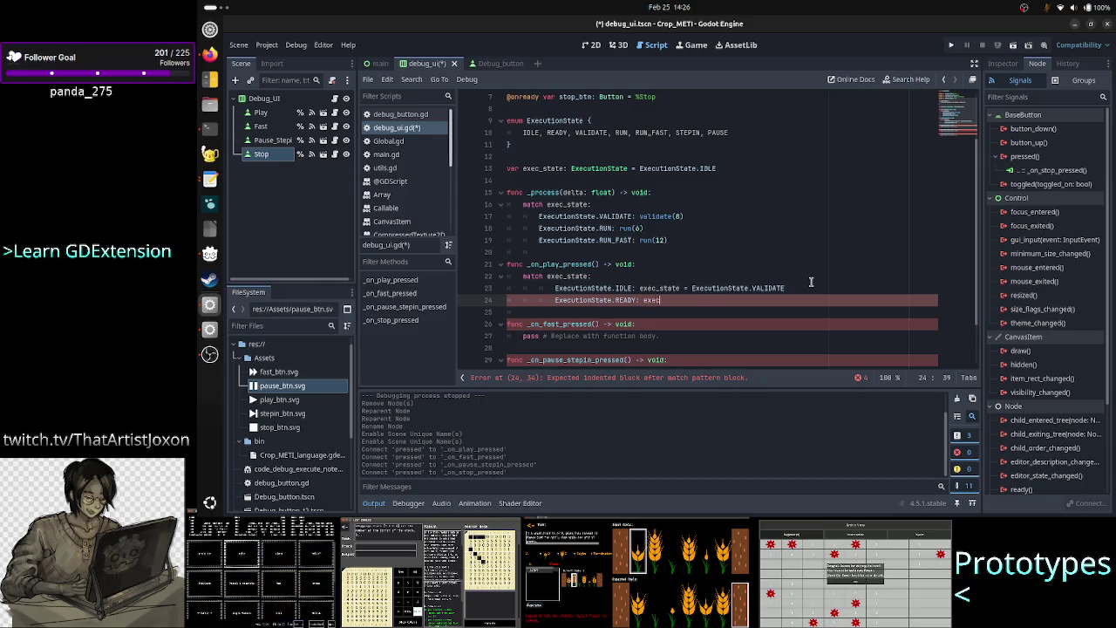
key("Return")
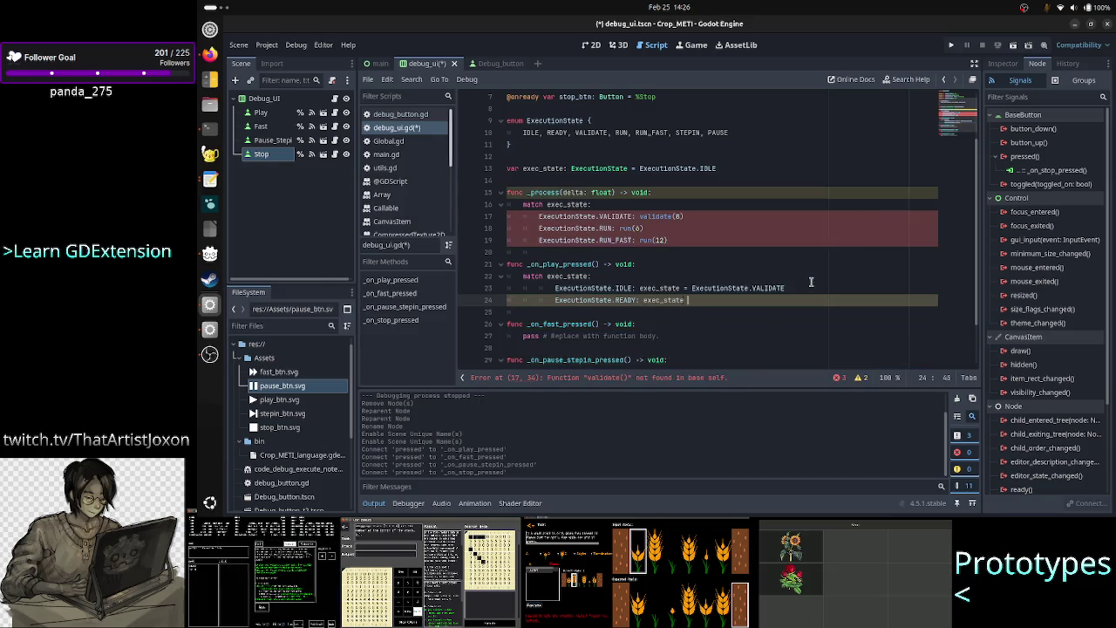
type("= Ex")
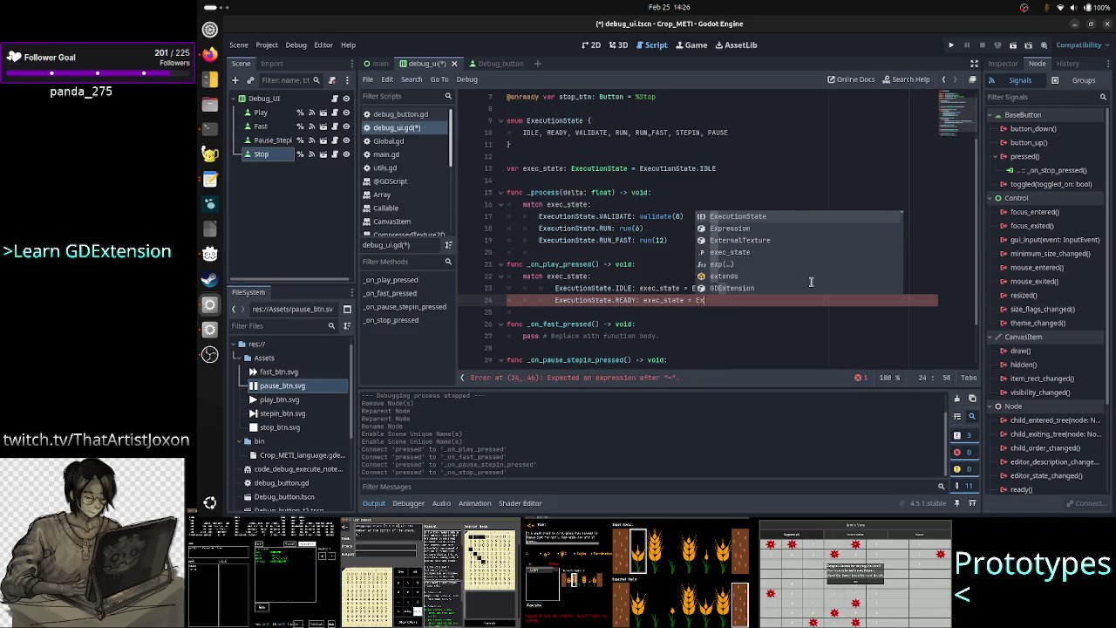
key("Return")
type(".")
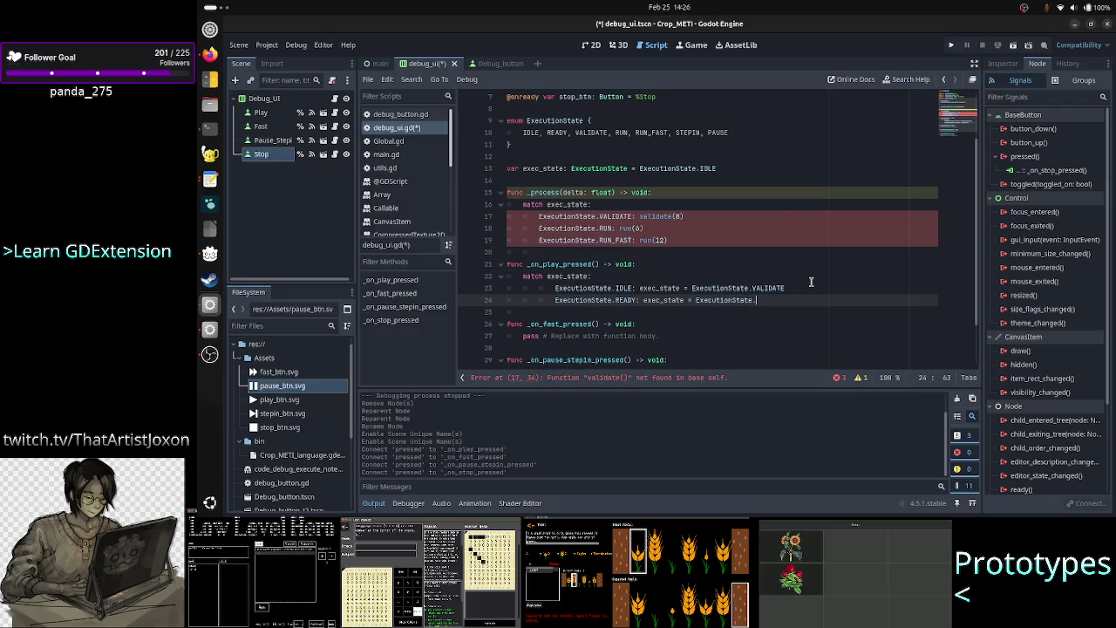
type("run")
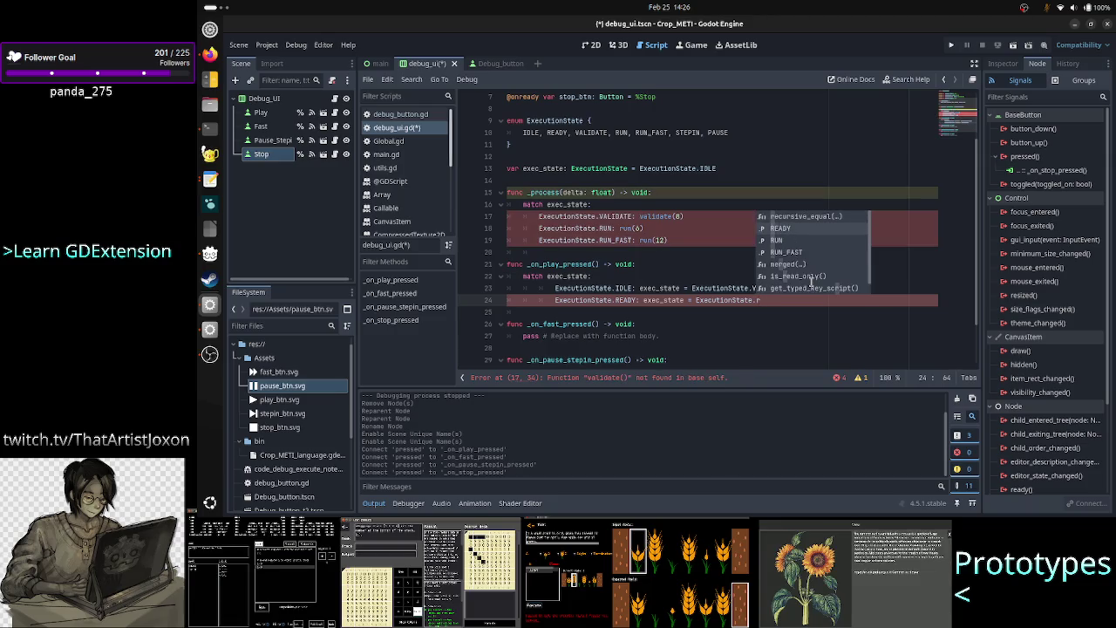
key("Return")
key("Up")
key("Up")
key("Up")
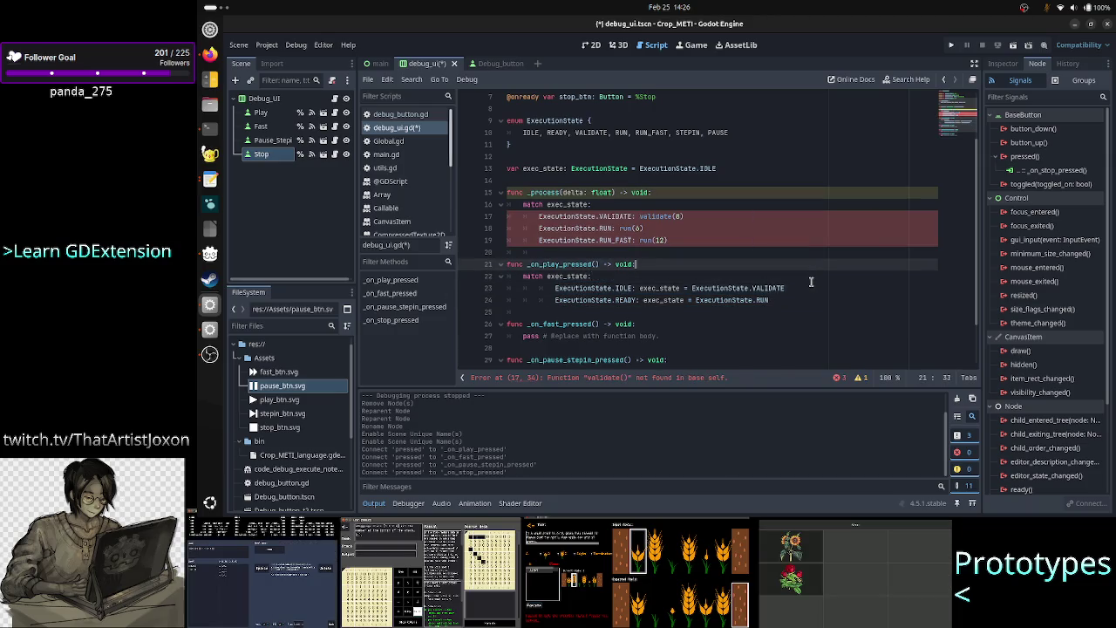
Remove the RUN_FAST entry from the ExecutionState enum
key("Left")
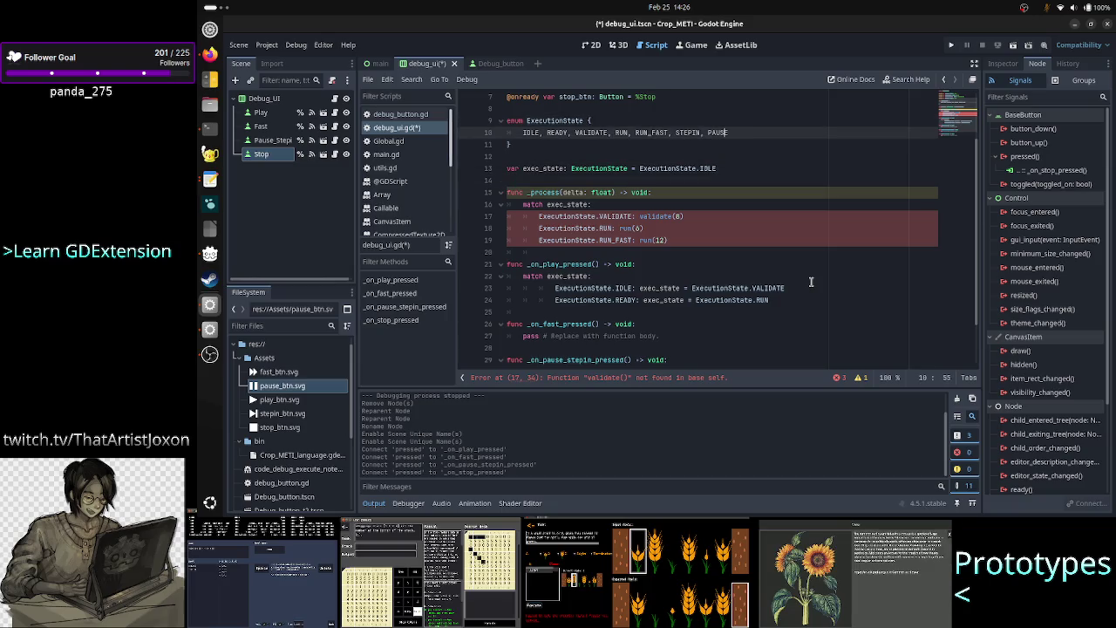
key("Left")
key("Left")
key("BackSpace")
key("BackSpace")
key("BackSpace")
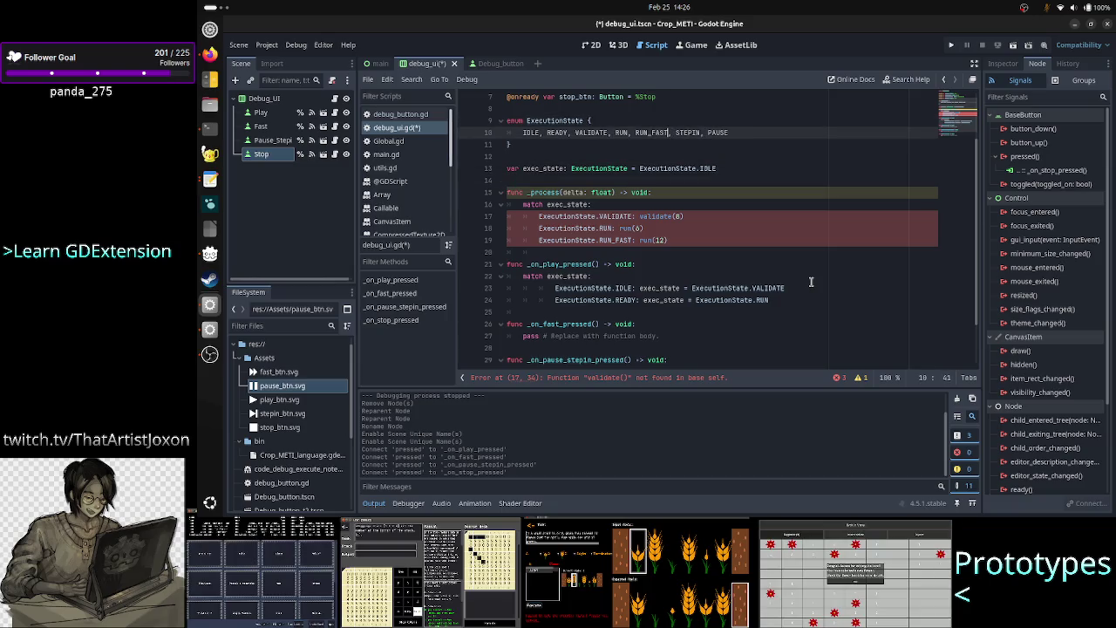
key("BackSpace")
key("BackSpace")
key("BackSpace")
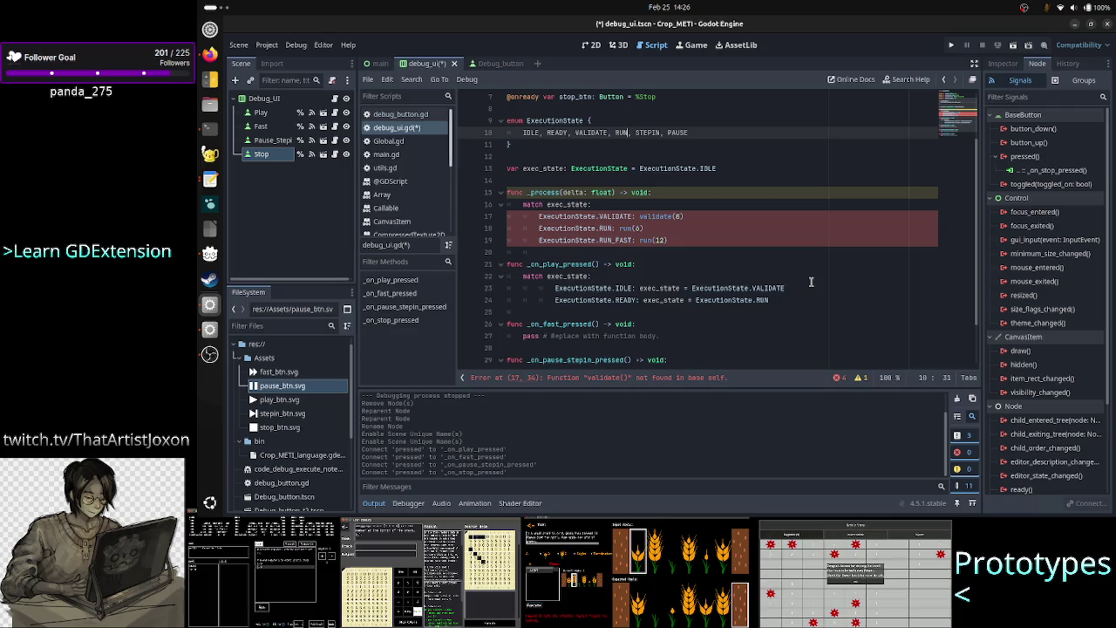
Start a new empty case line below the READY case in _on_play_pressed
key("Left")
key("Left")
key("Left")
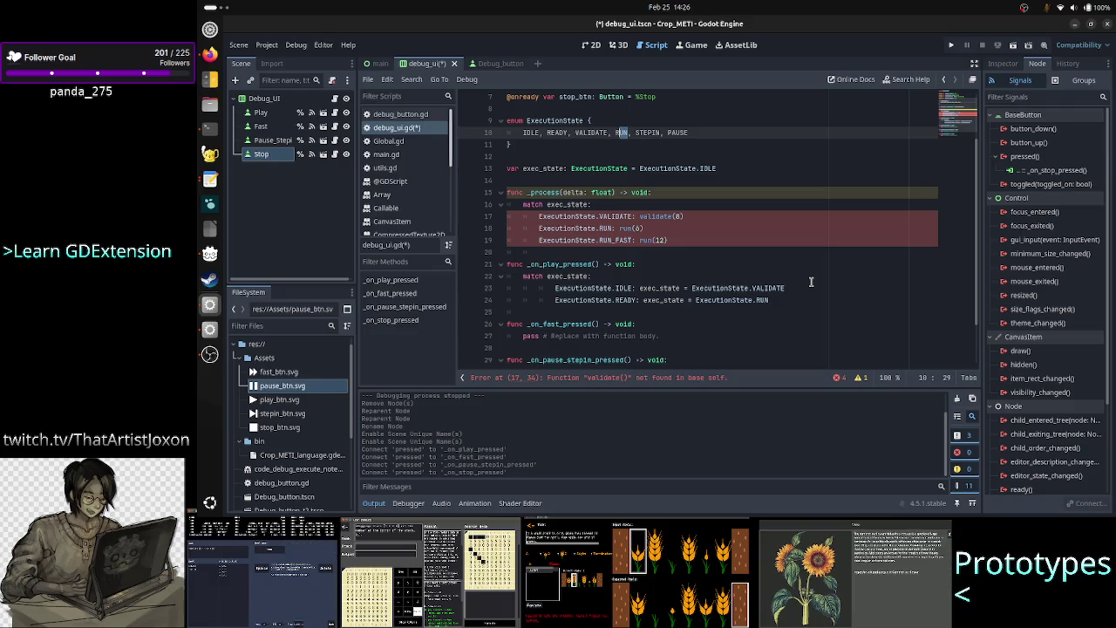
key("Down")
key("Down")
key("Down")
key("Down")
key("Down")
key("Right")
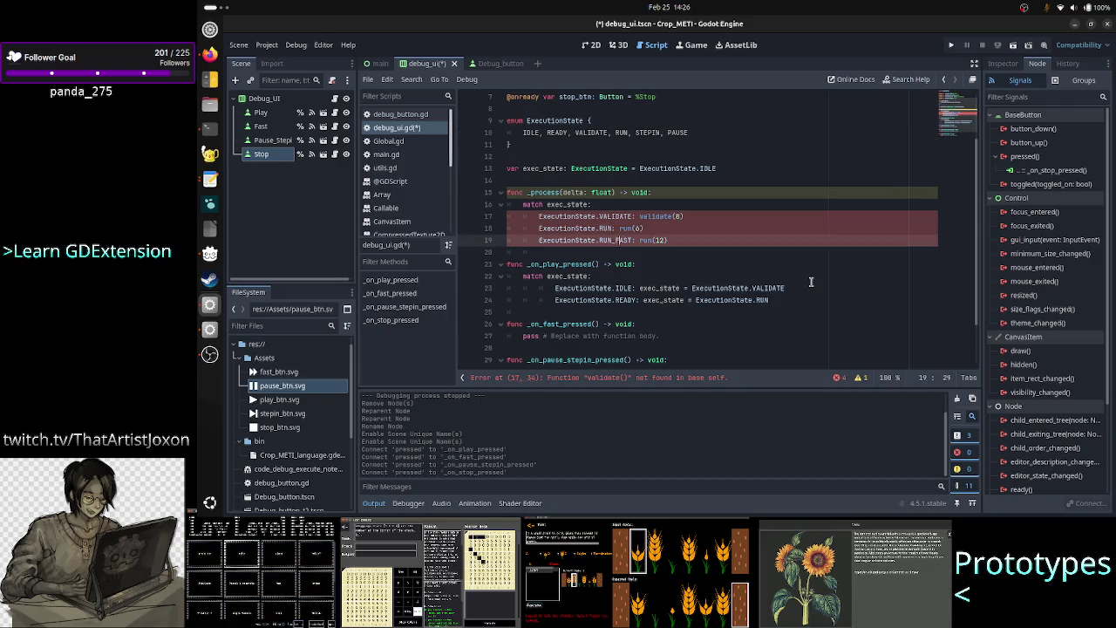
key("Left")
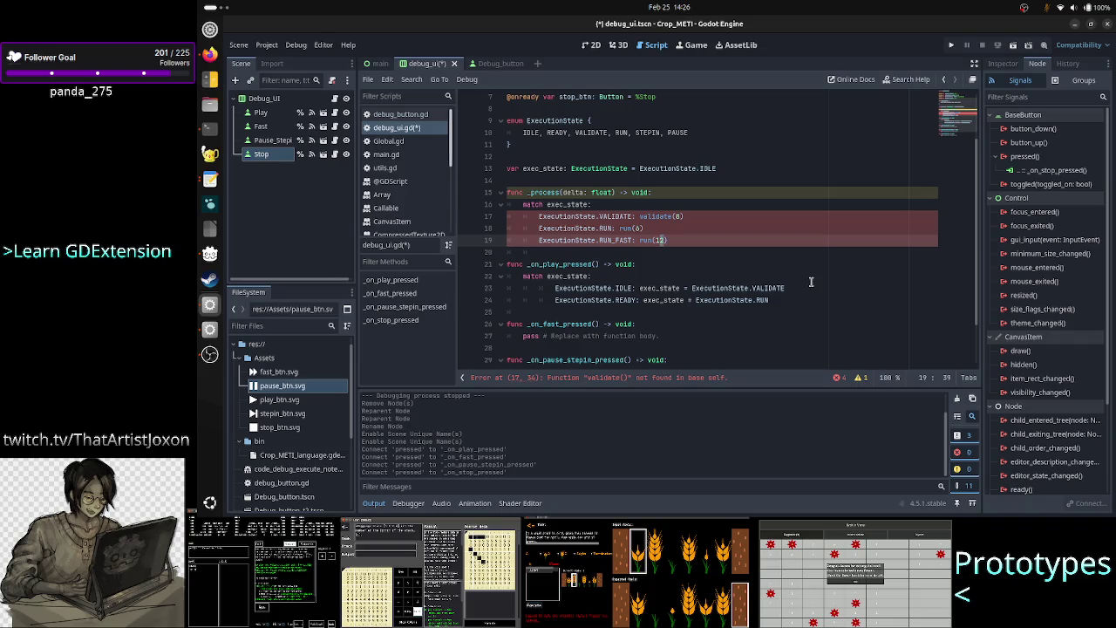
key("Left")
key("End")
key("Down")
key("Down")
key("Down")
key("Down")
key("Down")
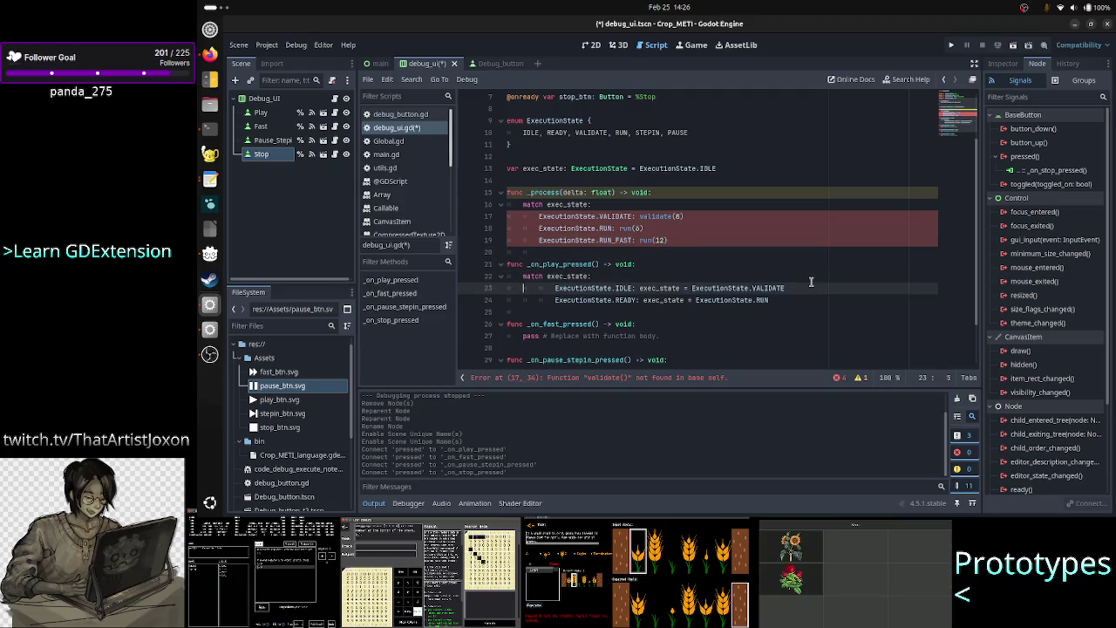
key("Up")
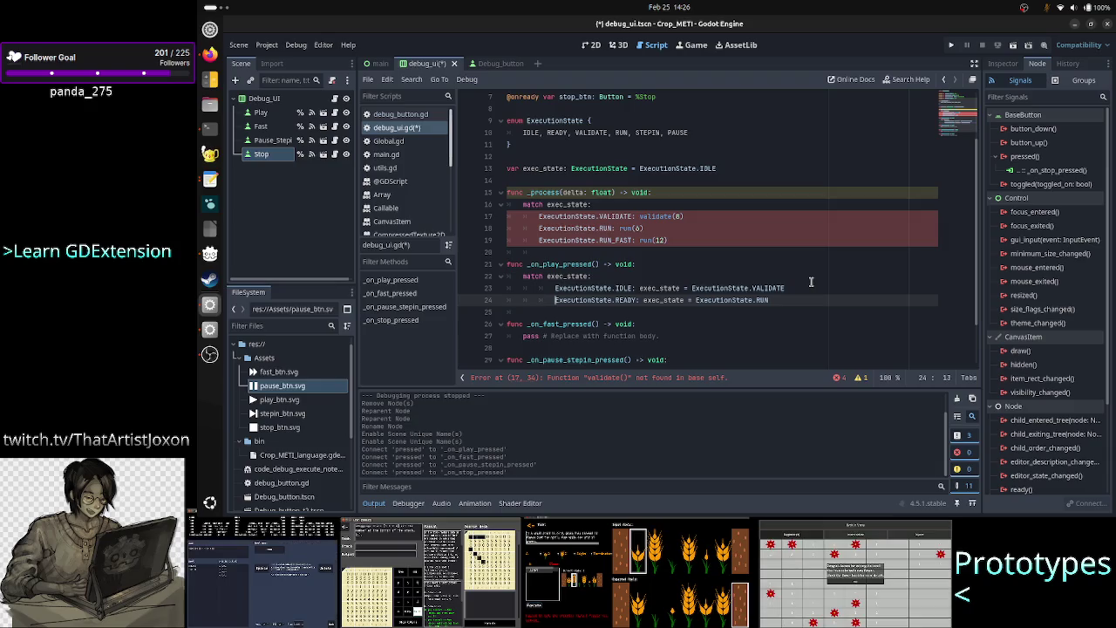
key("Down")
key("Up")
key("End")
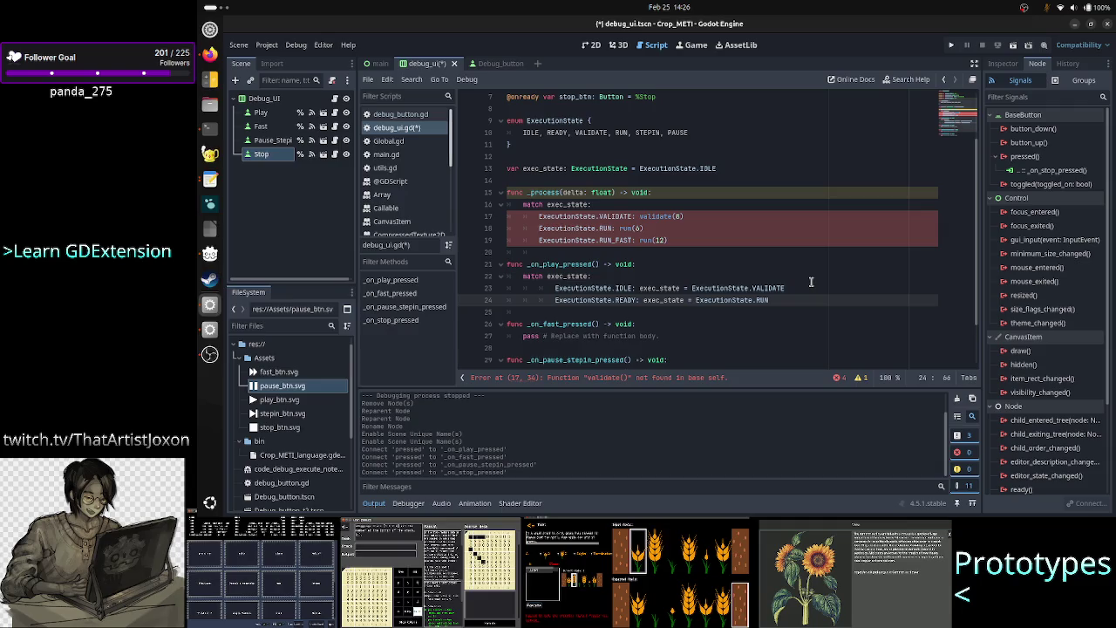
key("Return")
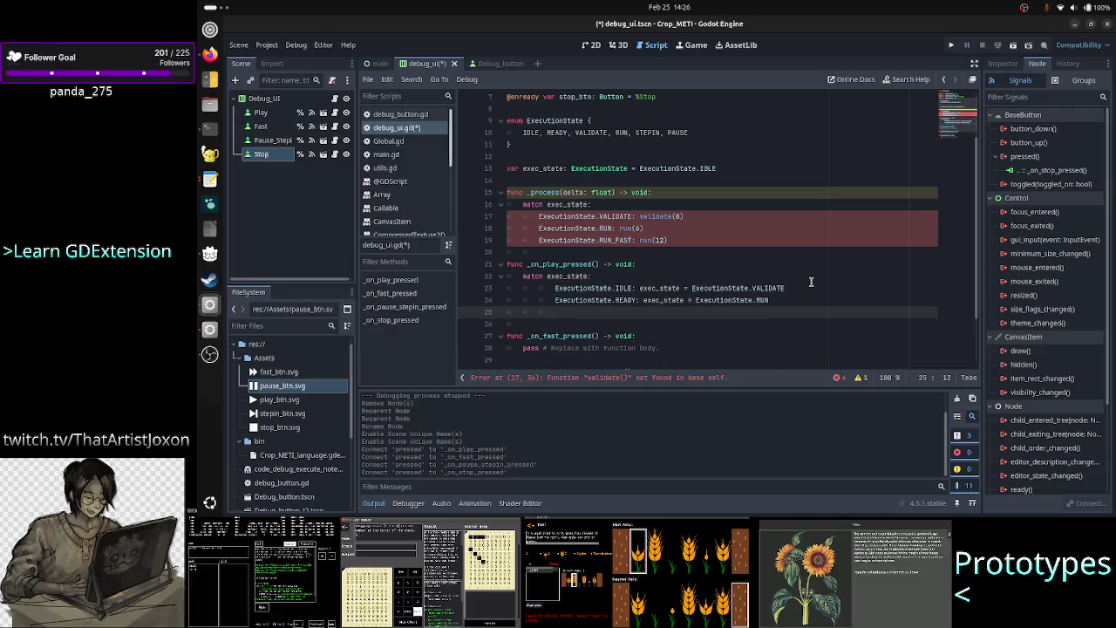
Add the case 'ExecutionState.PAUSE: exec_state = ExecutionState.RUN' to the match
type("Ex")
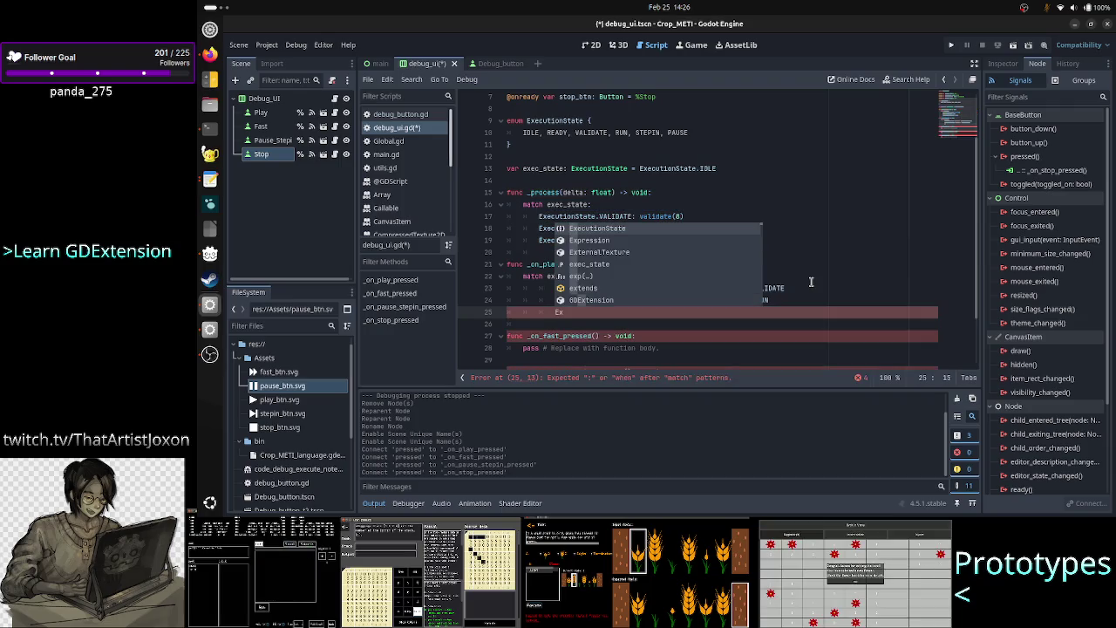
key("Return")
type("PAU")
key("Return")
type(": ")
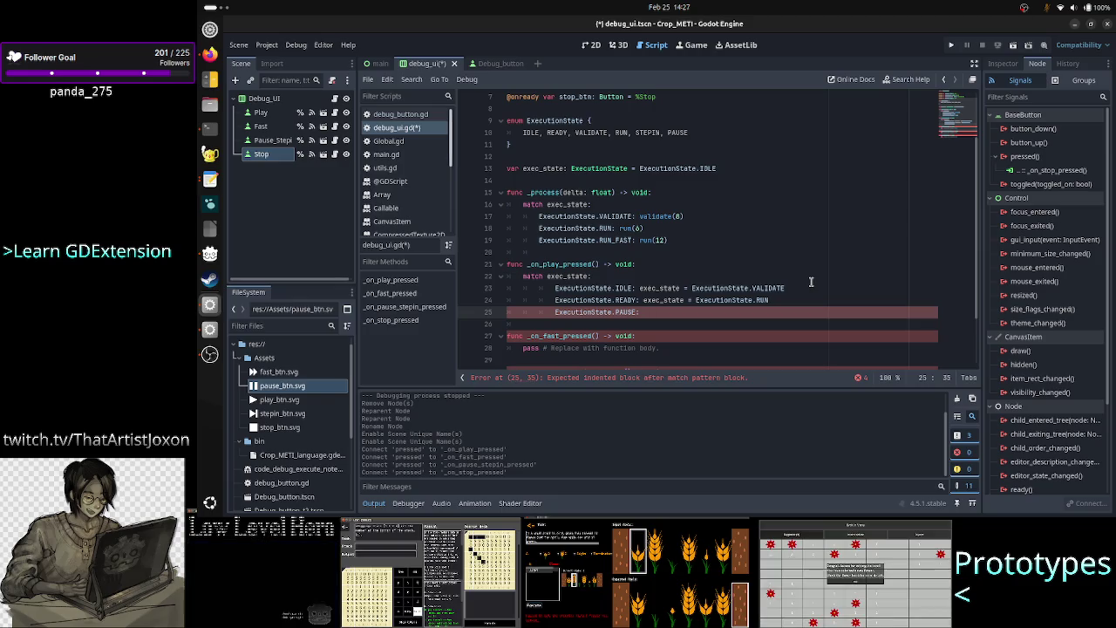
type("exec")
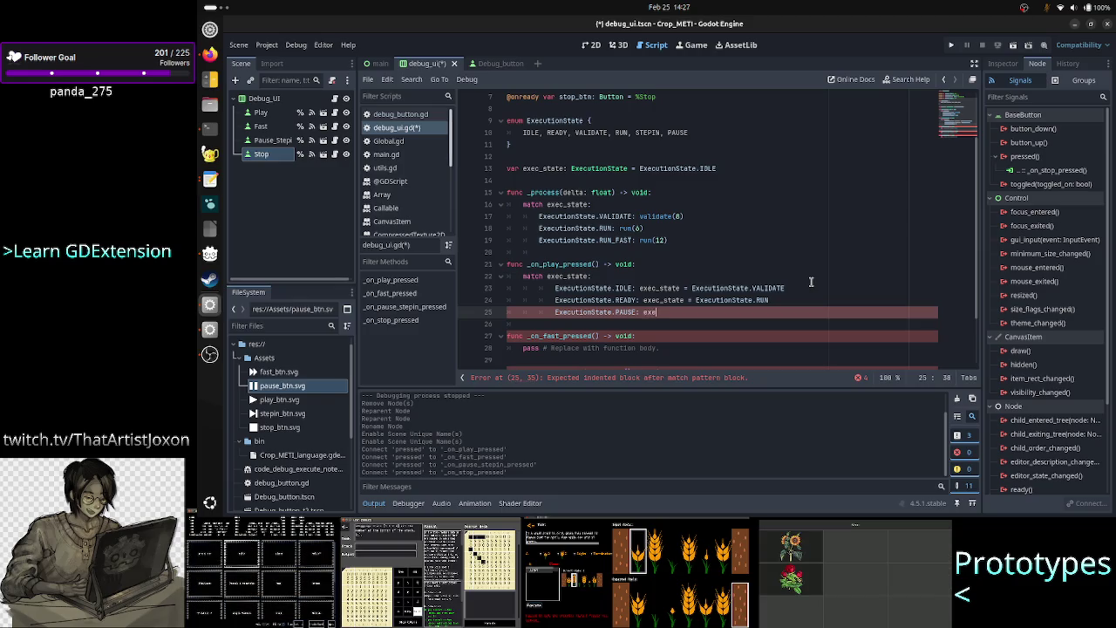
key("Return")
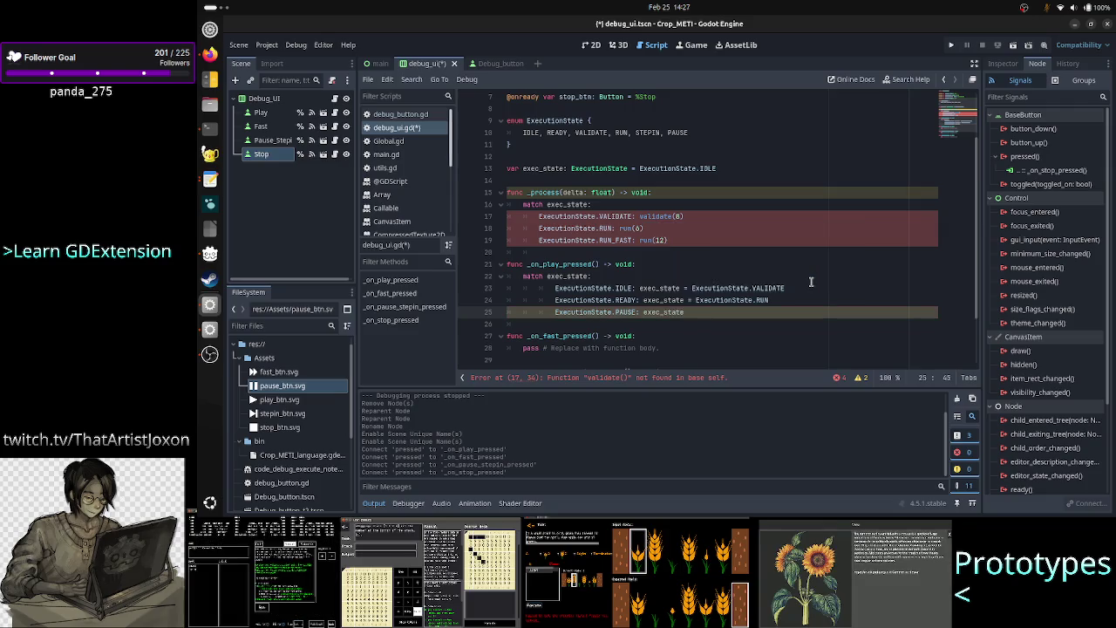
type(" = ")
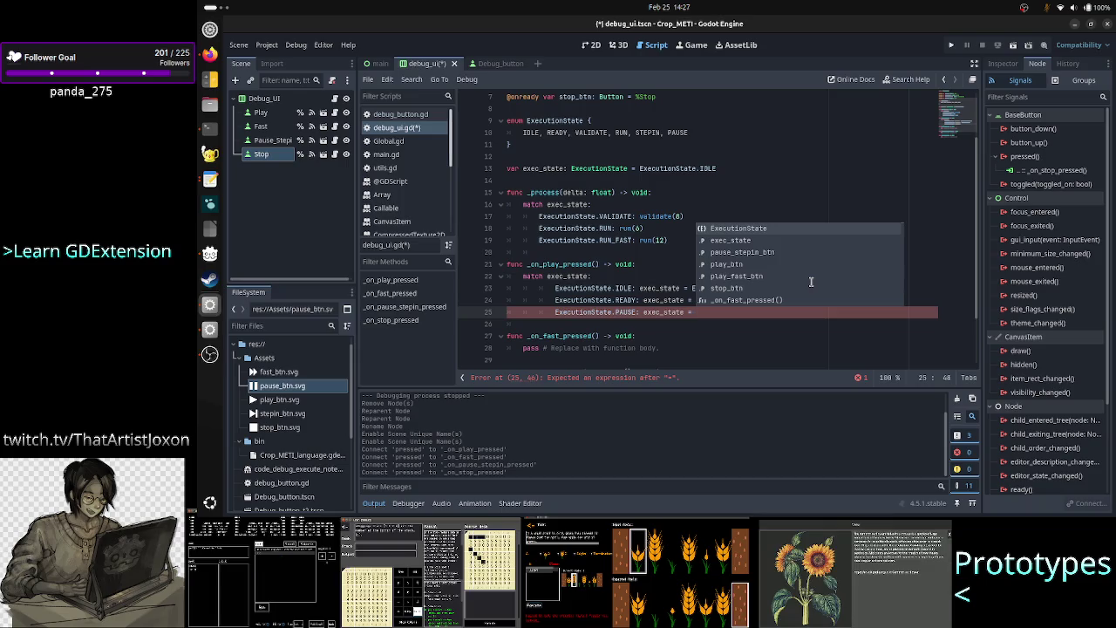
type("ExecutionState.R")
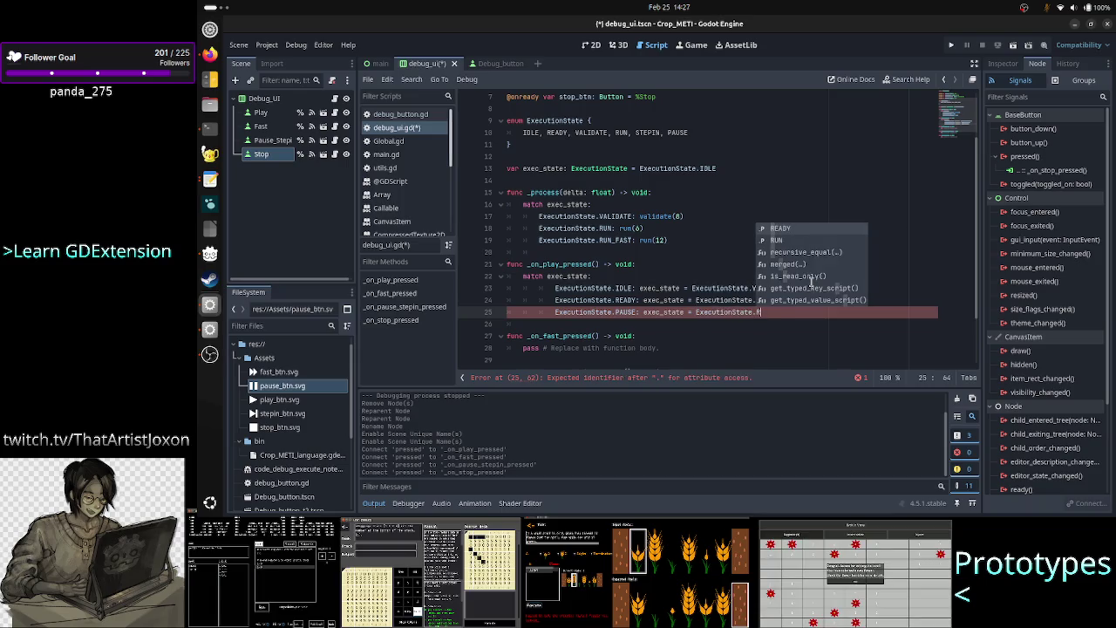
key("Down")
key("Return")
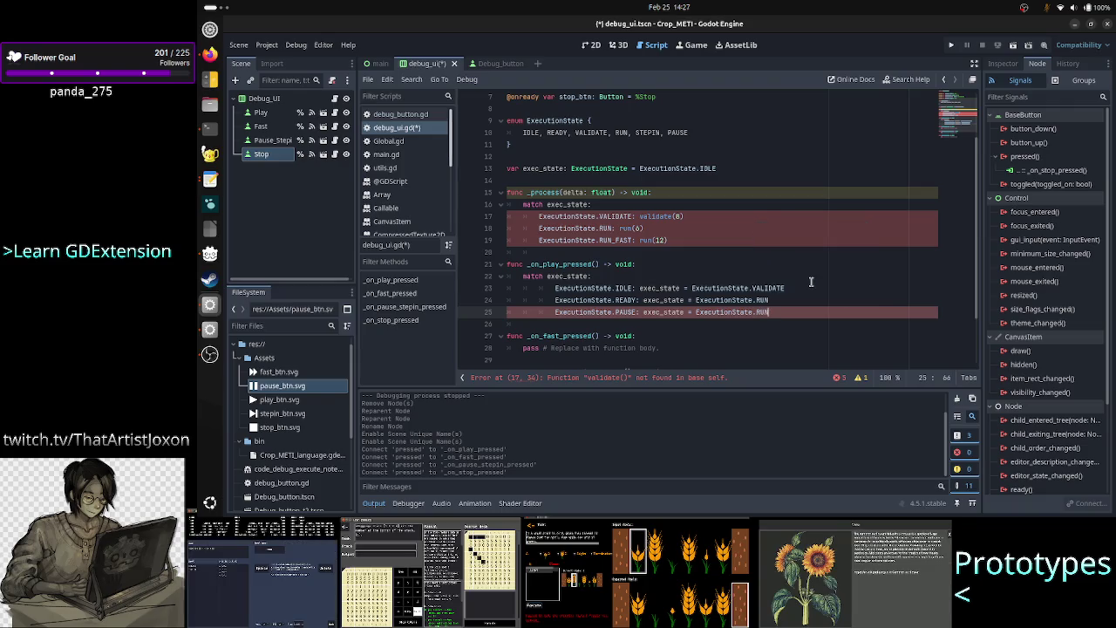
key("Return")
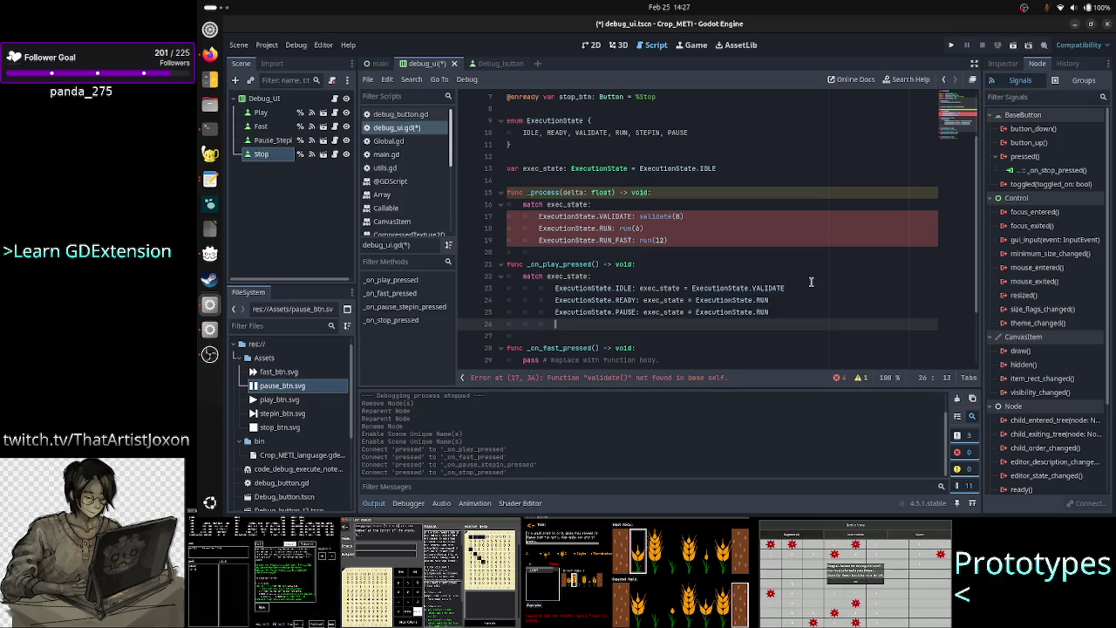
double_click(656, 132)
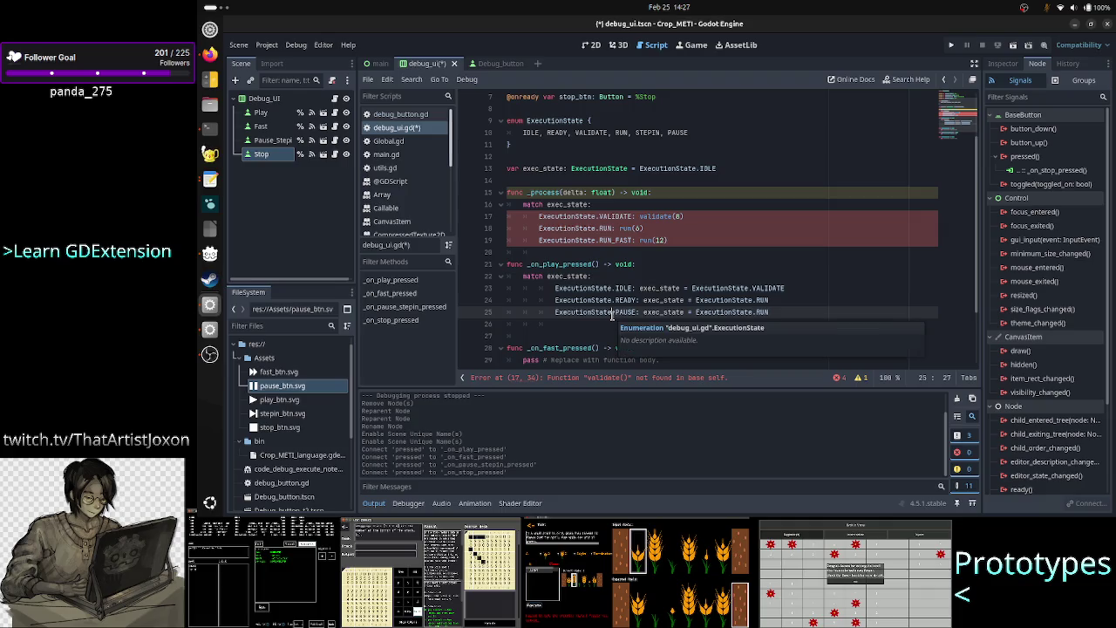
Delete the extra indented blank line after the PAUSE case, then select the _on_play_pressed match block
left_click(586, 327)
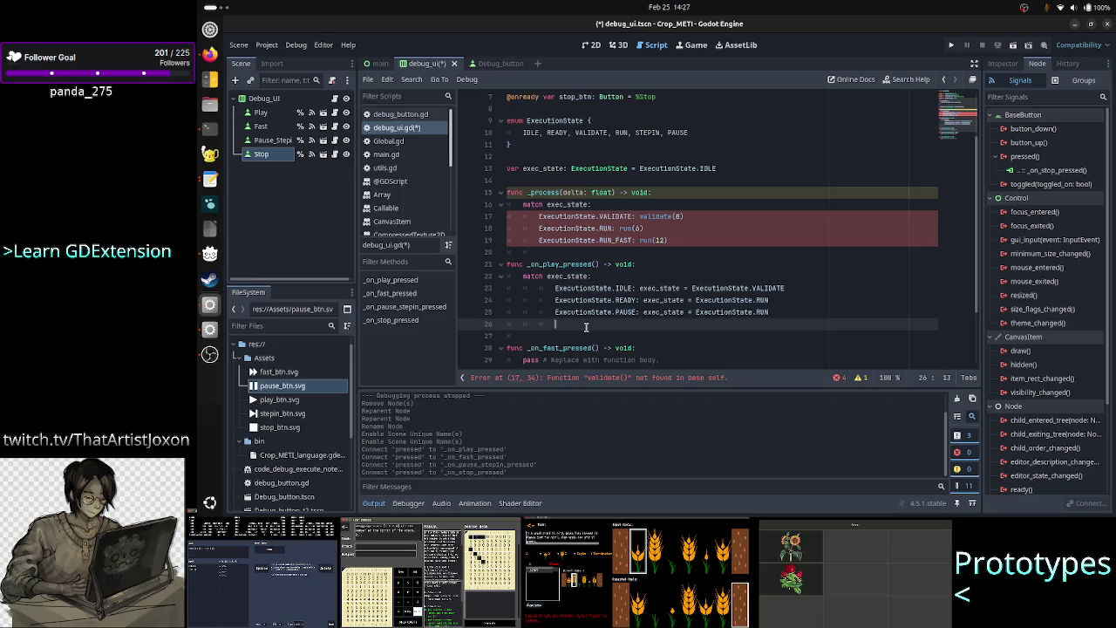
key("BackSpace")
key("BackSpace")
key("BackSpace")
key("BackSpace")
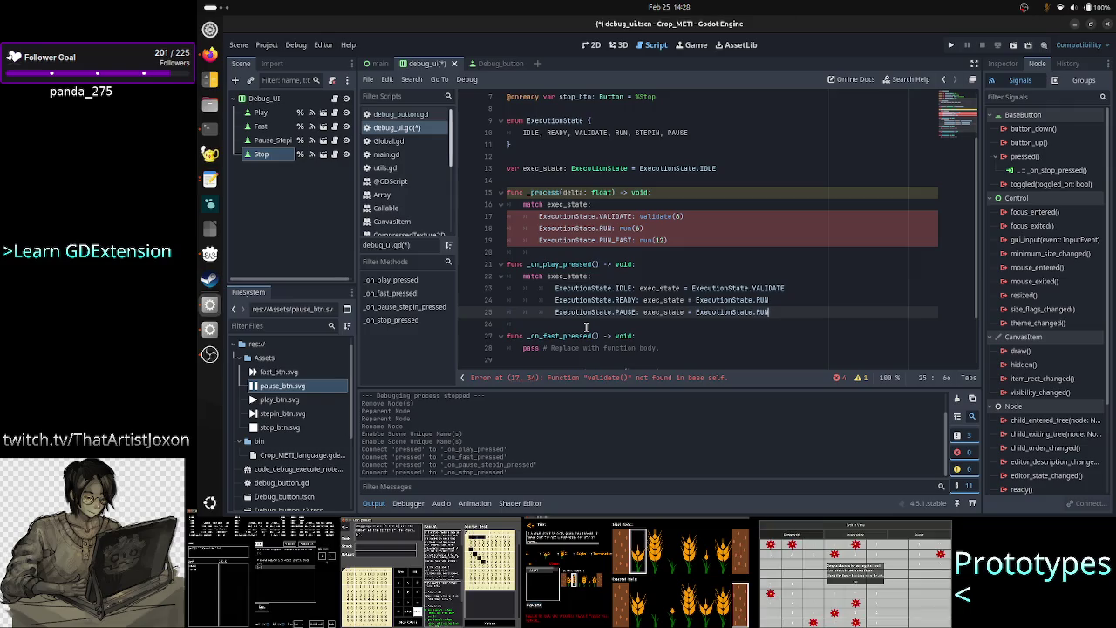
key("Down")
key("Down")
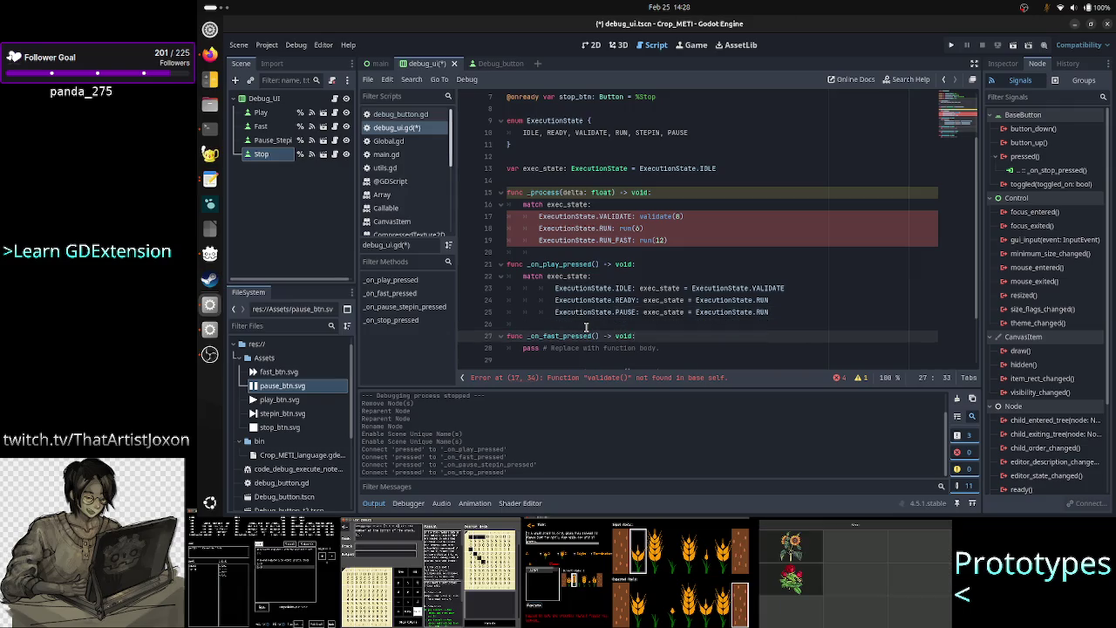
key("Up")
key("Up")
key("Up")
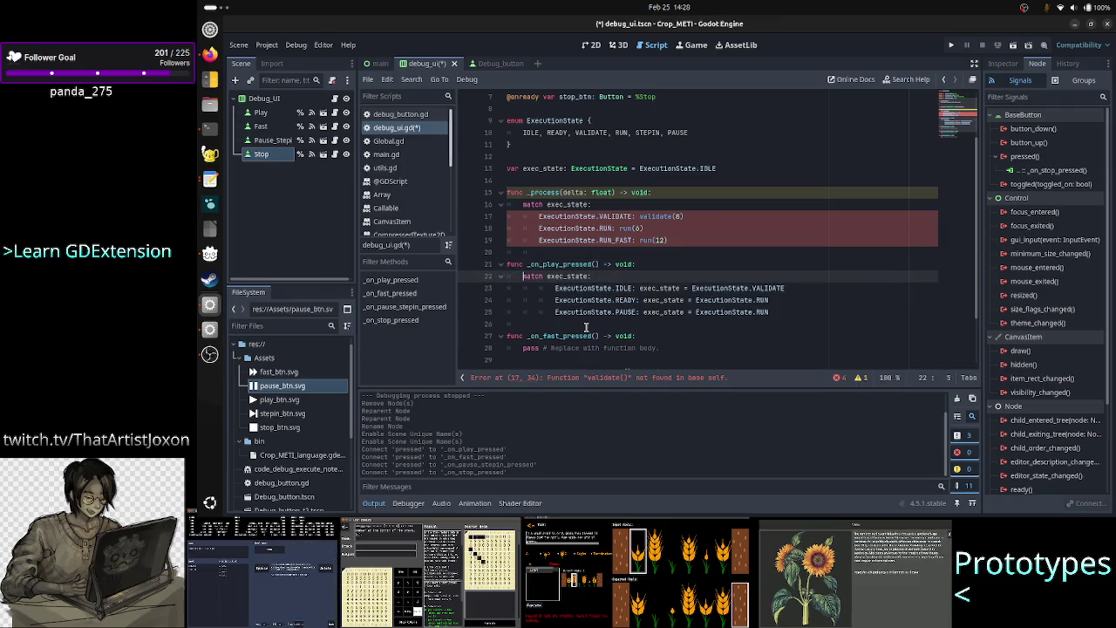
key("shift+Down")
key("shift+Down")
key("shift+Down")
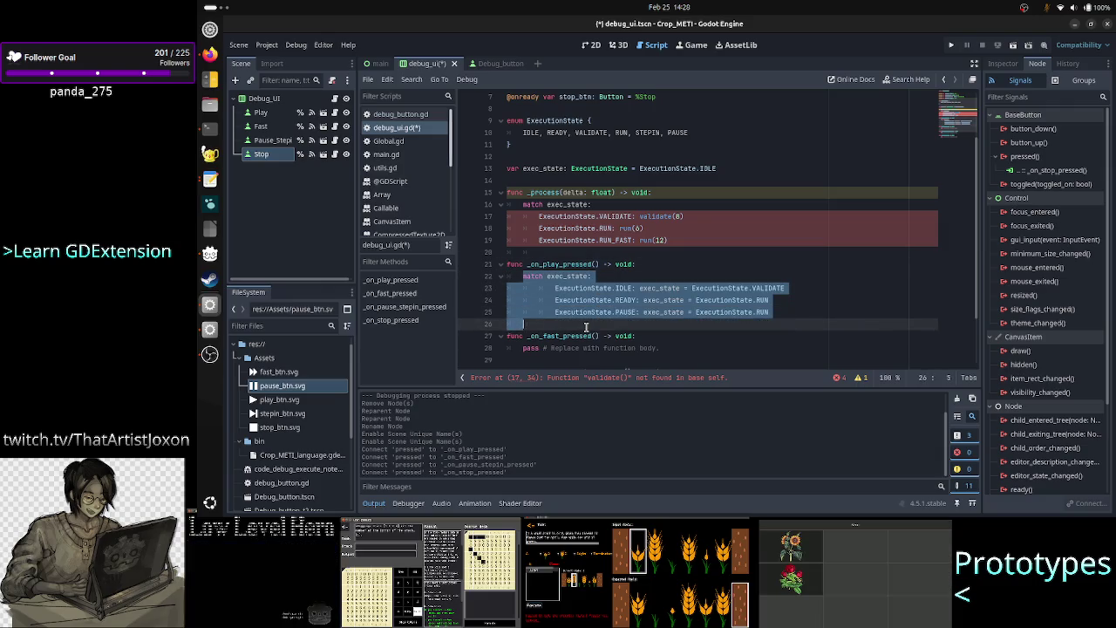